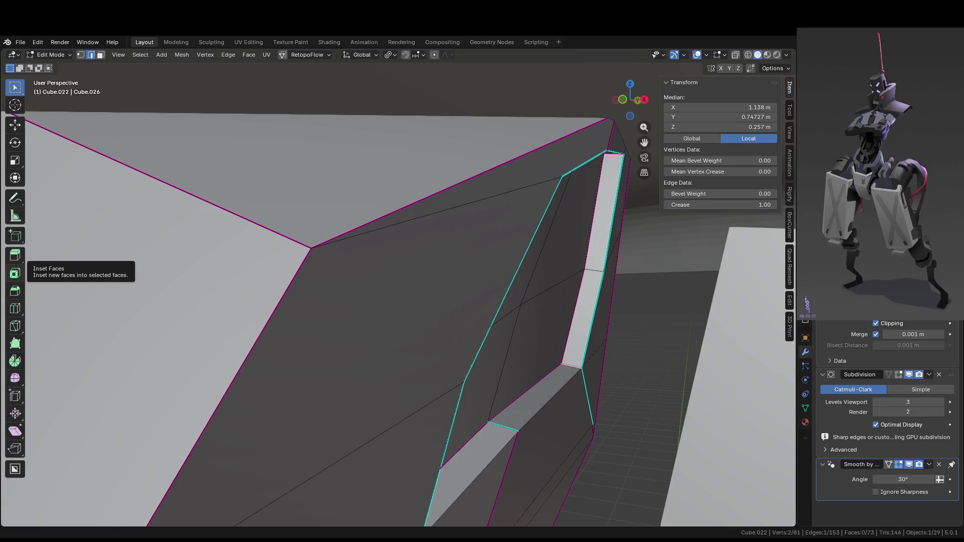
- Check the smoothed preview, then select the edge loop around the joint piece's notch
mouse_move(536, 351)
middle_mouse_down()
mouse_move(456, 338)
mouse_move(389, 355)
middle_mouse_up()
key("Tab")
key("Tab")
key("Tab")
key("Tab")
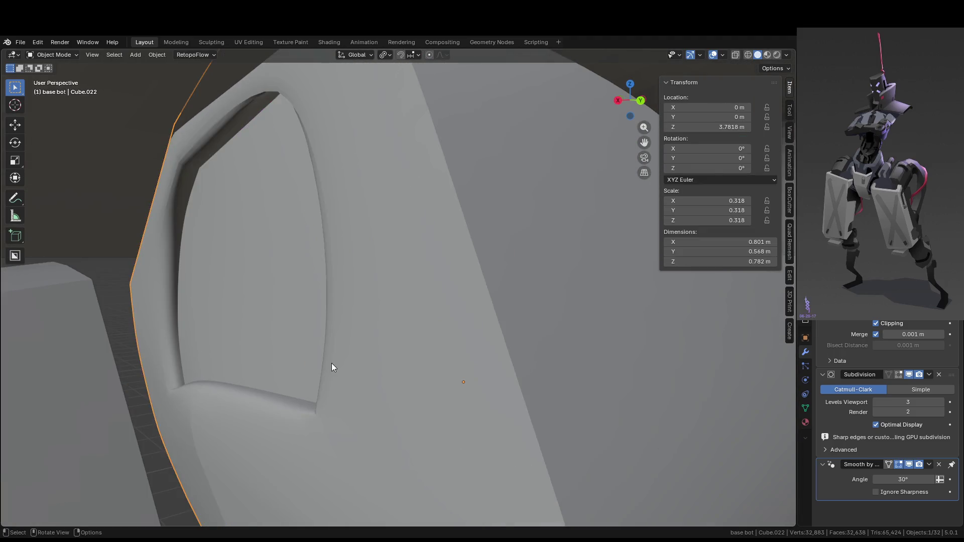
key("Tab")
mouse_move(332, 360)
middle_mouse_down()
mouse_move(359, 383)
mouse_move(351, 346)
mouse_move(324, 312)
middle_mouse_up()
key("Tab")
key("Tab")
key("Tab")
left_click(276, 111)
mouse_move(283, 113)
middle_mouse_down()
mouse_move(365, 103)
mouse_move(433, 137)
mouse_move(465, 133)
mouse_move(543, 226)
middle_mouse_up()
left_click(435, 170, "alt")
middle_click_drag(435, 171, 491, 202)
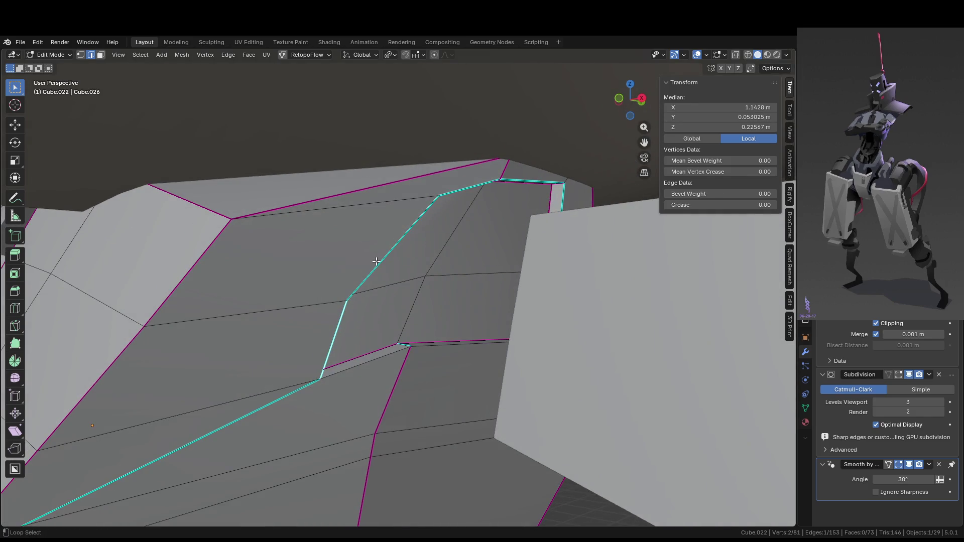
- Crease the selected notch loop with Shift+E and preview the smoothed result
mouse_move(447, 266)
middle_mouse_down()
mouse_move(477, 269)
mouse_move(474, 281)
middle_mouse_up()
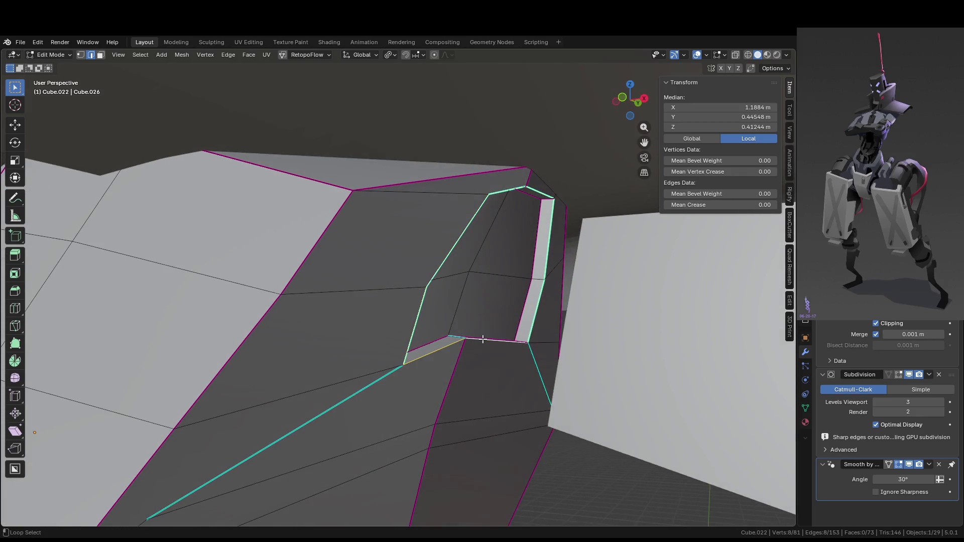
key("shift+e")
key("Return")
key("Tab")
mouse_move(604, 290)
middle_mouse_down()
mouse_move(502, 306)
mouse_move(496, 335)
mouse_move(528, 284)
middle_mouse_up()
key("Tab")
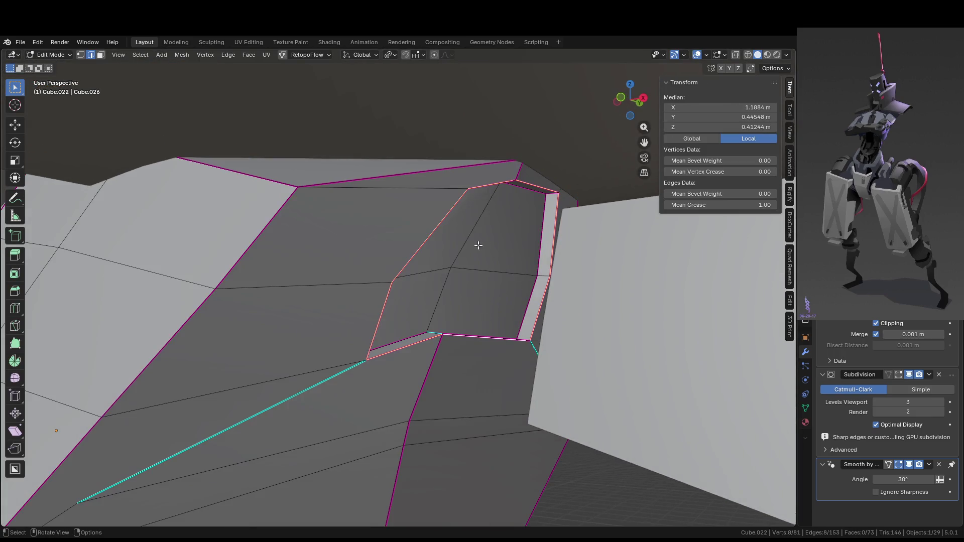
- Inset the two faces inside the notch to form a recess
key("3")
left_click(488, 268)
key("i")
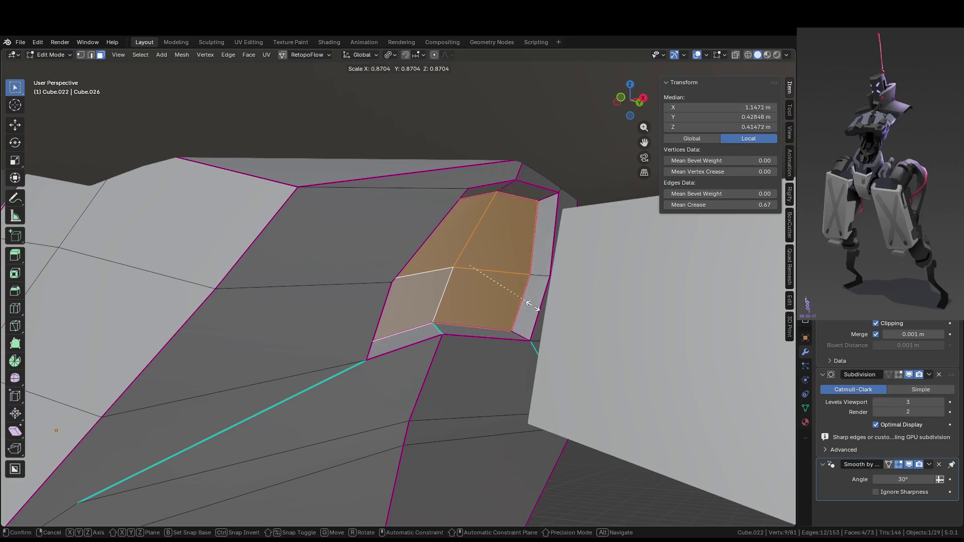
key("Return")
key("Tab")
middle_click_drag(525, 308, 473, 318)
key("Tab")
- Vertex-slide the first notch corner vertex along its edge
left_click(317, 347)
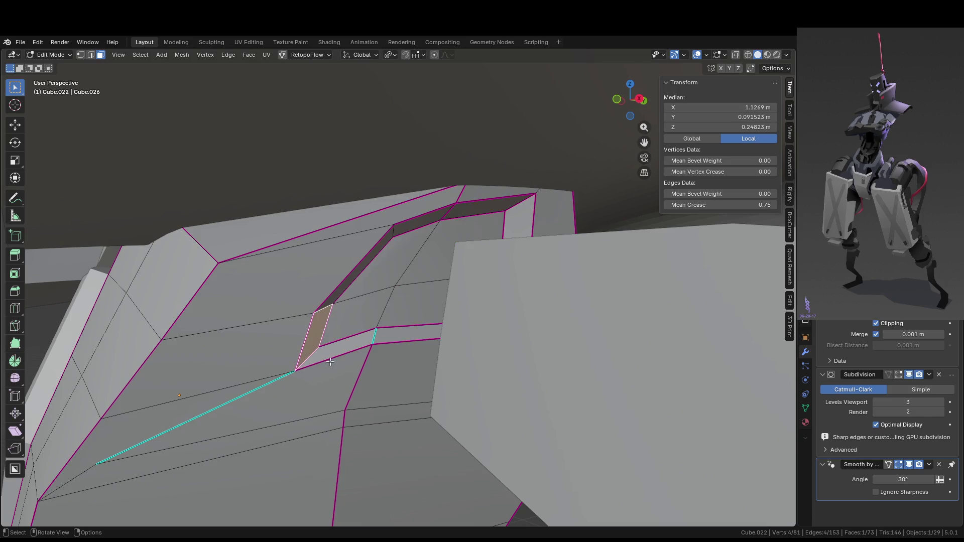
middle_click_drag(343, 343, 312, 348)
key("1")
left_click(300, 358)
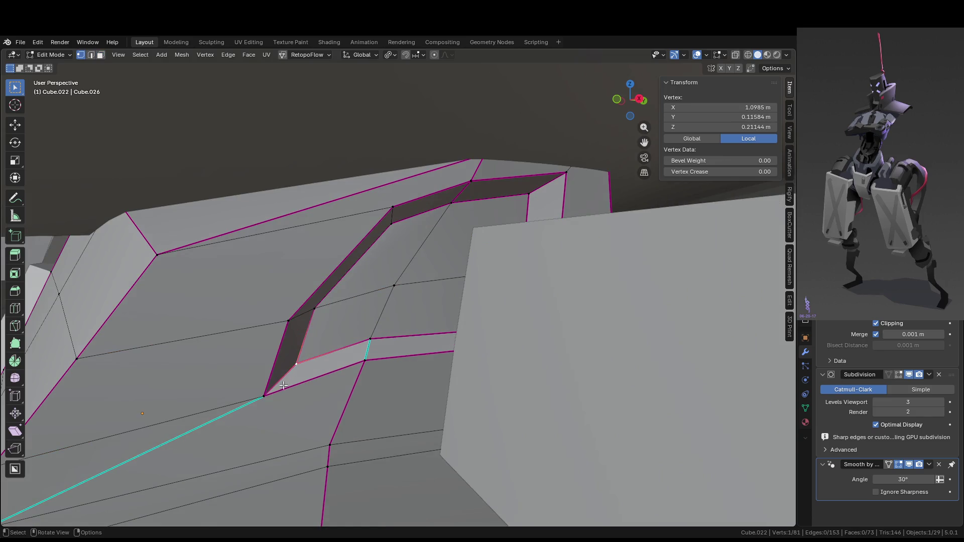
left_click(265, 390)
key("shift+v")
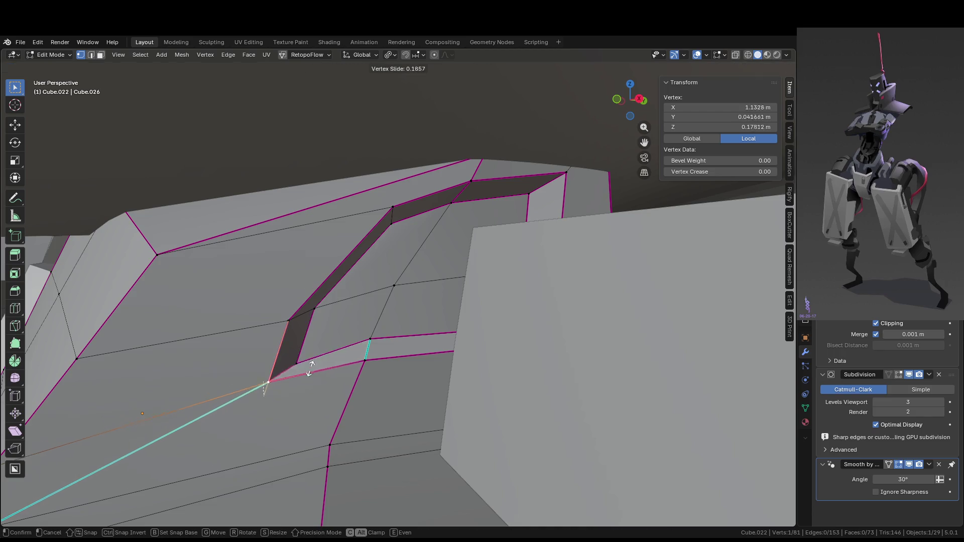
left_click(314, 328)
- Slide another notch corner vertex twice, settling it slightly lower
mouse_move(314, 329)
middle_mouse_down()
mouse_move(323, 355)
mouse_move(259, 420)
mouse_move(238, 383)
middle_mouse_up()
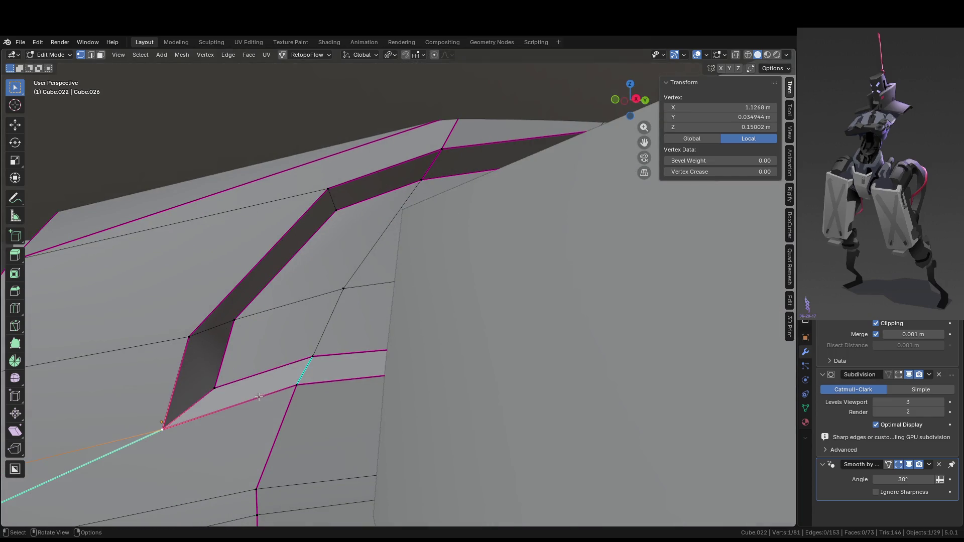
left_click(237, 384)
key("shift+v")
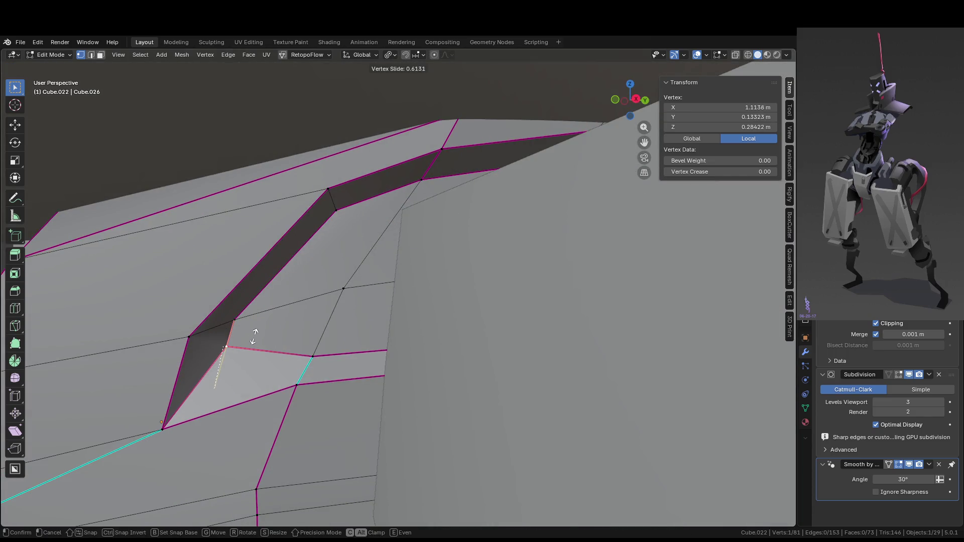
left_click(254, 337)
key("shift+v")
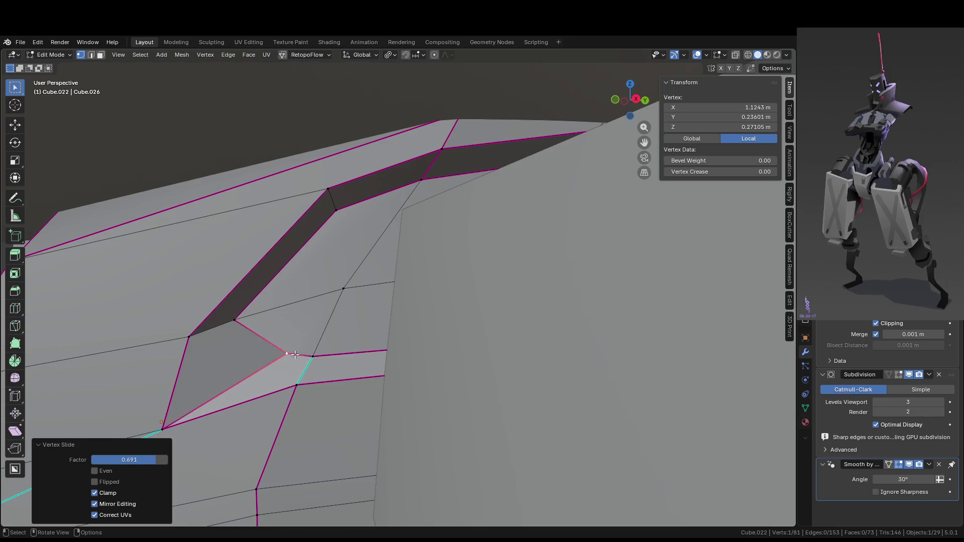
left_click(271, 294)
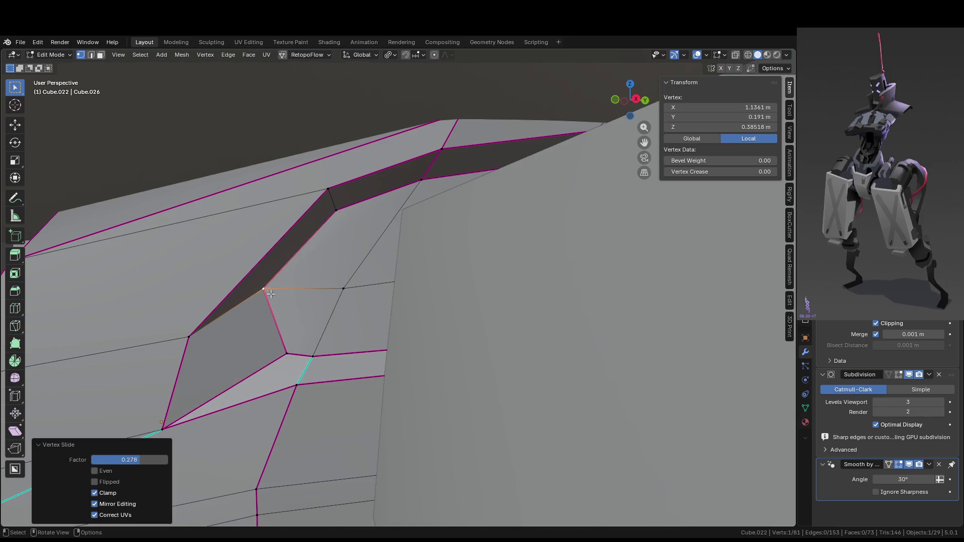
- Slide the lower corner vertex up its edge and the upper neighbouring vertex inward
left_click(178, 426)
key("shift+v")
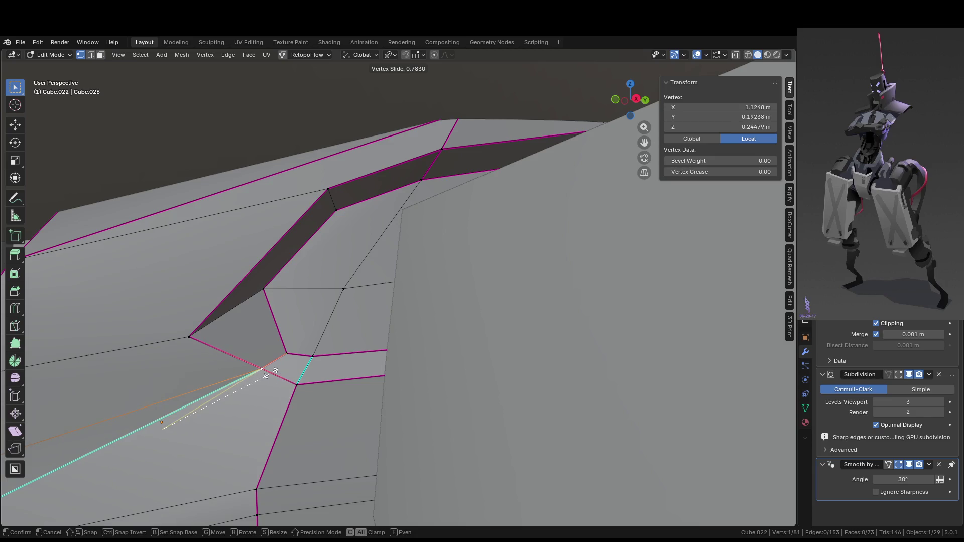
left_click(271, 373)
left_click(189, 335)
key("shift+v")
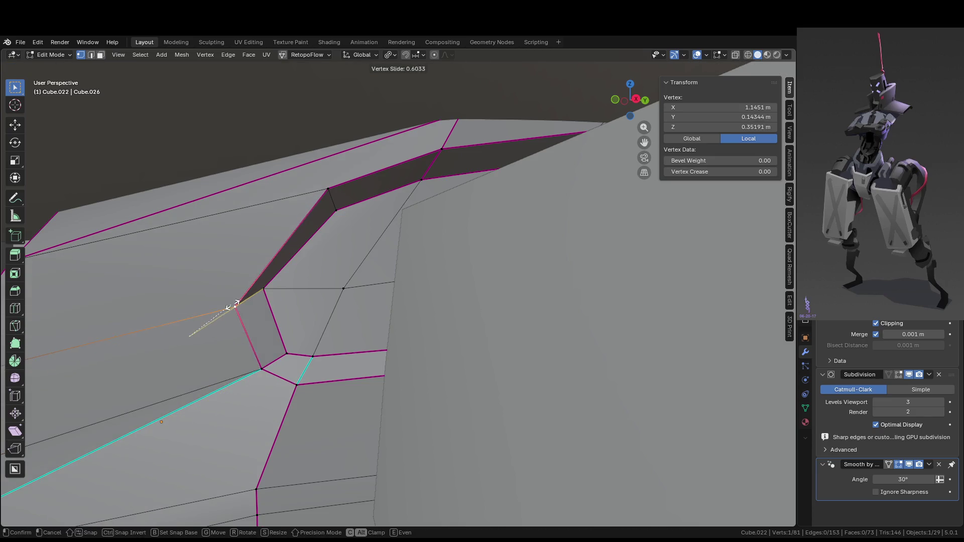
left_click(241, 291)
key("shift+v")
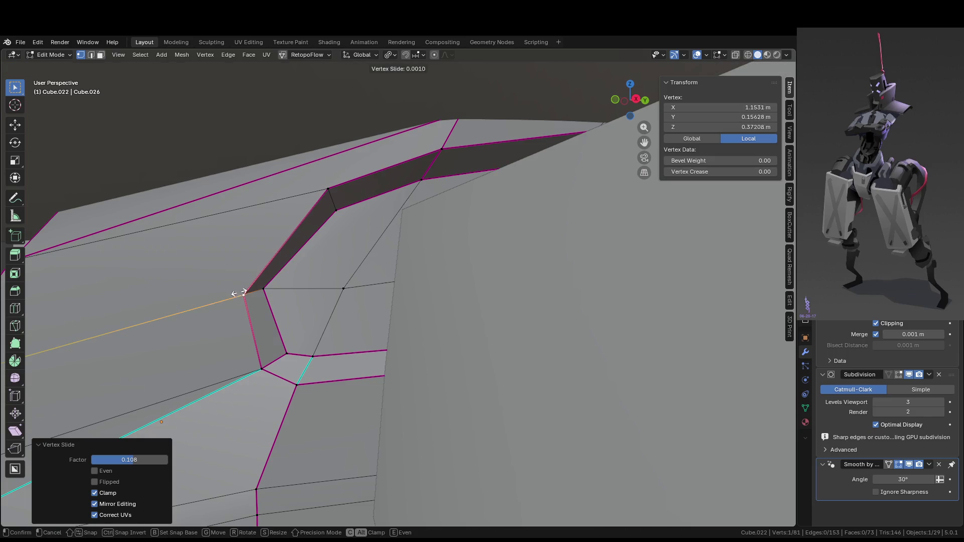
- Select the two edges on the notch rim in edge mode
left_click(219, 300)
mouse_move(219, 299)
middle_mouse_down()
mouse_move(383, 329)
mouse_move(424, 327)
mouse_move(326, 257)
middle_mouse_up()
key("Tab")
key("Tab")
key("2")
left_click(327, 257, "ctrl+alt")
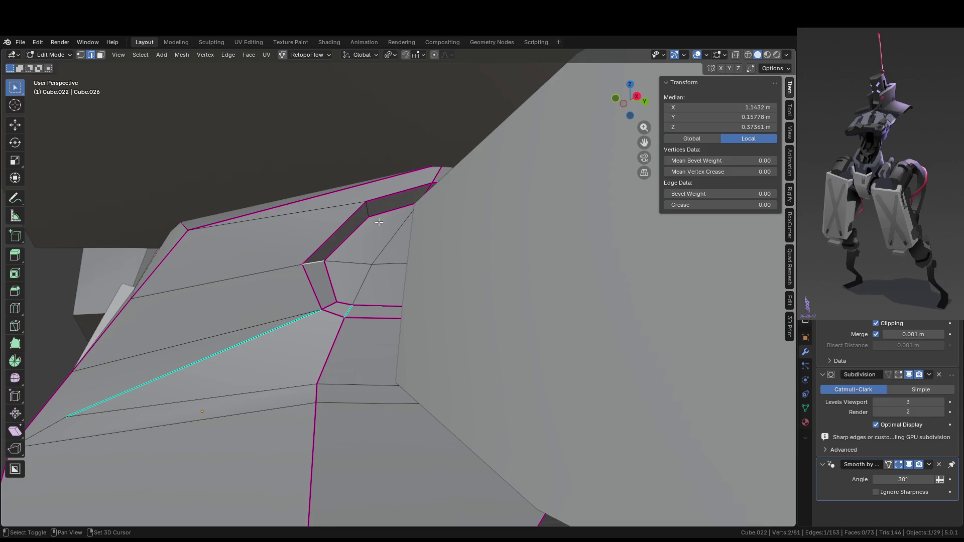
- Set crease 1.00 on the two rim edges and on the short notch-corner edge
left_click_drag(695, 205, 743, 205)
key("Tab")
mouse_move(458, 314)
middle_mouse_down()
mouse_move(489, 334)
mouse_move(432, 321)
mouse_move(395, 339)
middle_mouse_up()
key("Tab")
key("Tab")
key("Tab")
left_click(395, 339)
left_click_drag(733, 206, 753, 206)
key("Tab")
key("Tab")
- Clear Sharp from the long edge below, then preview the smoothed piece
left_click(351, 355)
right_click(330, 361)
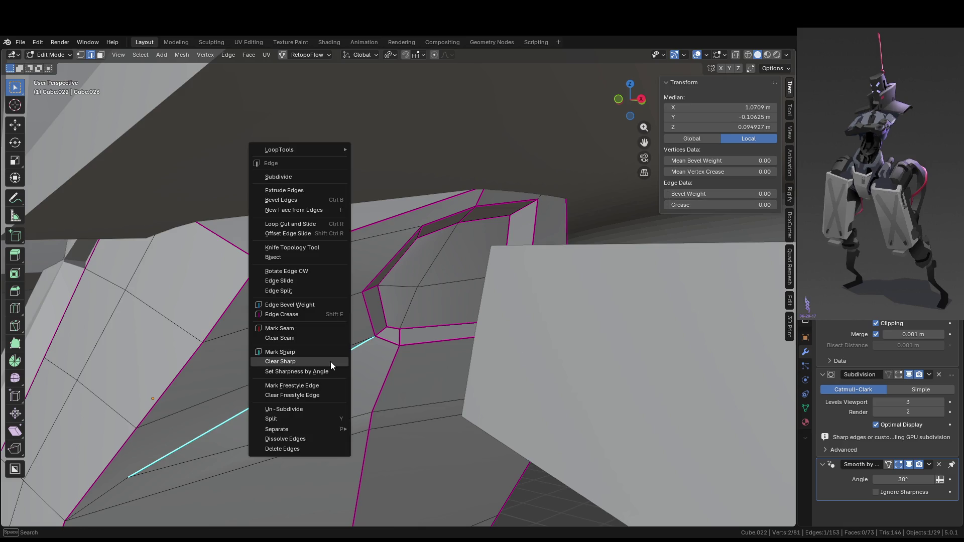
left_click(290, 360)
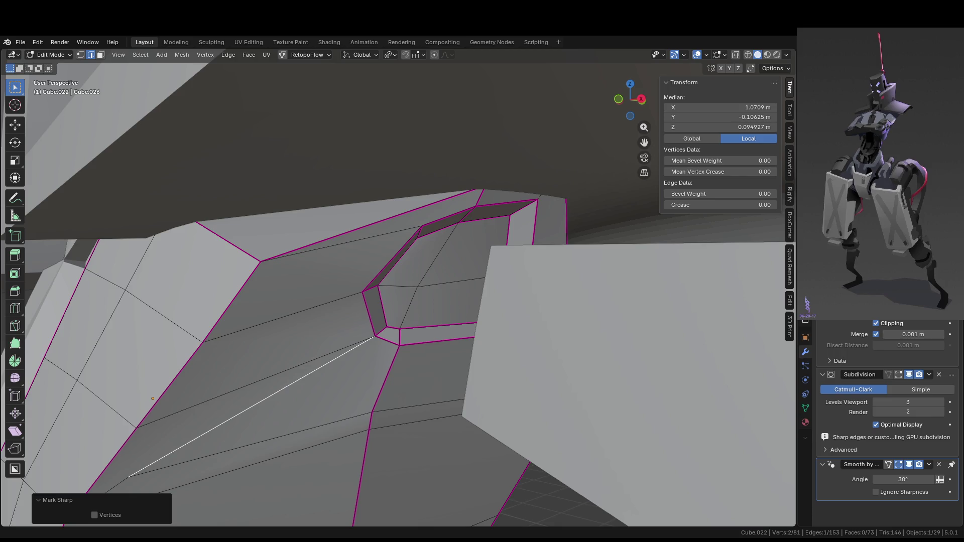
mouse_move(467, 373)
middle_mouse_down()
mouse_move(480, 345)
mouse_move(506, 383)
mouse_move(450, 373)
mouse_move(443, 357)
middle_mouse_up()
key("Tab")
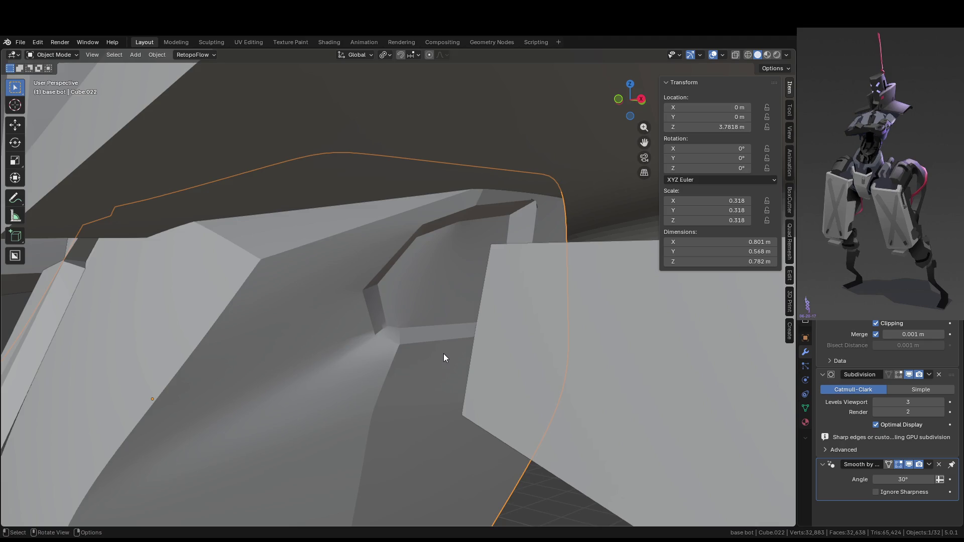
middle_click_drag(352, 361, 384, 377)
key("Tab")
key("Tab")
mouse_move(306, 385)
middle_mouse_down()
mouse_move(449, 380)
mouse_move(311, 327)
mouse_move(330, 302)
middle_mouse_up()
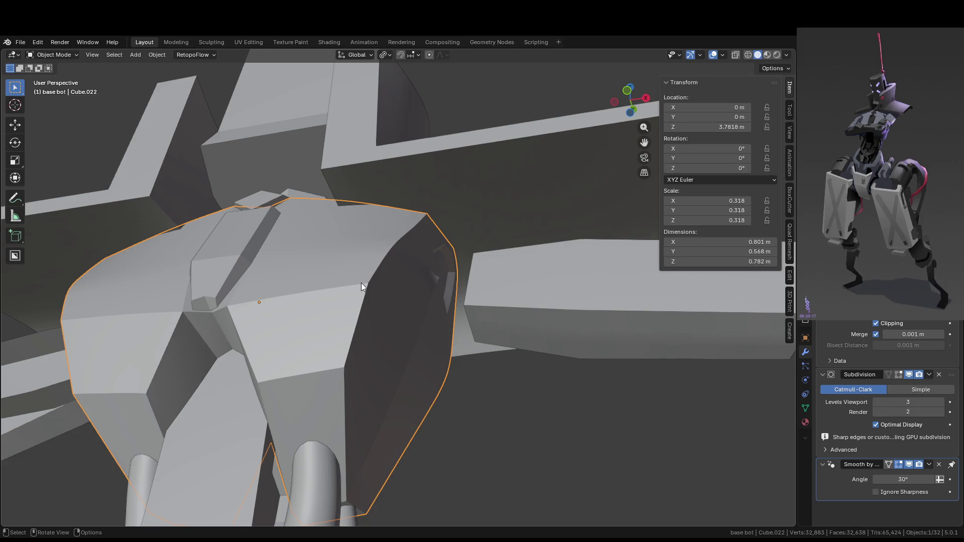
mouse_move(443, 369)
middle_mouse_down()
mouse_move(430, 339)
mouse_move(411, 350)
middle_mouse_up()
mouse_move(460, 321)
middle_mouse_down()
mouse_move(481, 297)
mouse_move(504, 297)
mouse_move(461, 313)
mouse_move(471, 252)
mouse_move(447, 330)
mouse_move(478, 288)
mouse_move(463, 313)
mouse_move(450, 294)
middle_mouse_up()
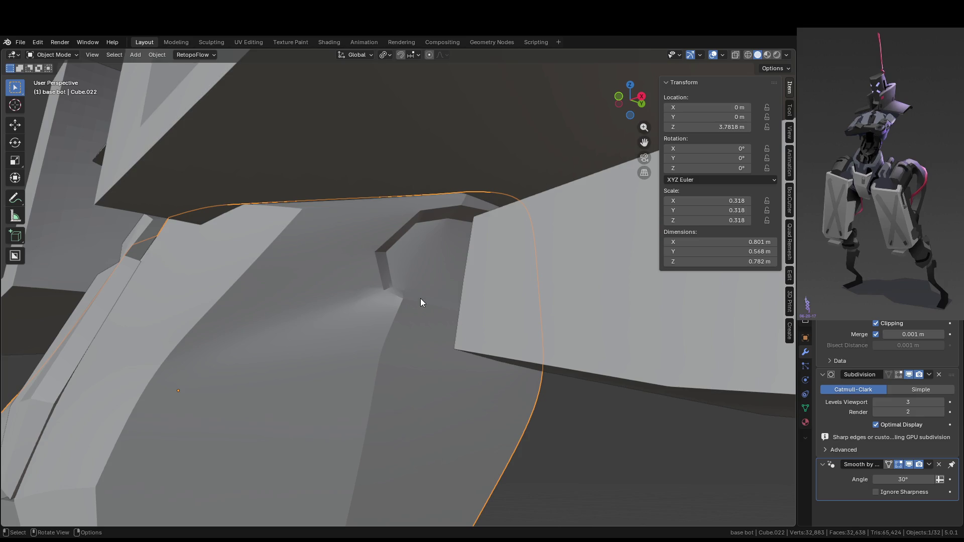
middle_click_drag(416, 302, 499, 294)
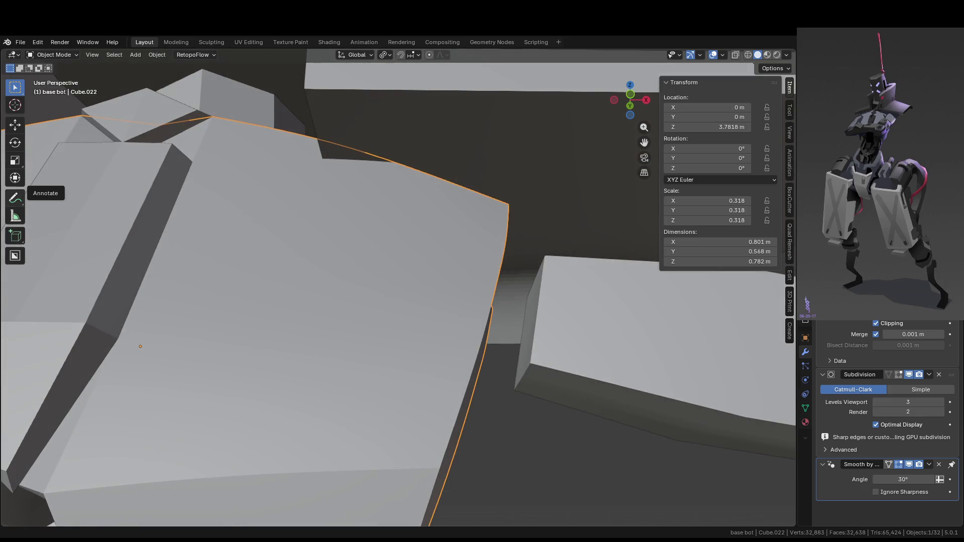
mouse_move(351, 301)
middle_mouse_down()
mouse_move(585, 316)
mouse_move(474, 298)
mouse_move(425, 256)
middle_mouse_up()
key("Tab")
key("alt+a")
left_click_drag(426, 258, 458, 281)
mouse_move(459, 282)
middle_mouse_down()
mouse_move(508, 273)
mouse_move(548, 293)
middle_mouse_up()
key("Tab")
mouse_move(495, 330)
middle_mouse_down()
mouse_move(486, 342)
mouse_move(520, 345)
mouse_move(494, 358)
mouse_move(516, 365)
mouse_move(475, 368)
middle_mouse_up()
key("Tab")
key("Tab")
key("Tab")
left_click(426, 340)
- Vertex-slide the other notch's corner vertex twice to reshape its corner
left_click(432, 340)
key("1")
left_click(436, 341)
middle_click_drag(437, 341, 452, 336)
key("shift+v")
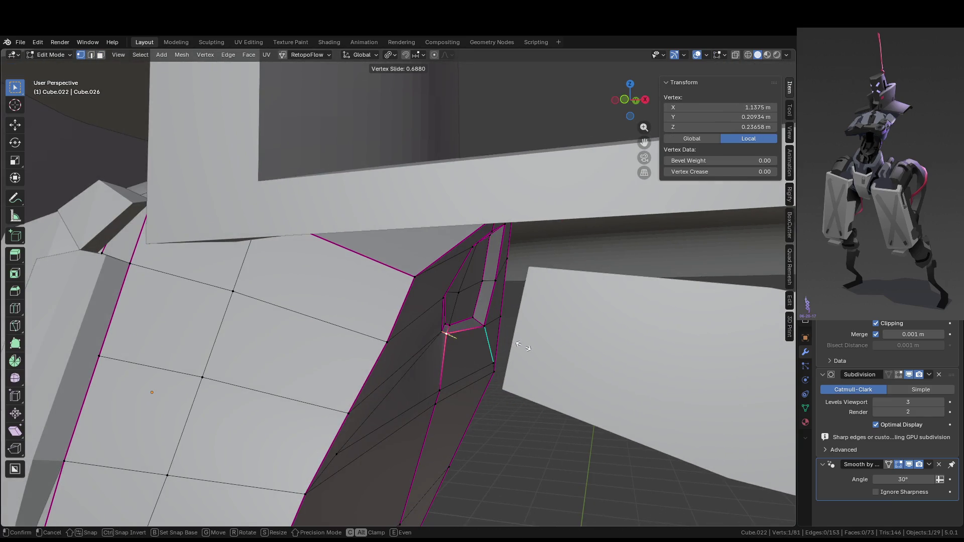
left_click(523, 346)
key("shift+v")
left_click(527, 346)
key("Tab")
- Move under the torso, re-enter editing, and select faces near the notch
mouse_move(526, 347)
middle_mouse_down()
mouse_move(486, 350)
mouse_move(501, 333)
mouse_move(522, 347)
mouse_move(498, 348)
mouse_move(540, 345)
mouse_move(433, 343)
middle_mouse_up()
scroll(501, 333, "down", 3)
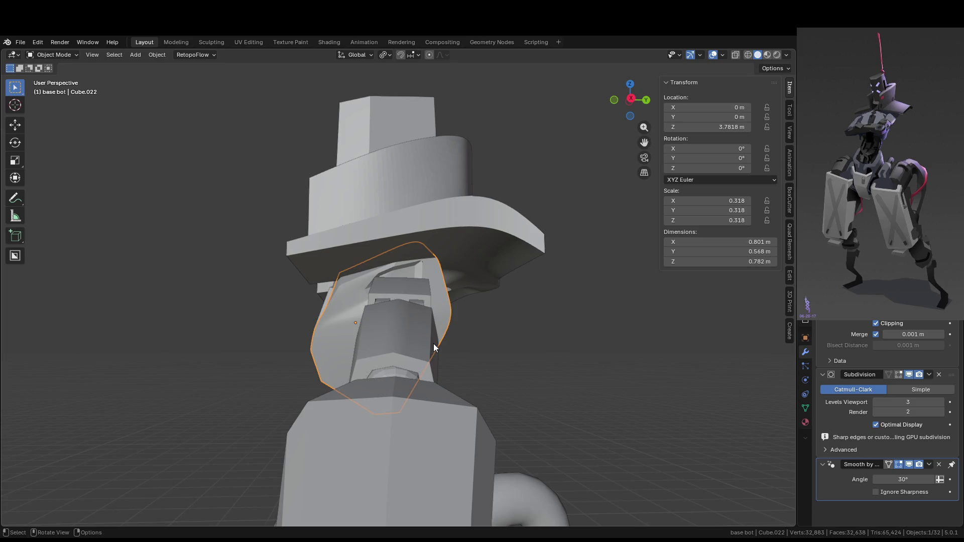
mouse_move(435, 346)
middle_mouse_down()
mouse_move(511, 310)
mouse_move(512, 267)
mouse_move(502, 324)
mouse_move(453, 300)
mouse_move(441, 279)
mouse_move(422, 284)
middle_mouse_up()
key("Tab")
scroll(440, 276, "up", 4)
key("Tab")
key("Tab")
key("Tab")
key("2")
left_click(425, 288, "ctrl")
key("3")
left_click(444, 291, "ctrl")
- Grow and adjust the face patch, then delete the faces to open a hole
key("ctrl+KP_Add")
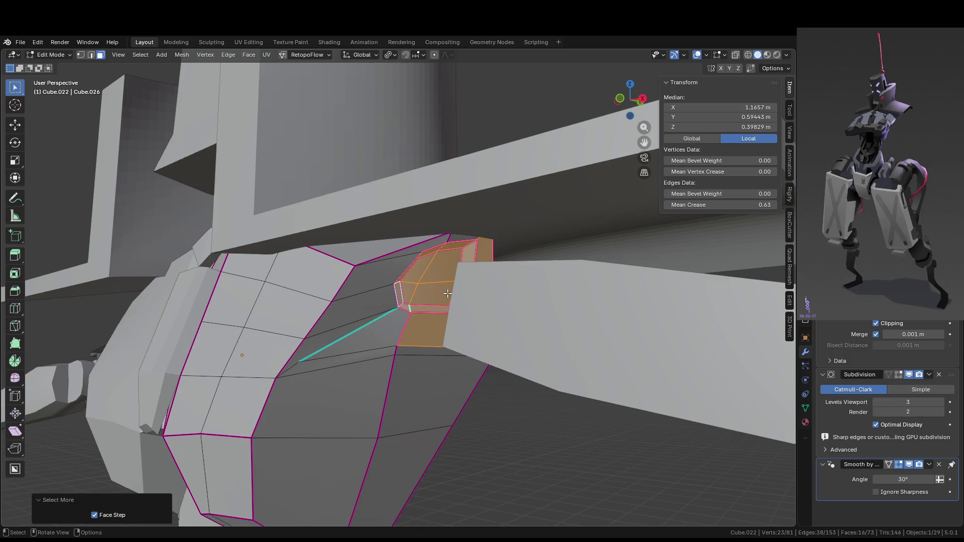
scroll(447, 293, "up", 3)
key("ctrl+KP_Subtract")
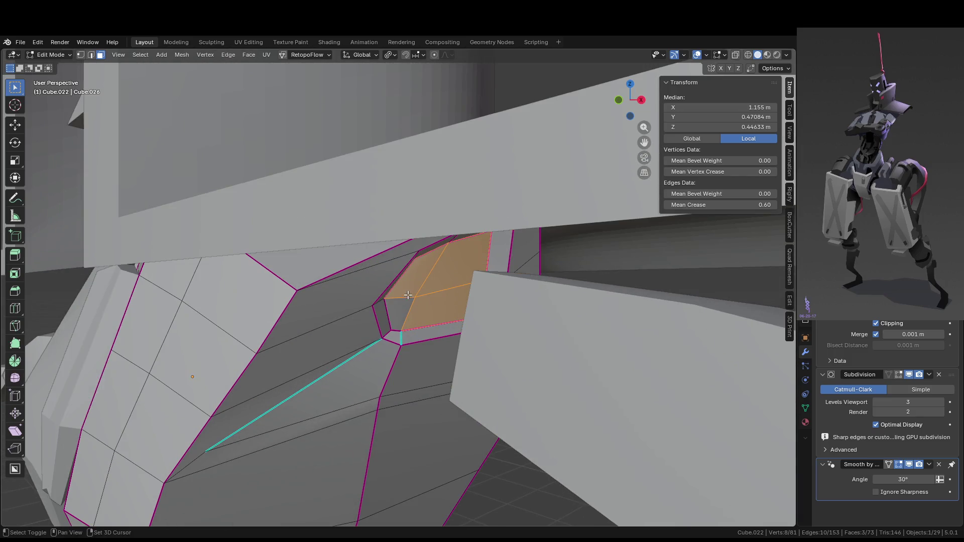
left_click(407, 296, "shift")
key("ctrl+KP_Add")
key("x")
left_click(431, 304)
- Select the edge below the opening and isolate the joint piece in Local View
mouse_move(479, 292)
middle_mouse_down()
mouse_move(519, 329)
mouse_move(501, 336)
middle_mouse_up()
key("Tab")
key("Tab")
left_click(367, 340)
key("2")
mouse_move(386, 343)
middle_mouse_down()
mouse_move(380, 375)
mouse_move(424, 342)
mouse_move(402, 350)
middle_mouse_up()
left_click(359, 263)
middle_click_drag(364, 301, 416, 314)
key("KP_Divide")
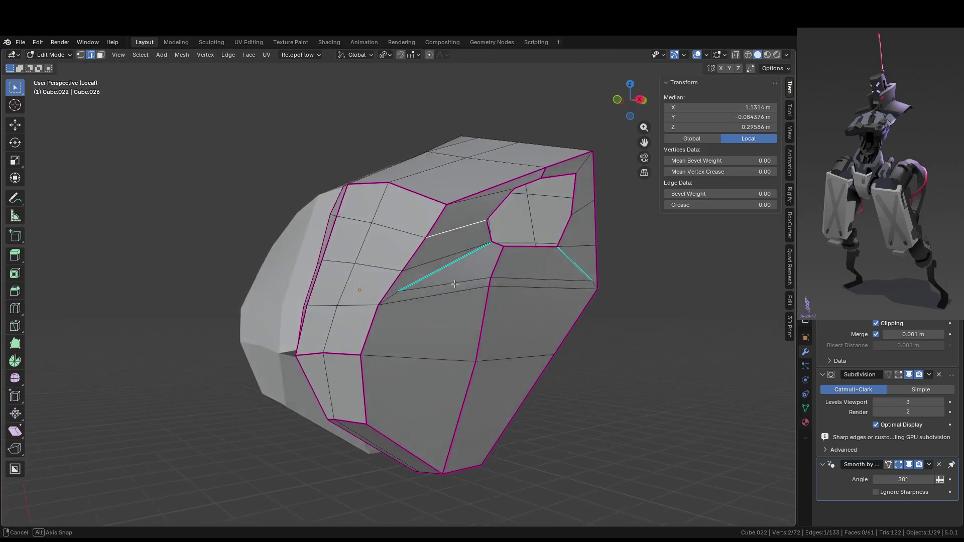
- Select nine faces around the opening's rim and delete them
middle_click_drag(481, 261, 529, 220)
key("3")
left_click(443, 214)
left_click(494, 197, "shift")
left_click(518, 211, "shift")
left_click(505, 271, "shift")
left_click(512, 279, "shift")
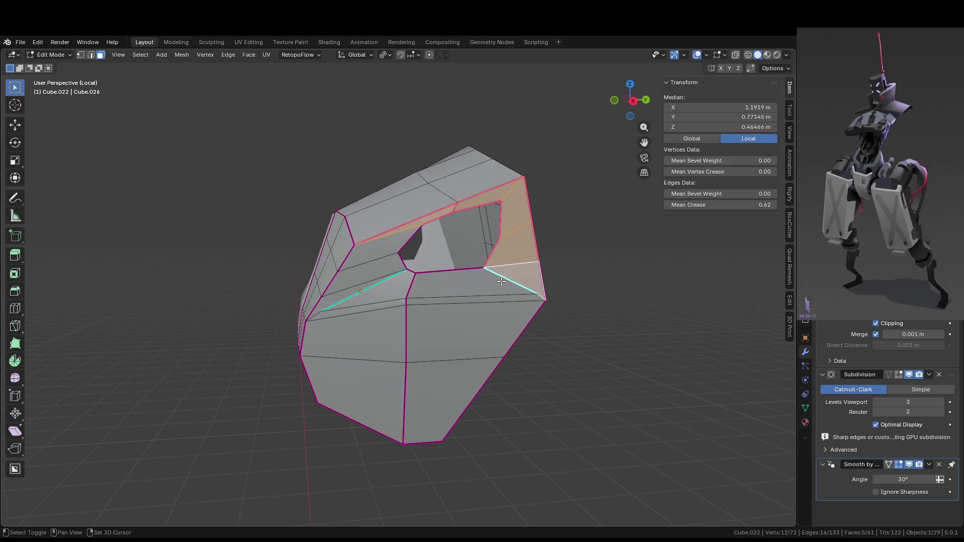
left_click(481, 283, "shift")
left_click(402, 285, "shift")
left_click(363, 280, "shift")
left_click(358, 289, "shift")
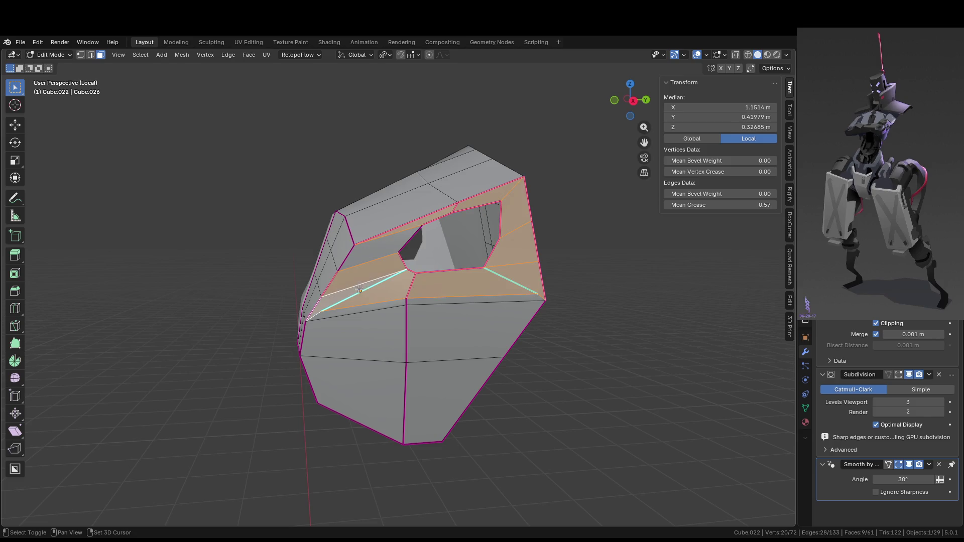
key("x")
left_click(384, 245)
- Box-select the remaining band of faces around the opening and delete it
mouse_move(384, 245)
middle_mouse_down()
mouse_move(561, 296)
mouse_move(617, 280)
mouse_move(477, 292)
middle_mouse_up()
key("Tab")
- Select the open rim loop and Grid Fill it with new faces
key("Tab")
key("2")
left_click(489, 290)
key("3")
left_click_drag(336, 306, 367, 306)
key("x")
left_click(368, 307)
key("2")
left_click(386, 311, "alt")
middle_click_drag(387, 311, 492, 309)
key("ctrl+f")
left_click(522, 346)
mouse_move(551, 318)
middle_mouse_down()
mouse_move(615, 327)
mouse_move(702, 359)
mouse_move(460, 229)
middle_mouse_up()
key("Tab")
key("Tab")
- Crease the three-edge vertical column to 1 and mark it sharp
left_click(422, 236)
left_click(478, 126, "shift")
left_click(452, 183, "shift")
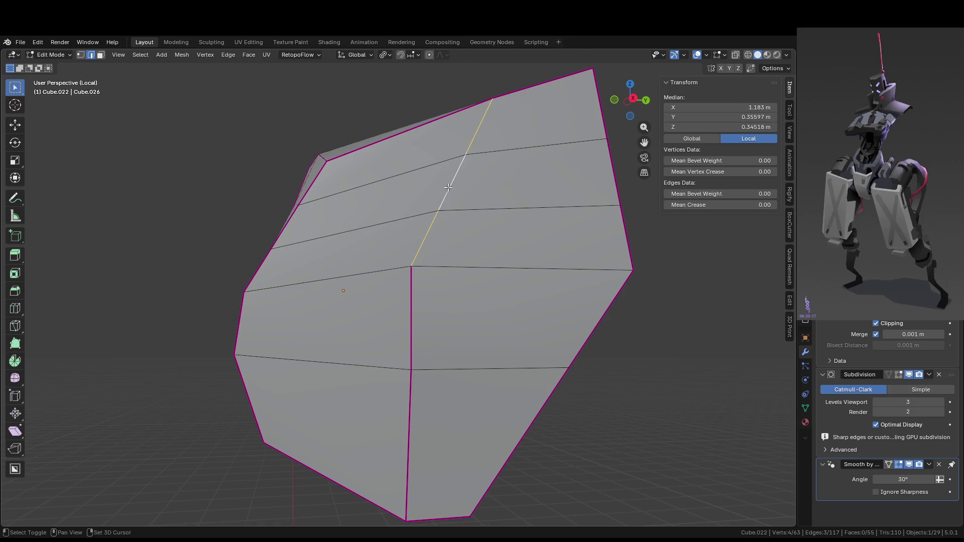
key("F3")
key("shift+e")
type("1")
key("Return")
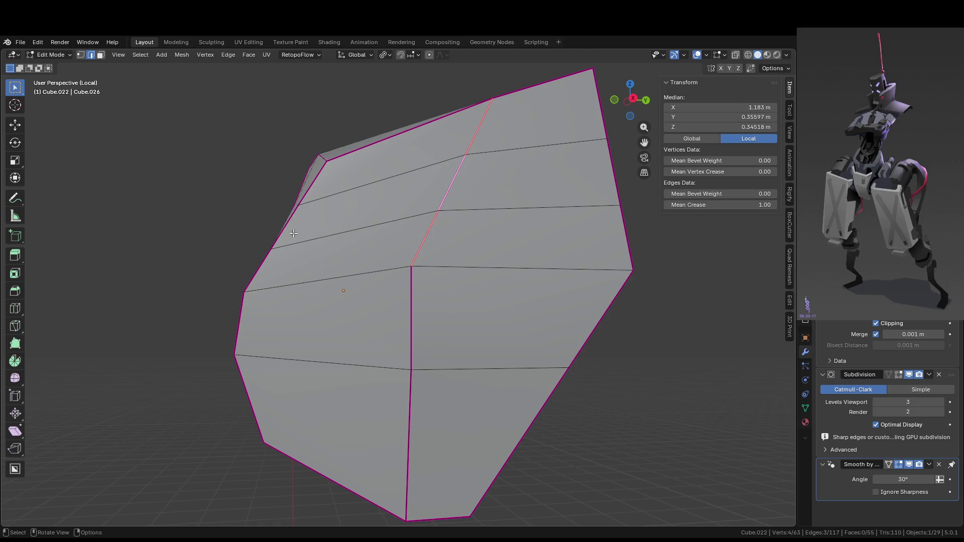
right_click(453, 251)
left_click(429, 270)
key("Tab")
mouse_move(513, 303)
middle_mouse_down()
mouse_move(579, 309)
mouse_move(586, 333)
mouse_move(550, 358)
mouse_move(477, 353)
middle_mouse_up()
left_click(580, 313)
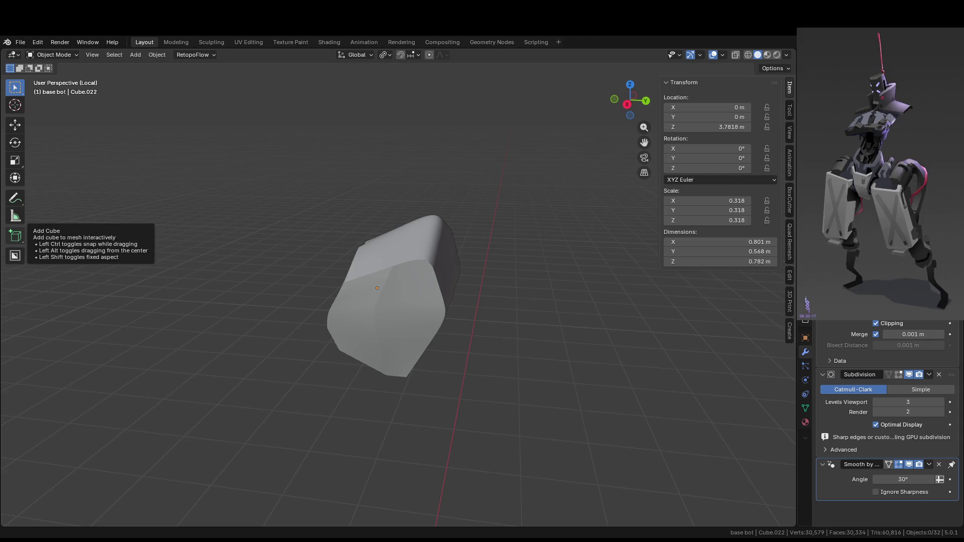
- Exit Local View with numpad /, orbit the full robot, and open the Shift+A Add menu
mouse_move(660, 343)
middle_mouse_down()
mouse_move(544, 351)
mouse_move(641, 339)
mouse_move(534, 318)
middle_mouse_up()
key("KP_Divide")
mouse_move(546, 386)
middle_mouse_down()
mouse_move(584, 390)
mouse_move(533, 326)
mouse_move(529, 272)
mouse_move(515, 291)
middle_mouse_up()
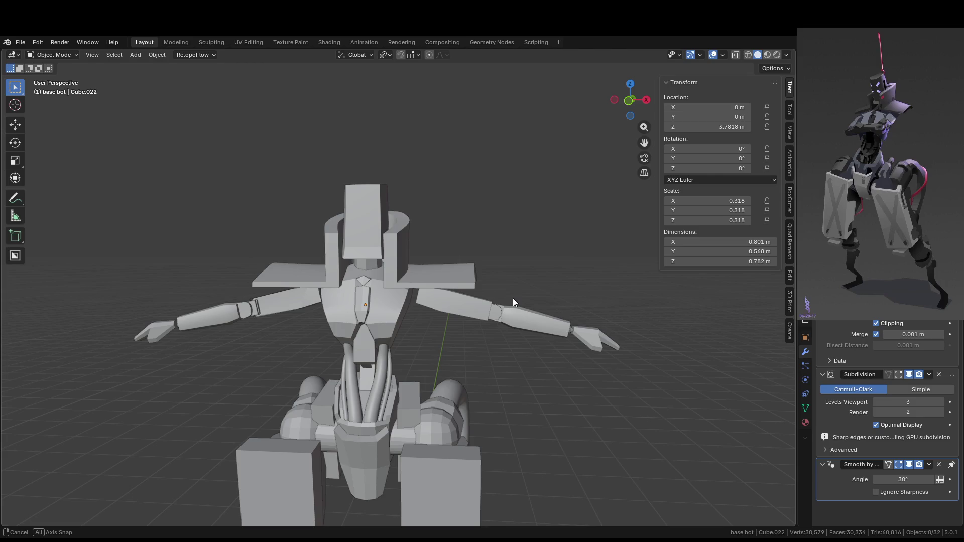
mouse_move(513, 299)
middle_mouse_down()
mouse_move(490, 322)
mouse_move(521, 334)
mouse_move(520, 288)
mouse_move(473, 300)
middle_mouse_up()
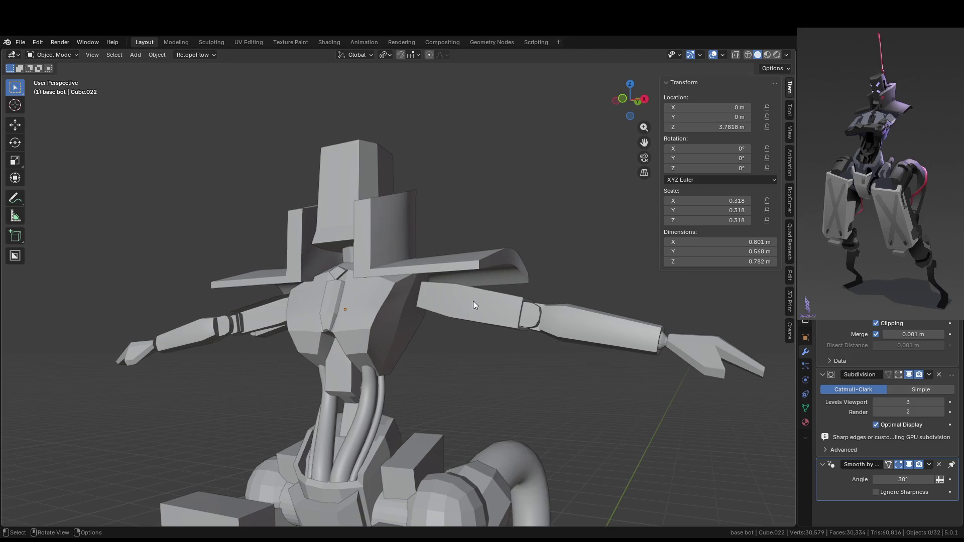
scroll(472, 303, "up", 3)
key("shift+a")
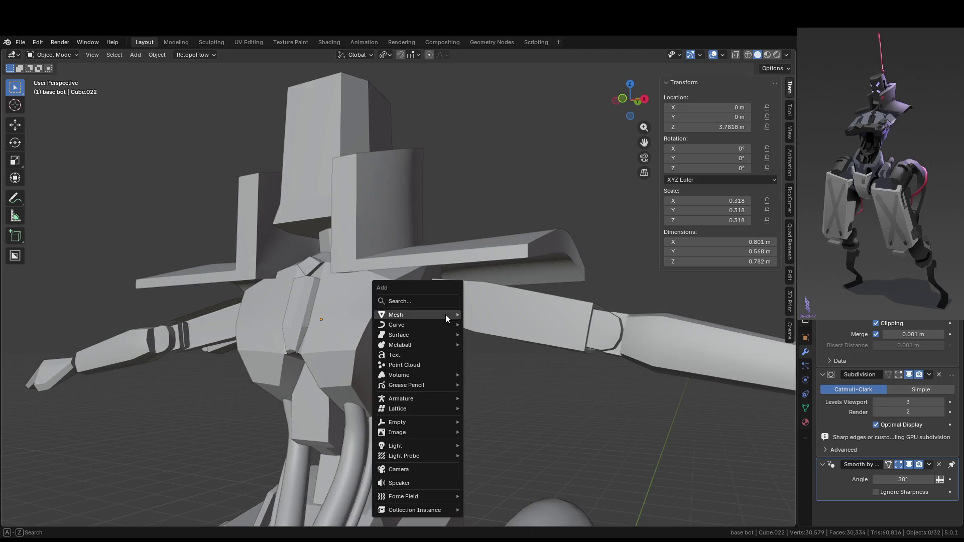
mouse_move(453, 315)
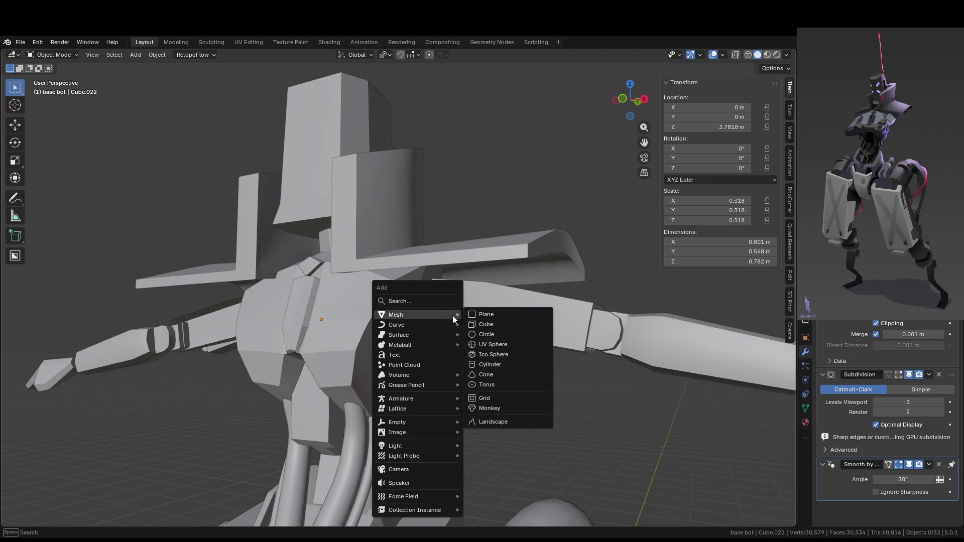
left_click(499, 326)
scroll(522, 357, "down", 5)
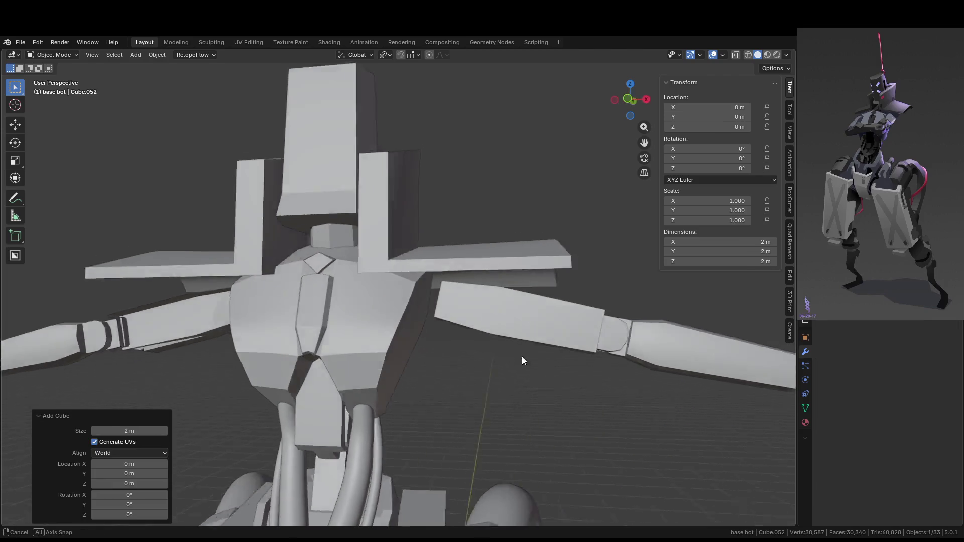
key("x")
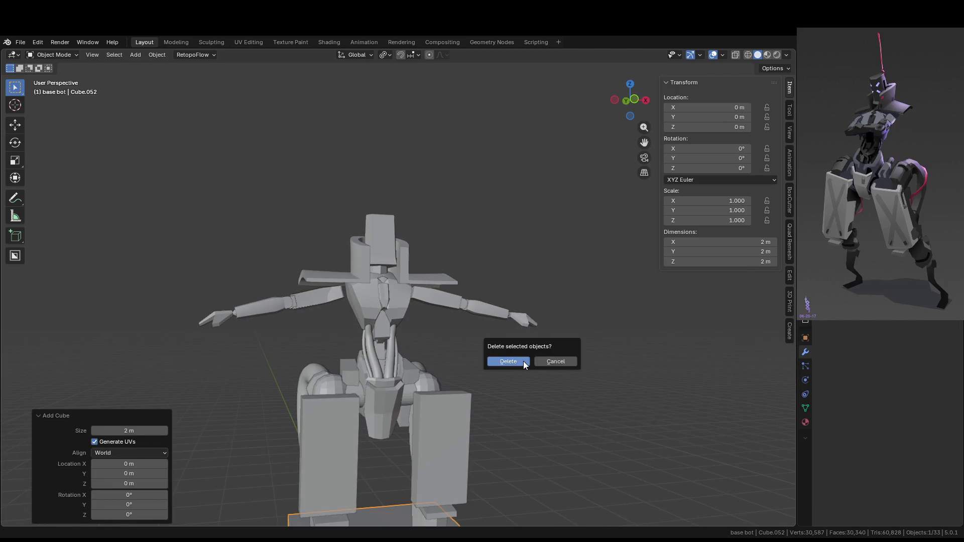
left_click(523, 361)
middle_click_drag(523, 360, 459, 357)
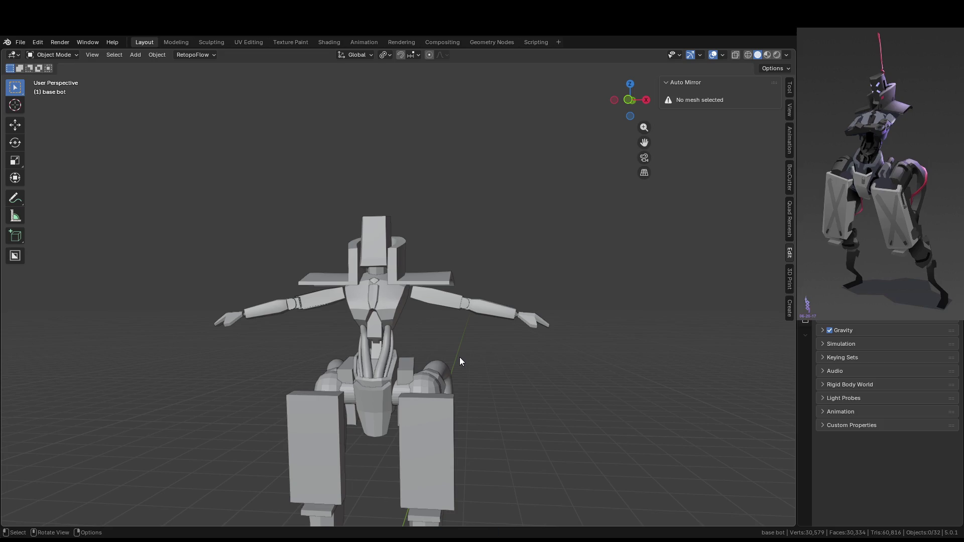
- Duplicate the elbow joint ring and move the copy over and up to shoulder height
scroll(542, 329, "up", 4)
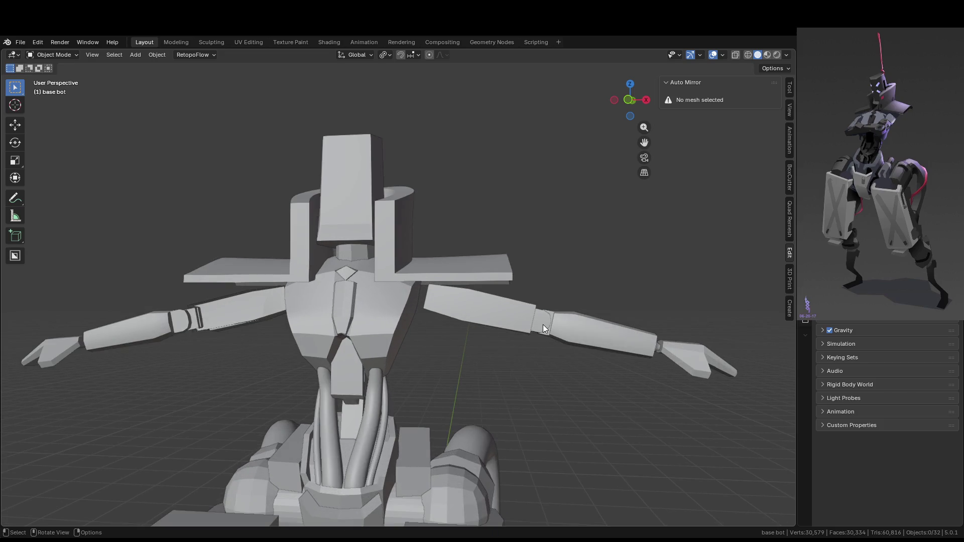
left_click(543, 326)
key("KP_1")
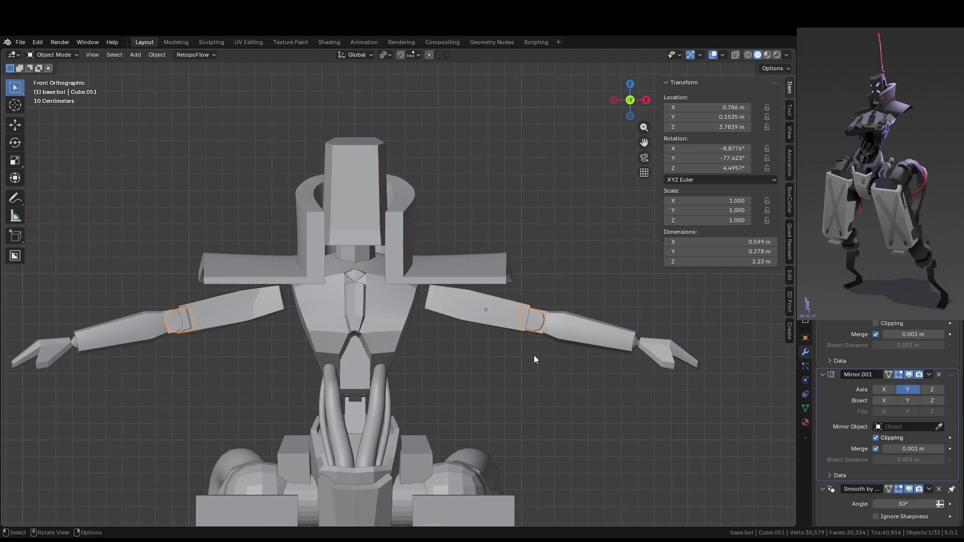
key("shift+d")
key("x")
left_click(426, 343)
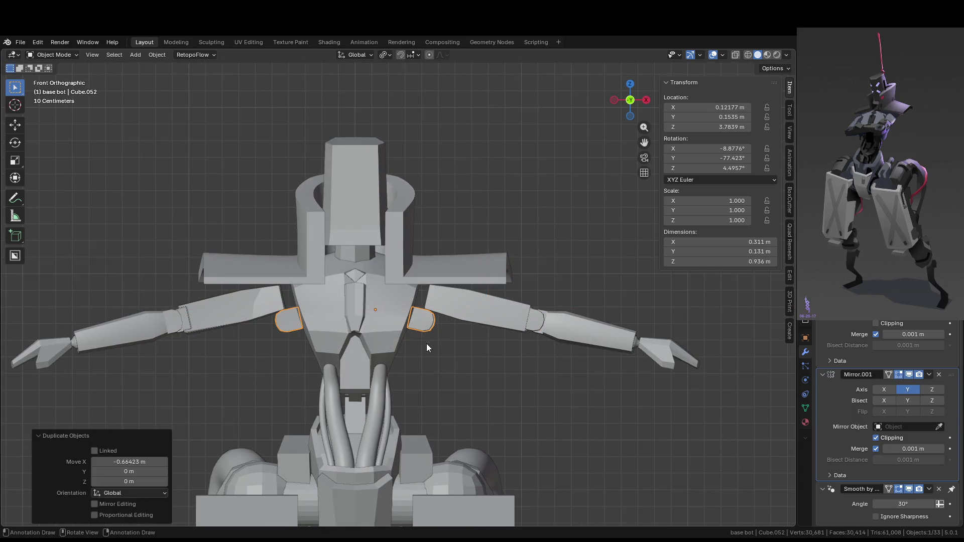
key("g")
key("z")
left_click(441, 321)
- Tilt the shoulder copy -12.7°, then nudge its position, rotation and height (about 0.016 m) into the joint
key("r")
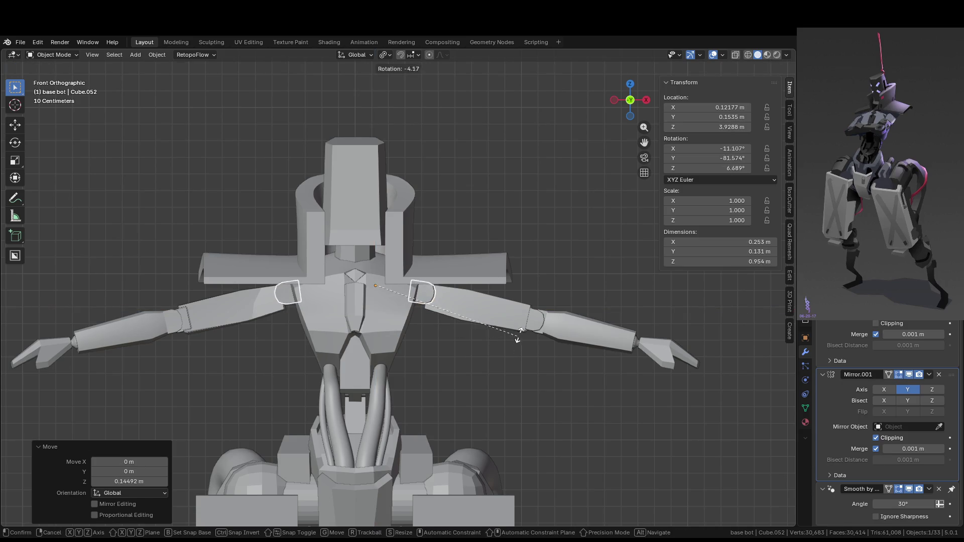
left_click(528, 316)
key("g")
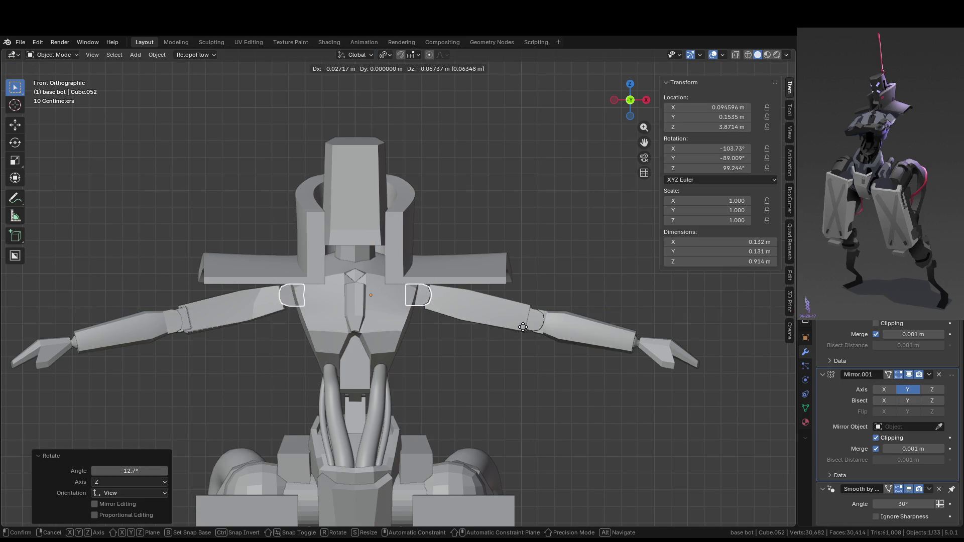
left_click(524, 326)
key("KP_Decimal")
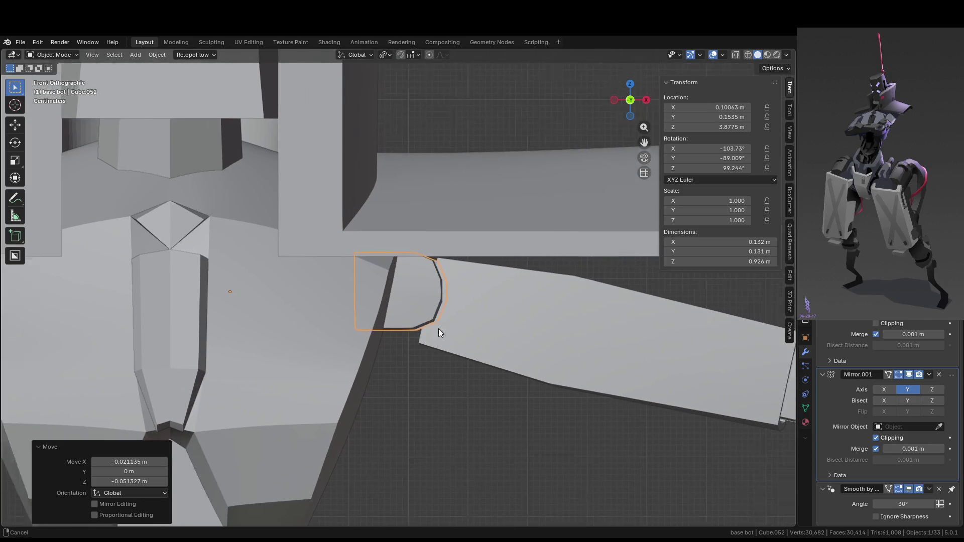
key("g")
left_click(511, 337)
key("r")
left_click(518, 345)
key("g")
key("z")
left_click(520, 336)
mouse_move(520, 341)
middle_mouse_down()
mouse_move(435, 354)
mouse_move(499, 351)
mouse_move(452, 366)
mouse_move(391, 360)
mouse_move(374, 285)
mouse_move(525, 340)
mouse_move(507, 385)
middle_mouse_up()
- Extrude a side face of the shoulder piece's right block outward
key("Tab")
key("KP_Divide")
left_click(479, 416)
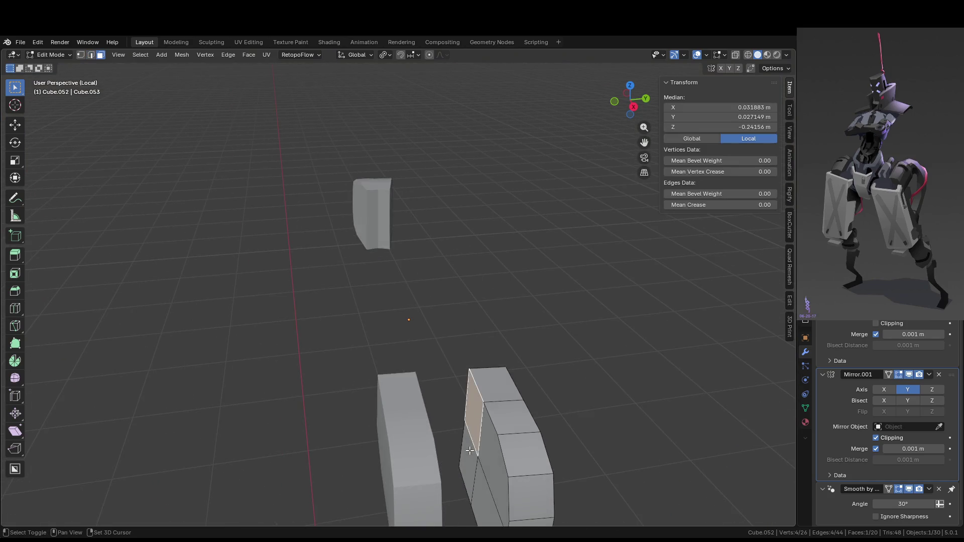
key("e")
left_click(501, 435)
key("Tab")
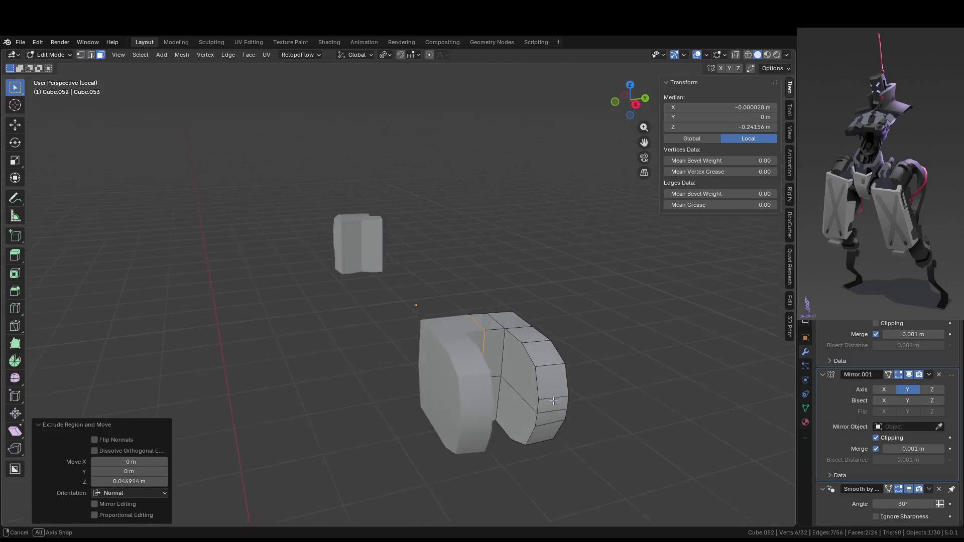
key("KP_Divide")
- Slide the shoulder piece outward along the X axis
mouse_move(495, 399)
middle_mouse_down()
mouse_move(519, 398)
mouse_move(493, 299)
middle_mouse_up()
key("g")
key("x")
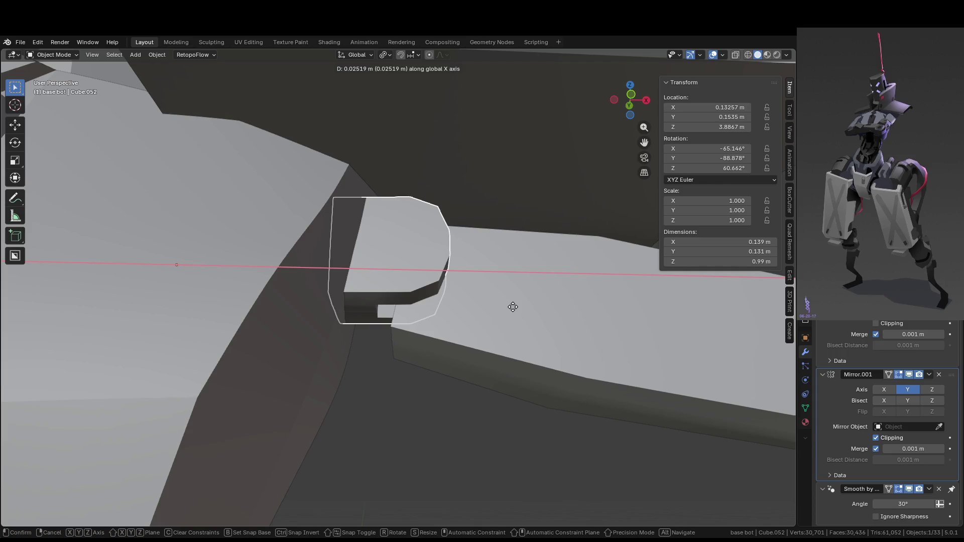
left_click(564, 301)
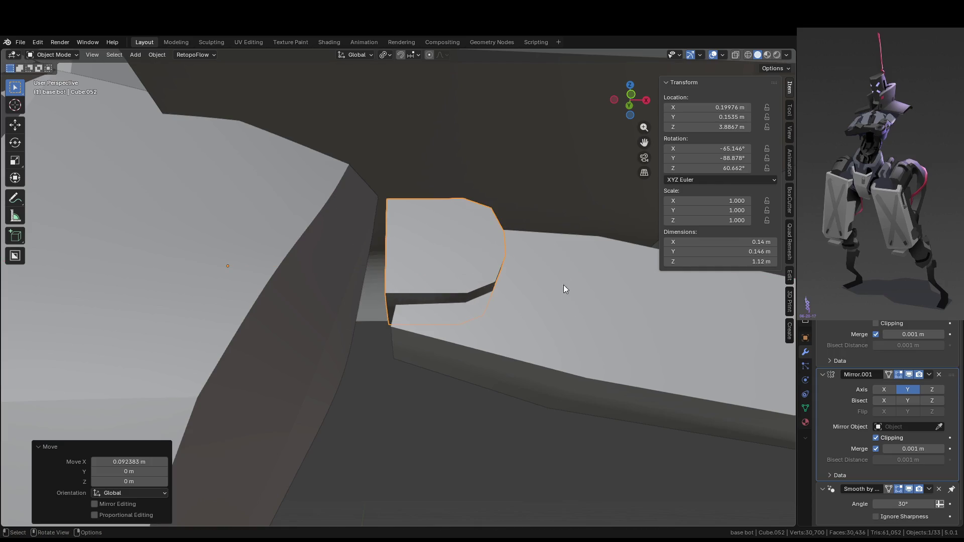
- Select the piece's lower-right faces and add a loop cut through the bottom strip
key("Tab")
key("KP_Divide")
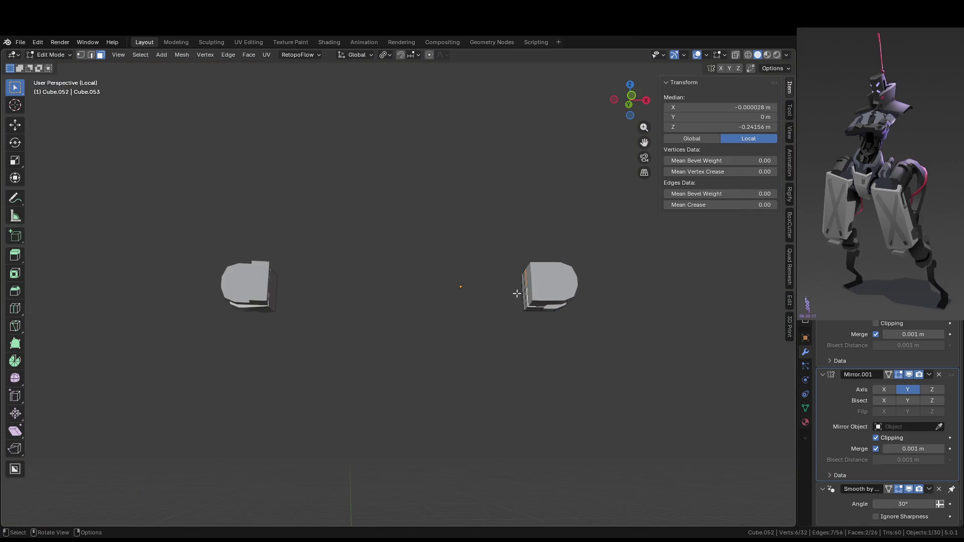
mouse_move(516, 294)
middle_mouse_down()
mouse_move(527, 297)
mouse_move(249, 286)
mouse_move(419, 338)
mouse_move(417, 412)
middle_mouse_up()
left_click(415, 412)
left_click(416, 418)
left_click(416, 432, "shift")
key("g")
key("z")
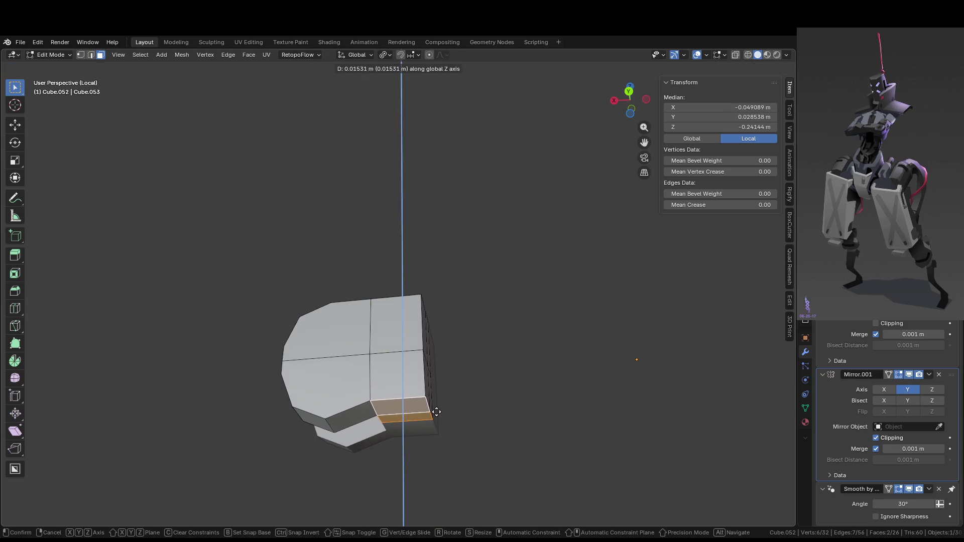
key("Escape")
key("ctrl+r")
left_click(353, 416)
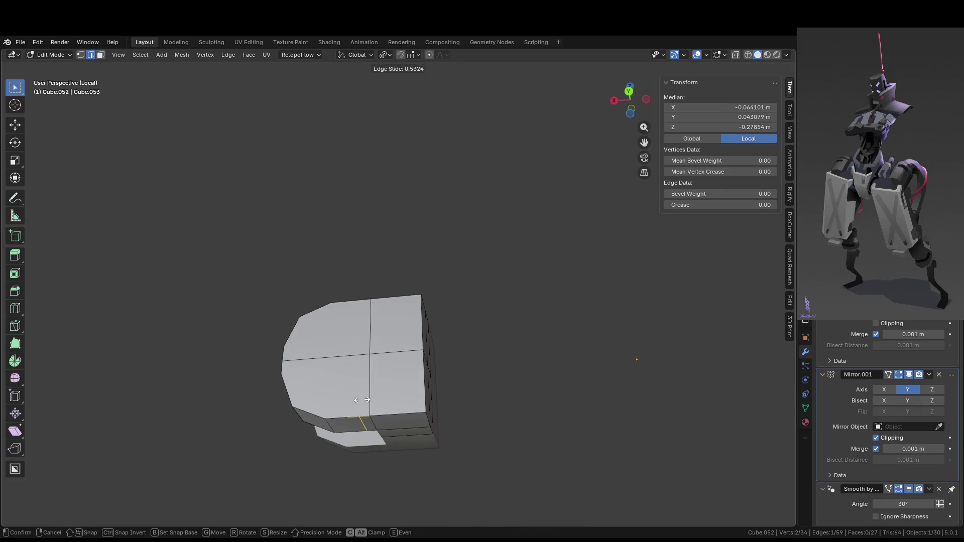
left_click(361, 399)
- Raise the notch's lower faces vertically by 0.0186 m
key("3")
left_click(402, 416)
left_click(422, 434, "shift")
key("e")
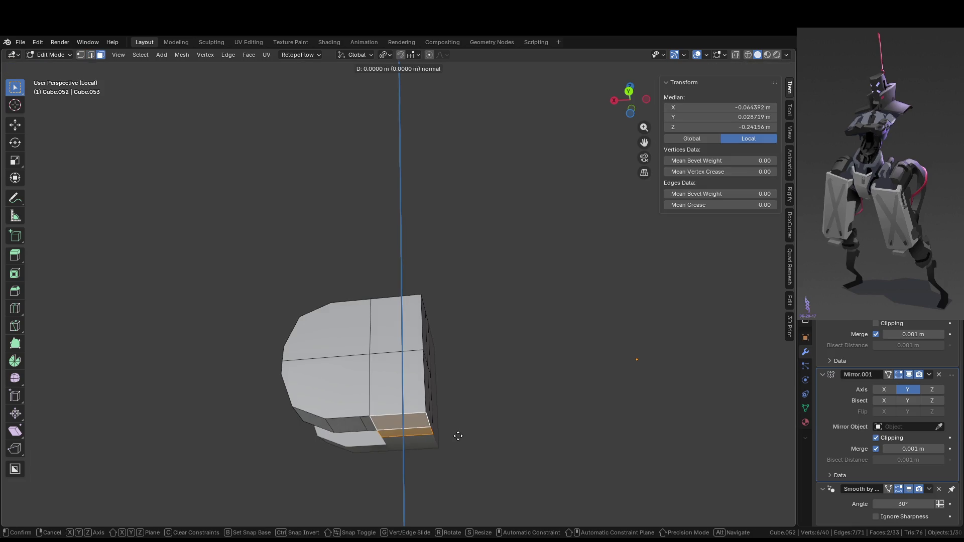
key("Escape")
key("ctrl+z")
key("g")
key("x")
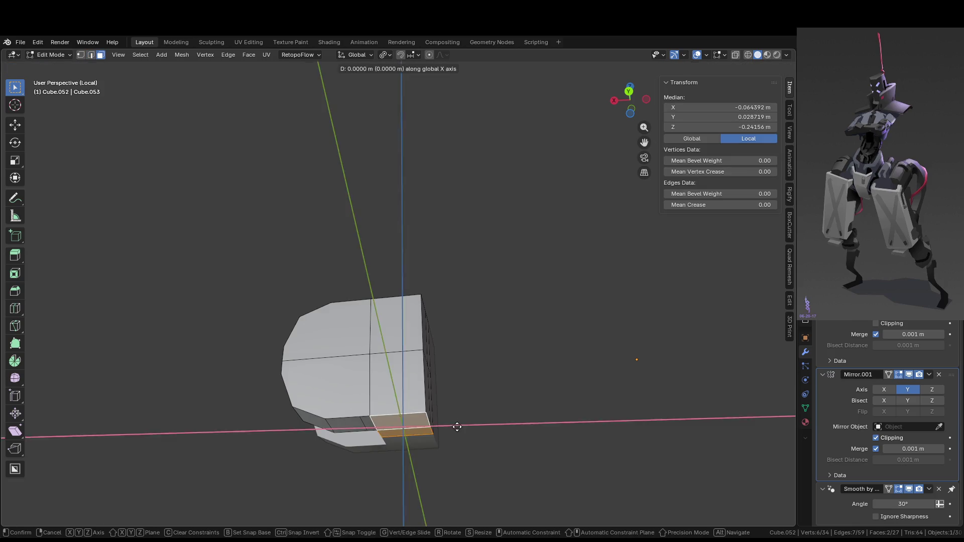
key("z")
left_click(456, 408)
- Slide a notch edge along its faces to refine the notch
middle_click_drag(456, 408, 447, 433)
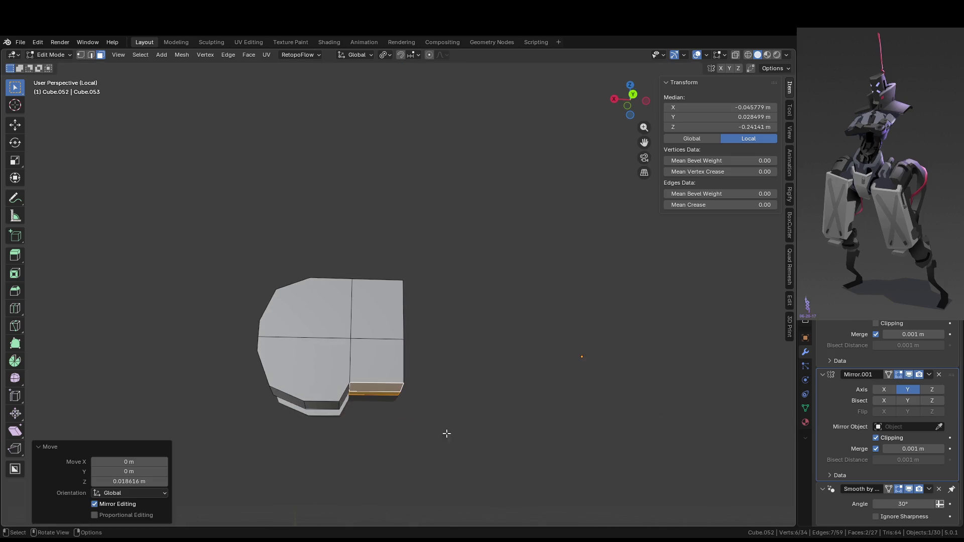
key("2")
left_click(339, 405)
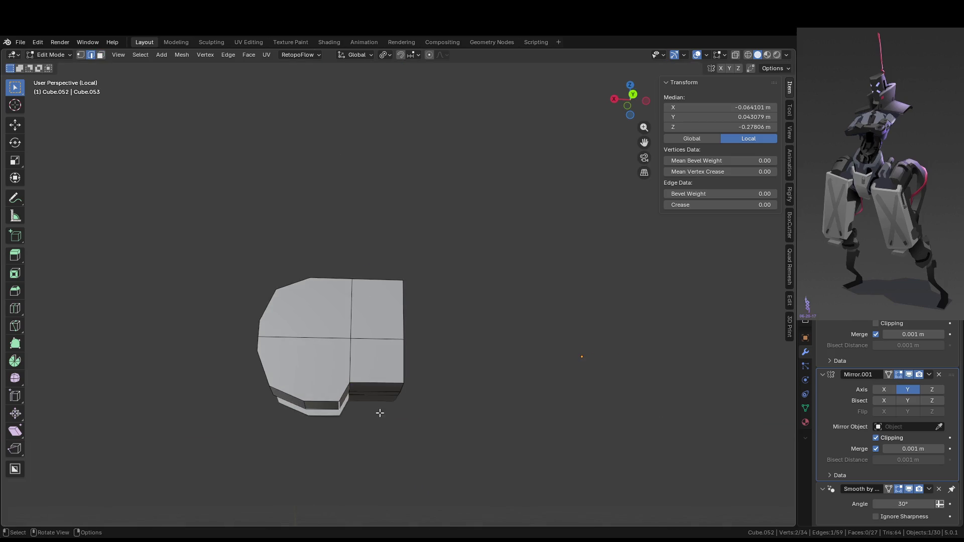
key("g")
key("g")
left_click(375, 413)
key("g")
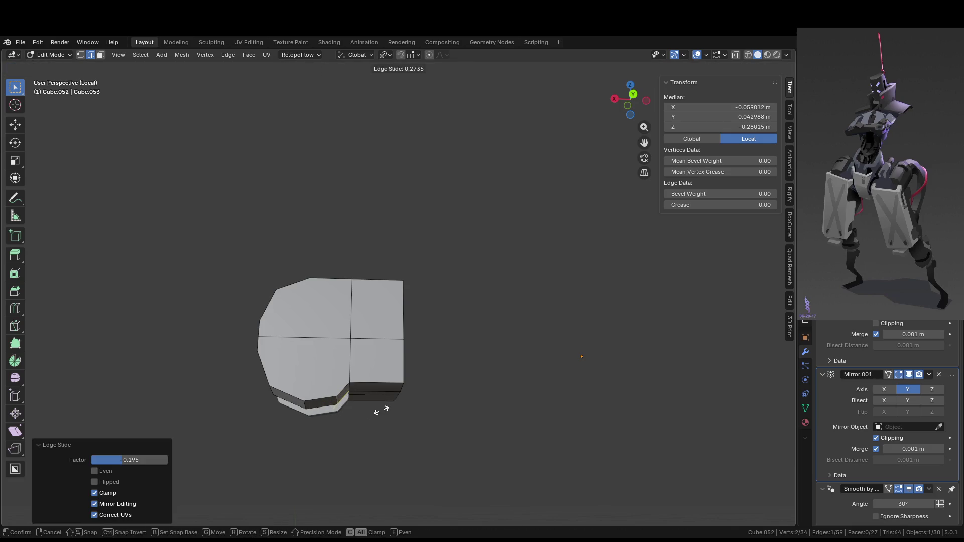
left_click(383, 409)
- Remove the lower-left notch from the elbow joint piece and isolate it in Local View
key("Tab")
mouse_move(389, 433)
middle_mouse_down()
mouse_move(381, 413)
mouse_move(344, 407)
mouse_move(366, 364)
mouse_move(488, 409)
mouse_move(594, 419)
mouse_move(560, 392)
mouse_move(430, 361)
mouse_move(282, 351)
mouse_move(477, 383)
mouse_move(439, 368)
mouse_move(445, 387)
mouse_move(444, 354)
mouse_move(438, 361)
middle_mouse_up()
key("KP_Divide")
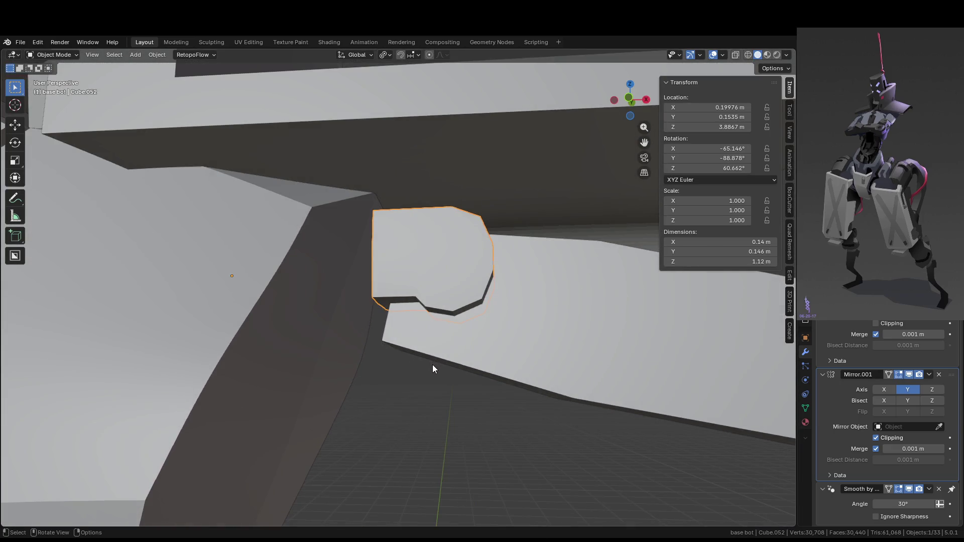
scroll(432, 365, "up", 1)
middle_click_drag(447, 350, 456, 364)
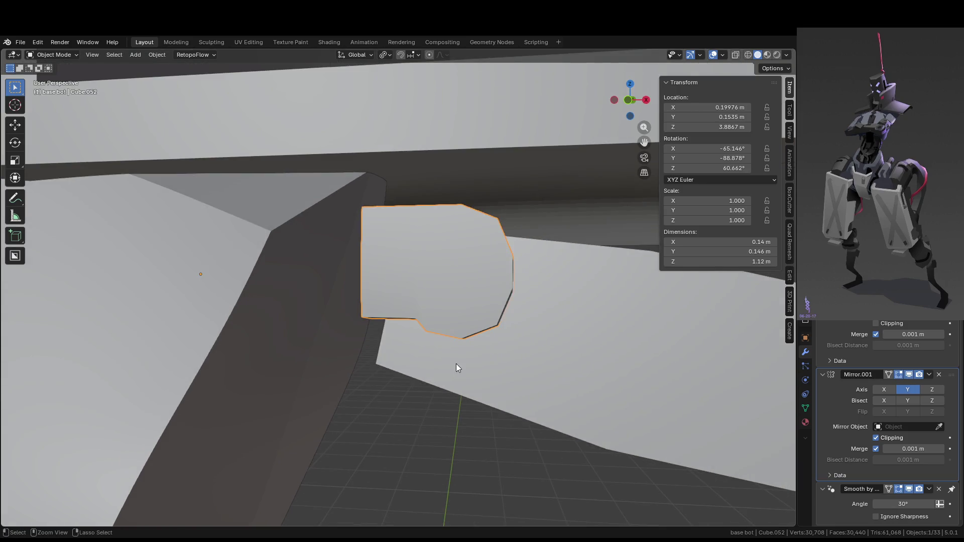
key("Tab")
key("ctrl+z")
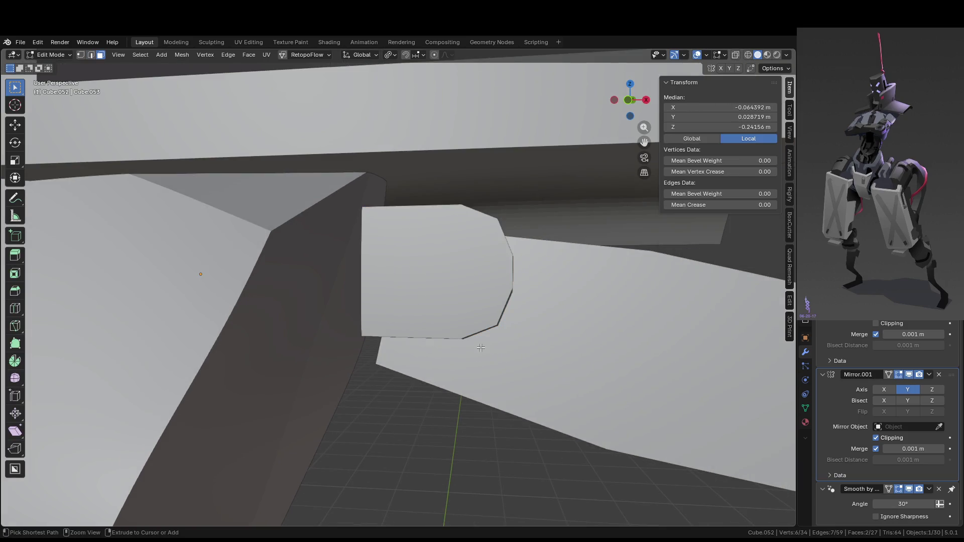
mouse_move(480, 347)
middle_mouse_down()
mouse_move(349, 340)
mouse_move(372, 336)
mouse_move(353, 346)
middle_mouse_up()
key("KP_Divide")
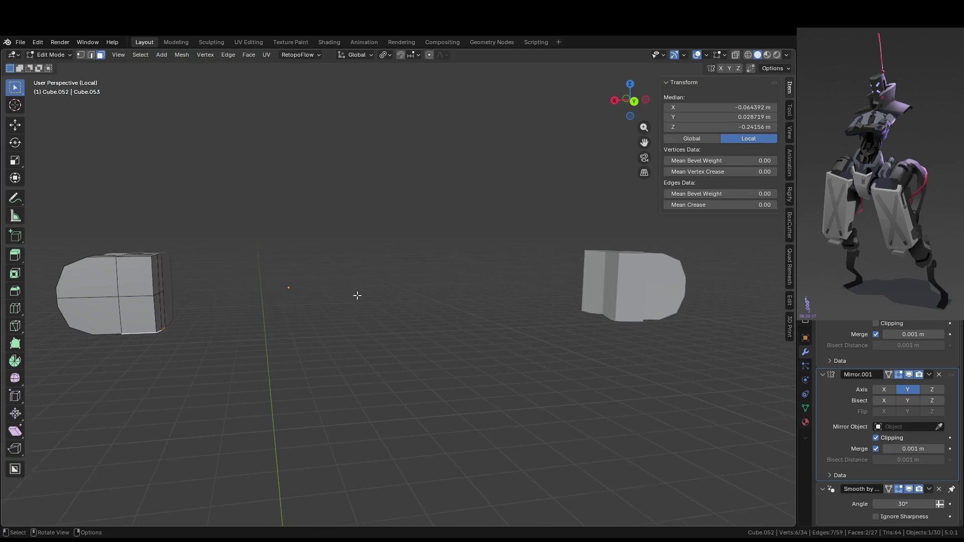
- Add an edge loop to the joint piece and slide it along the piece
key("ctrl+r")
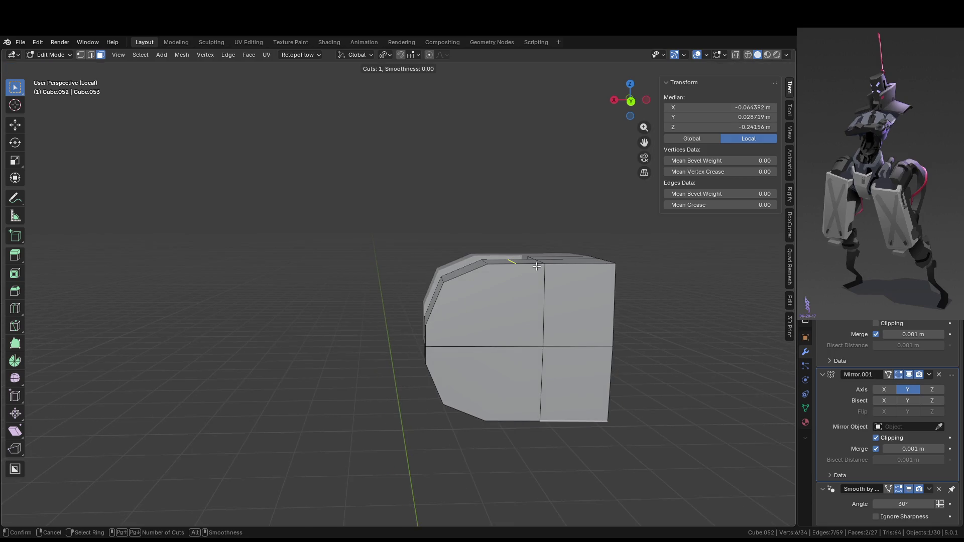
left_click(564, 271)
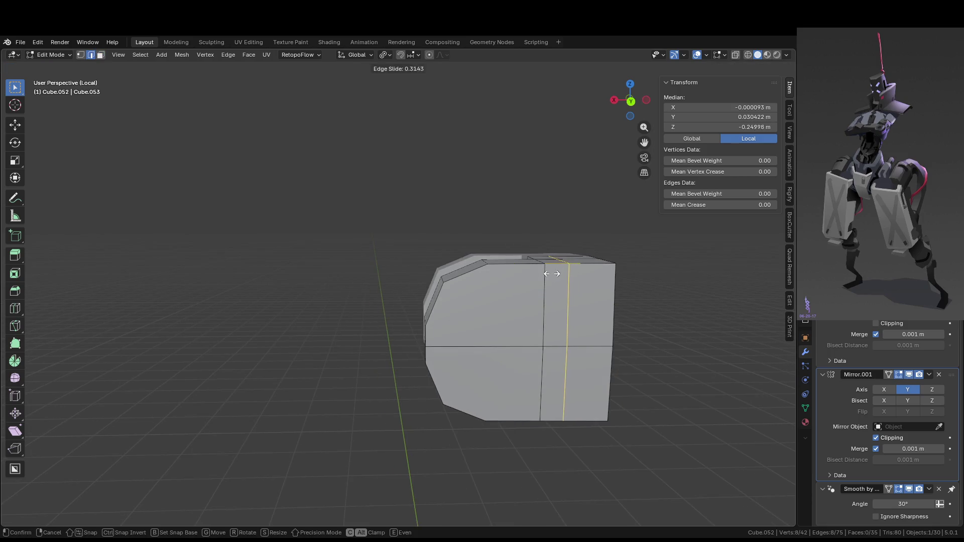
right_click(548, 275)
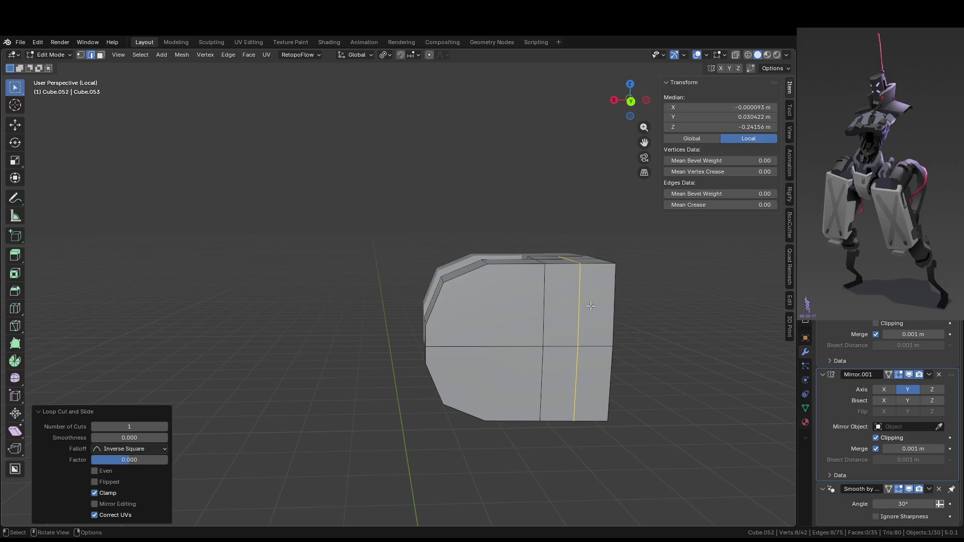
key("ctrl+z")
middle_click_drag(590, 306, 517, 301)
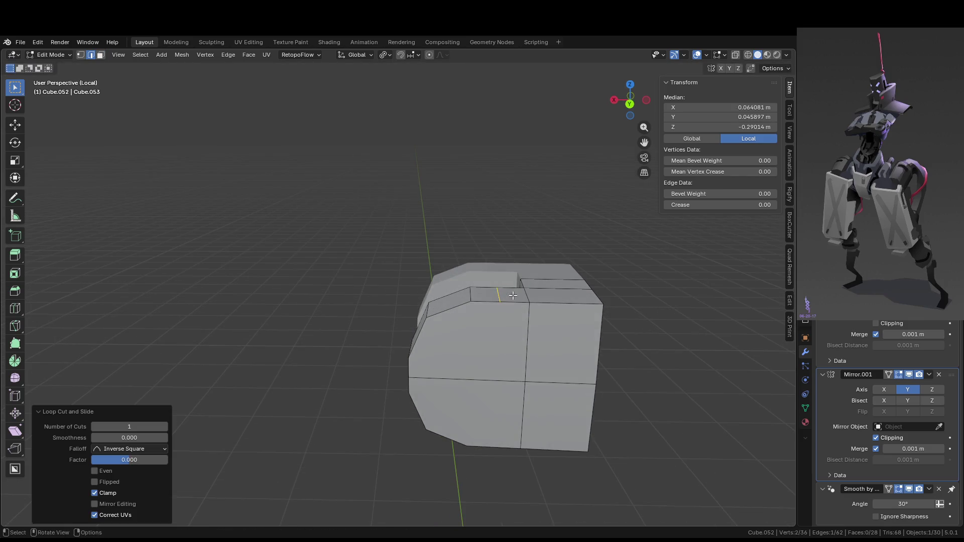
mouse_move(675, 452)
middle_mouse_down()
mouse_move(474, 306)
mouse_move(576, 370)
middle_mouse_up()
mouse_move(589, 338)
middle_mouse_down()
mouse_move(525, 312)
mouse_move(615, 389)
middle_mouse_up()
key("g")
key("g")
left_click(555, 318)
- Shrink the right end's face ring to 0.85 and shift it slightly along X
key("alt+a")
left_click(530, 295, "alt")
key("s")
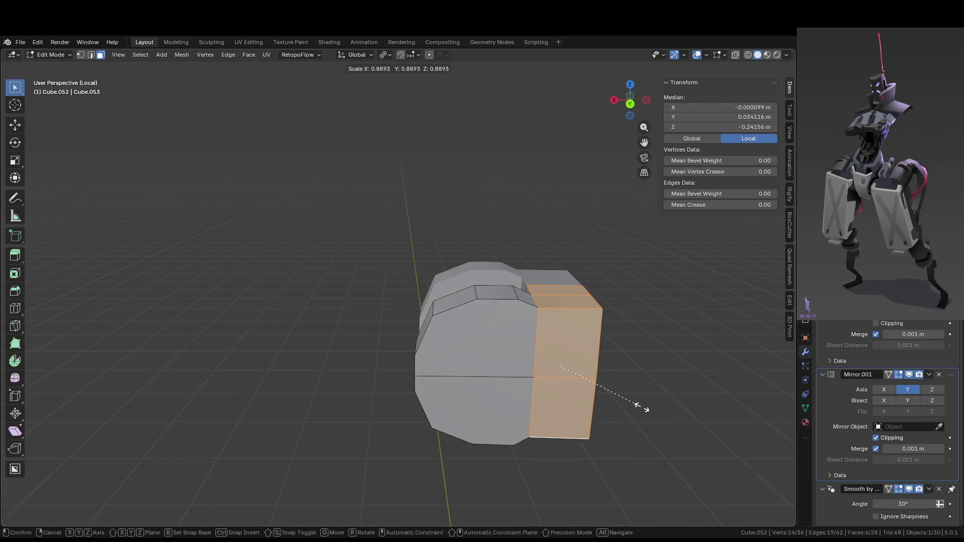
left_click(637, 402)
middle_click_drag(637, 402, 640, 359)
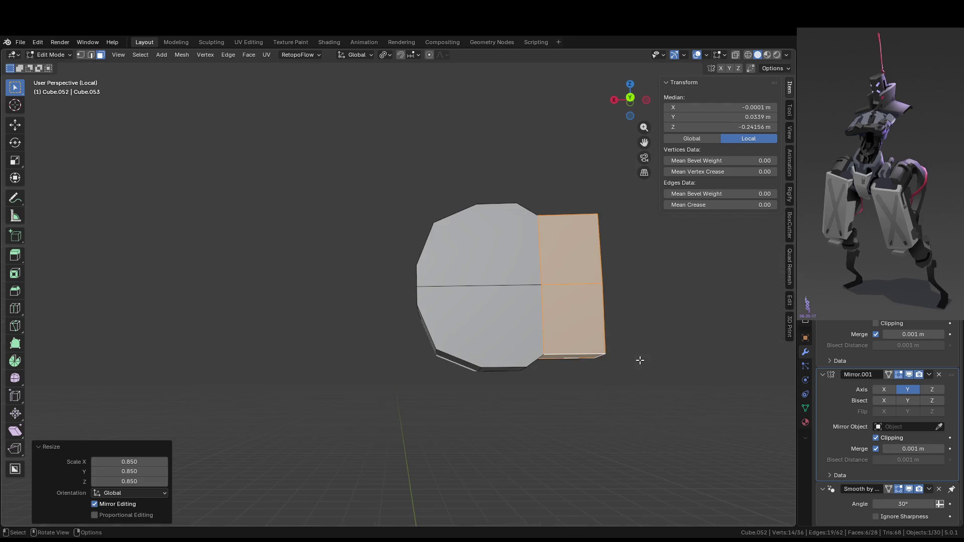
key("g")
key("x")
left_click(642, 360)
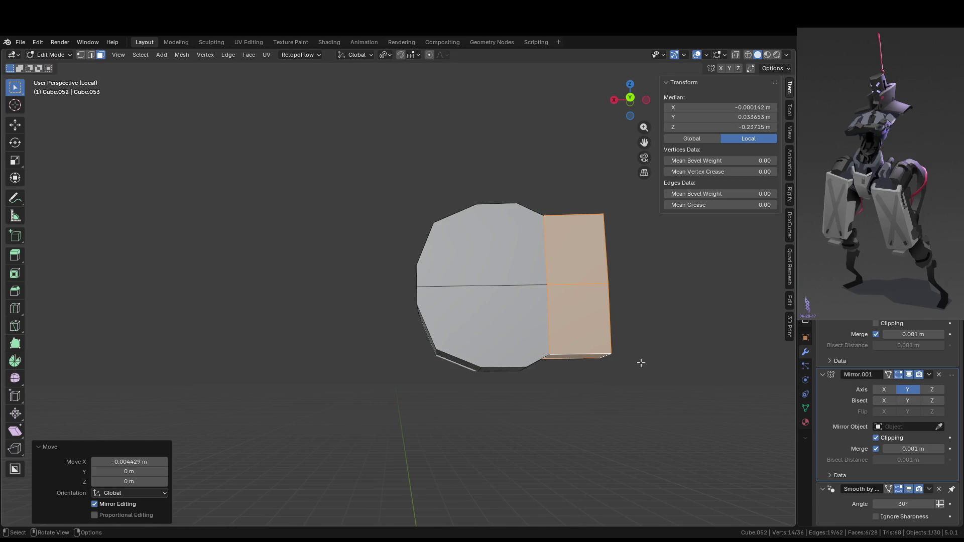
- Narrow the end faces with a scale excluding Y, then return to Object Mode
key("KP_1")
mouse_move(630, 361)
middle_mouse_down()
mouse_move(499, 383)
mouse_move(318, 324)
mouse_move(390, 323)
mouse_move(480, 377)
middle_mouse_up()
key("s")
key("shift+y")
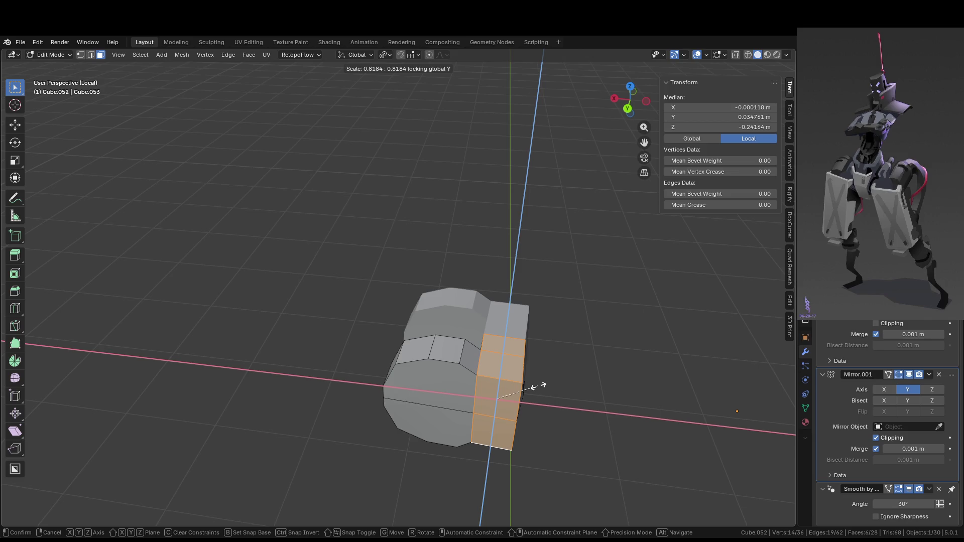
left_click(538, 385)
key("Tab")
middle_click_drag(607, 364, 519, 325)
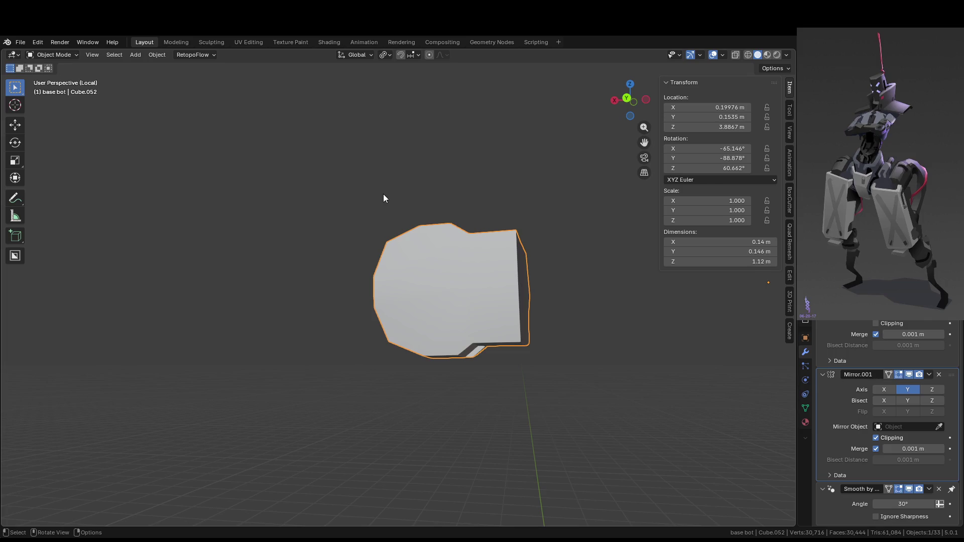
- Exit Local View to show the full robot facing the elbow joint, and open the Shift+A Add menu
middle_click_drag(384, 195, 599, 220)
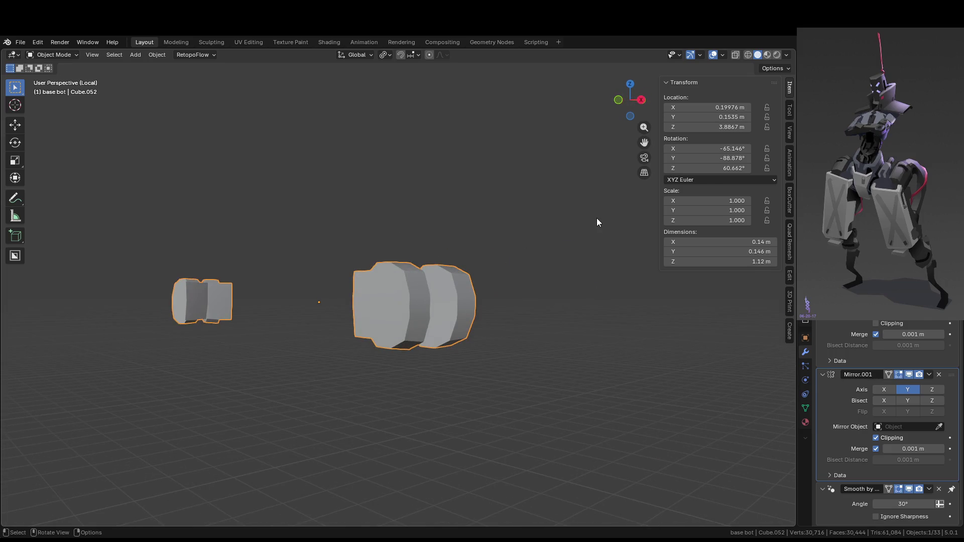
mouse_move(587, 221)
middle_mouse_down()
mouse_move(598, 256)
mouse_move(637, 282)
mouse_move(721, 286)
mouse_move(702, 215)
middle_mouse_up()
key("KP_Divide")
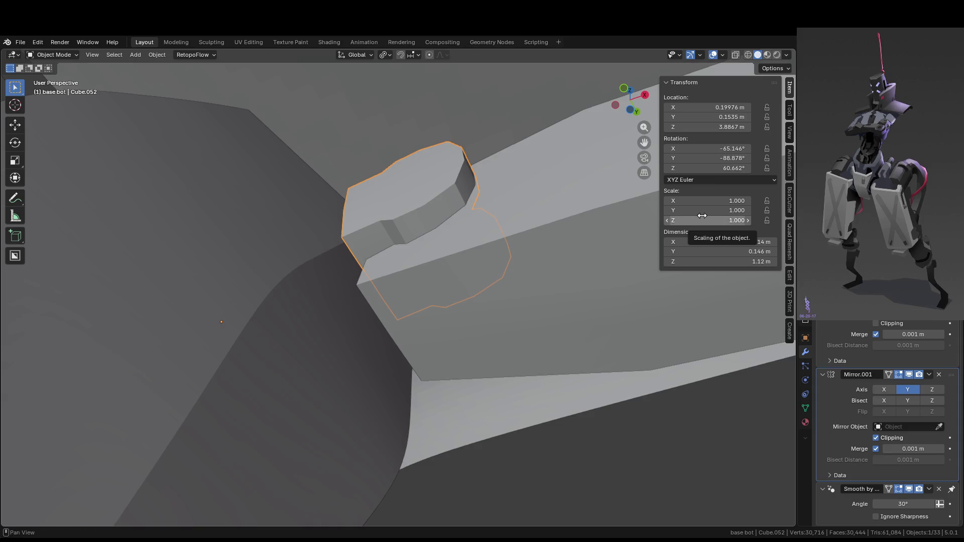
mouse_move(626, 325)
middle_mouse_down()
mouse_move(523, 354)
mouse_move(467, 322)
mouse_move(427, 324)
middle_mouse_up()
mouse_move(386, 260)
middle_mouse_down()
mouse_move(323, 263)
mouse_move(429, 312)
middle_mouse_up()
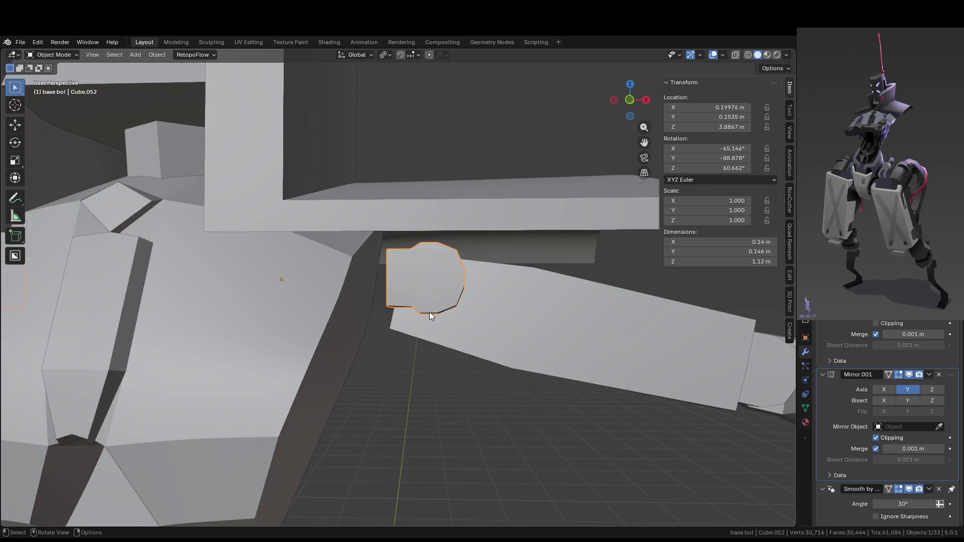
mouse_move(484, 233)
middle_mouse_down()
mouse_move(452, 226)
mouse_move(399, 256)
middle_mouse_up()
key("shift+a")
- Add a cylinder, raise it to chest height, turn it 90° and scale it to 0.084
mouse_move(399, 256)
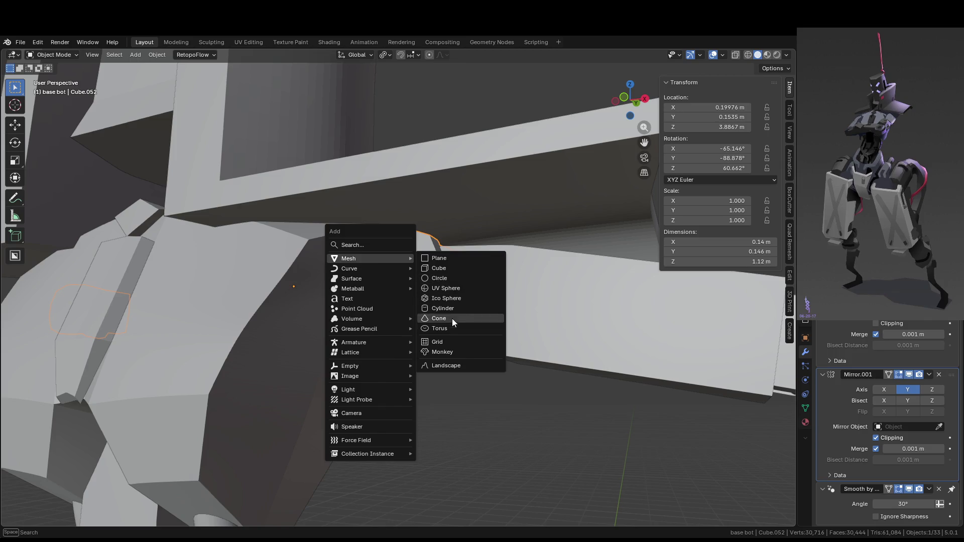
left_click(448, 308)
key("Home")
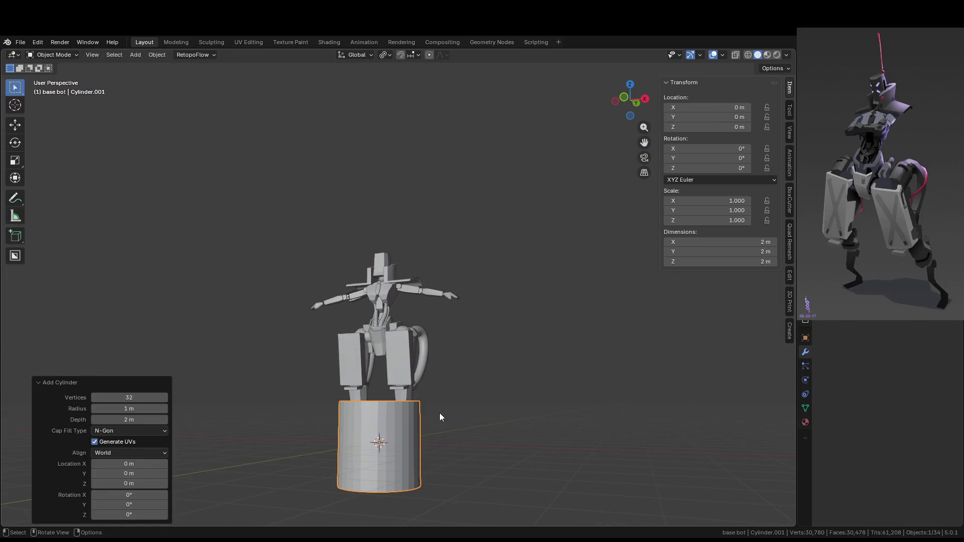
key("g")
key("z")
left_click(441, 280)
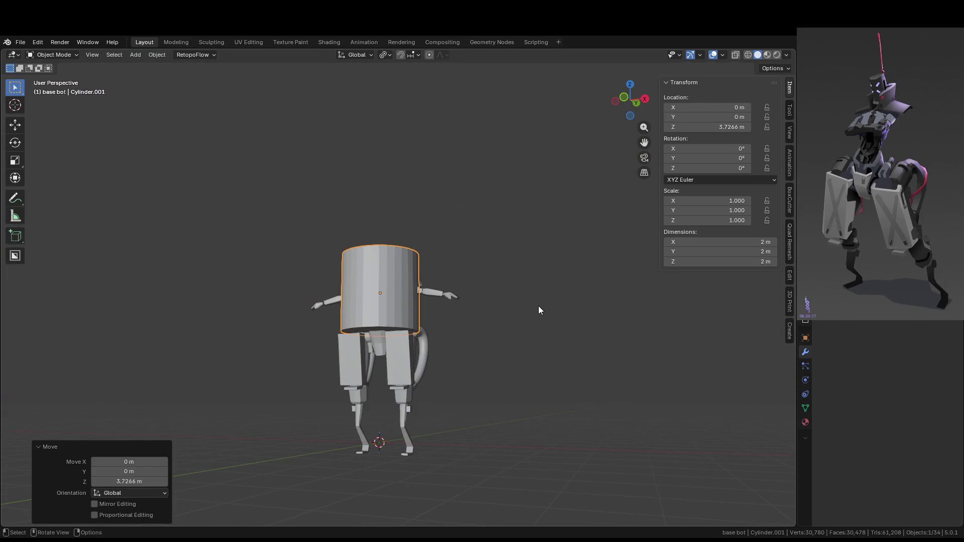
key("KP_1")
key("r")
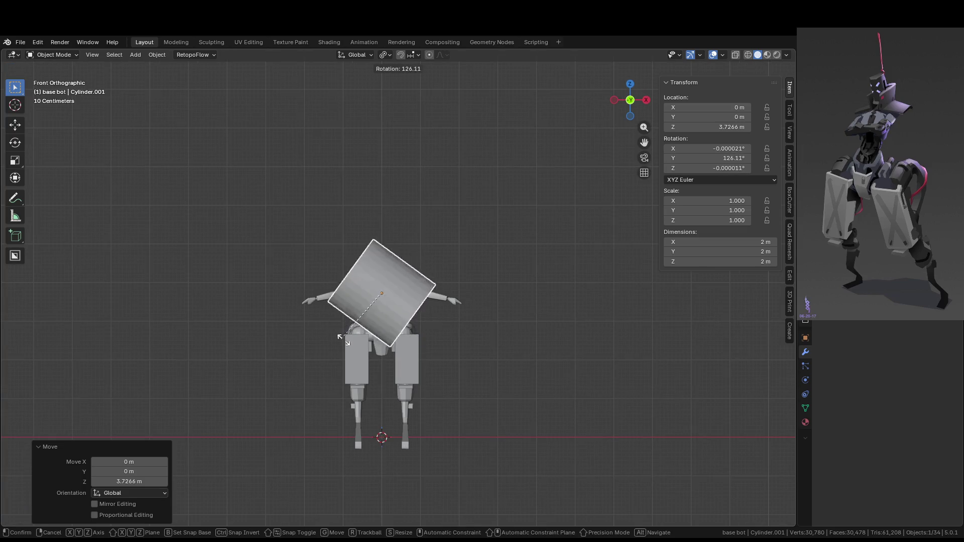
left_click(381, 345)
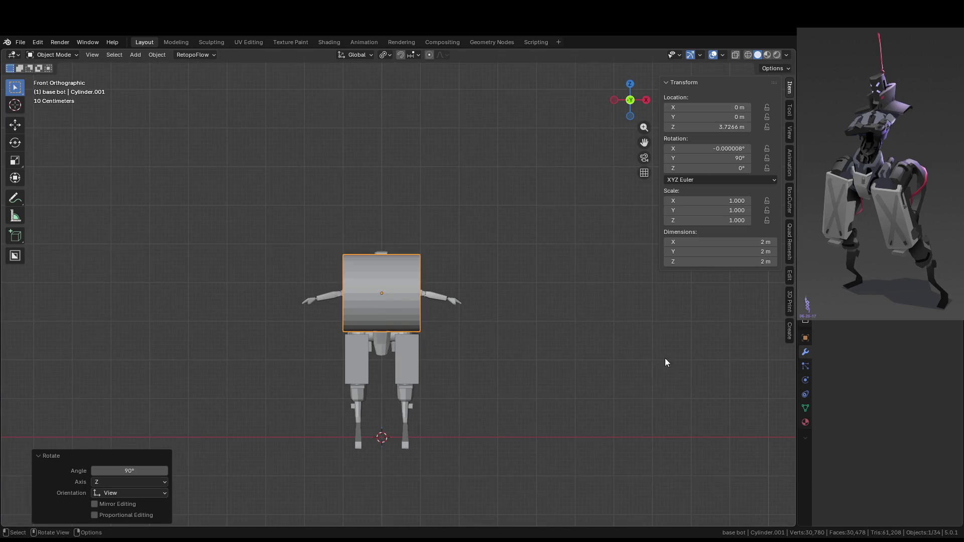
key("s")
left_click(390, 307)
- Move the cylinder along X and Z to the elbow joint
scroll(390, 307, "up", 10)
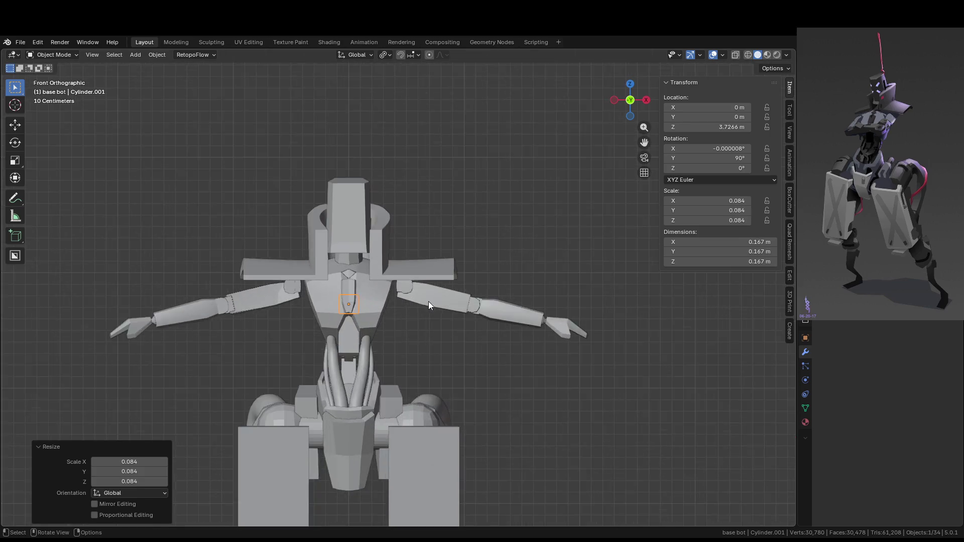
key("g")
key("x")
key("z")
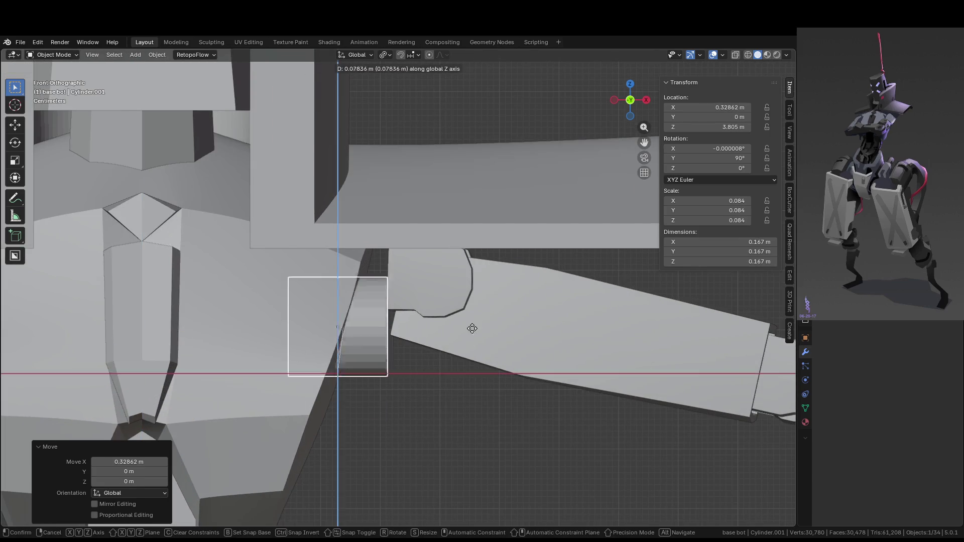
left_click(468, 321)
scroll(468, 318, "up", 5)
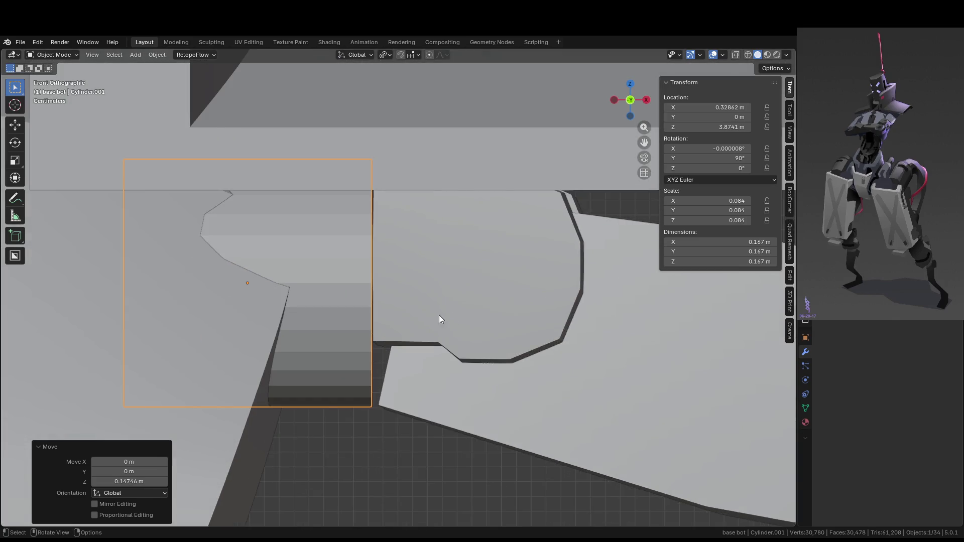
scroll(439, 314, "down", 3)
- Scale the pin down to 0.040 and nudge it along X and Z
key("s")
left_click(369, 315)
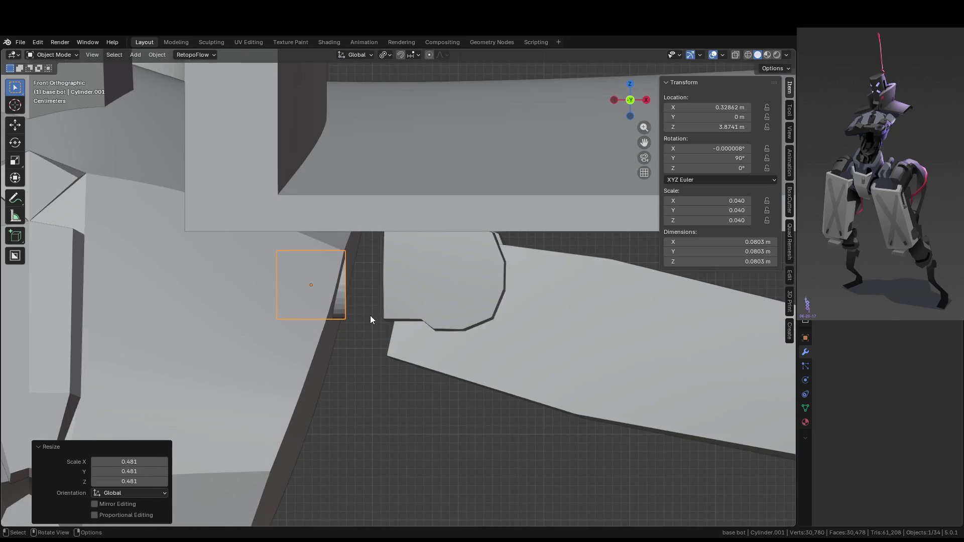
key("g")
key("x")
left_click(418, 330)
key("g")
key("z")
left_click(423, 309)
- Isolate the pin with the joint piece and move the pin along Y into the joint's side
mouse_move(423, 309)
middle_mouse_down()
mouse_move(250, 275)
mouse_move(267, 288)
middle_mouse_up()
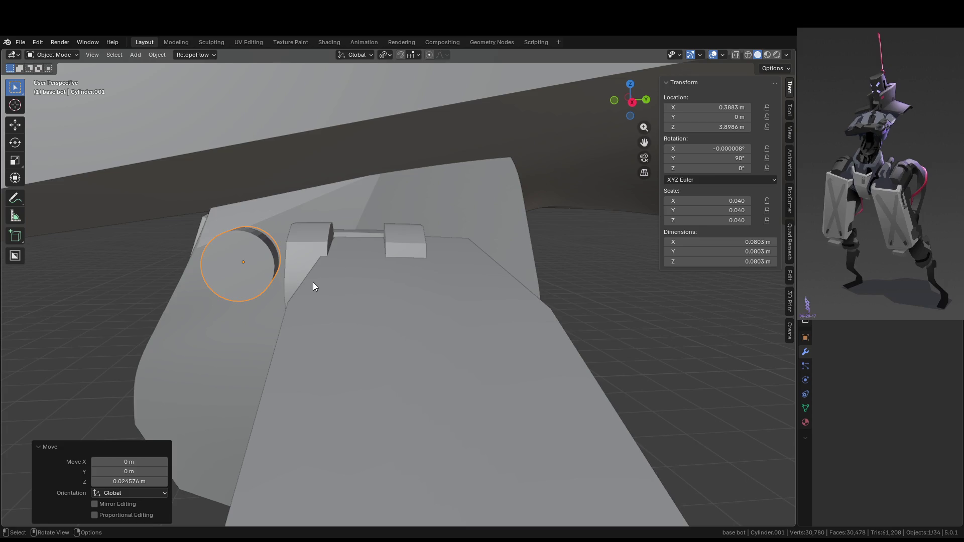
left_click(300, 247, "shift")
key("KP_Divide")
mouse_move(300, 247)
middle_mouse_down()
mouse_move(387, 321)
mouse_move(390, 369)
mouse_move(595, 410)
mouse_move(635, 338)
mouse_move(435, 316)
mouse_move(536, 261)
mouse_move(666, 272)
mouse_move(668, 282)
mouse_move(413, 417)
middle_mouse_up()
left_click(381, 333)
key("g")
key("y")
left_click(411, 381)
key("KP_7")
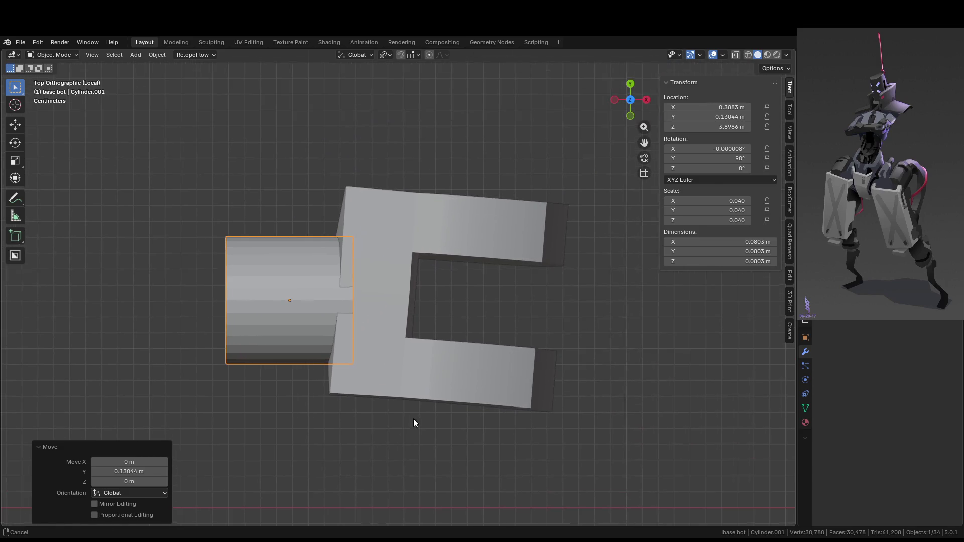
- Tilt the shoulder pin 4.2°, nudge it along Y and lower it slightly
key("r")
left_click(485, 400)
key("g")
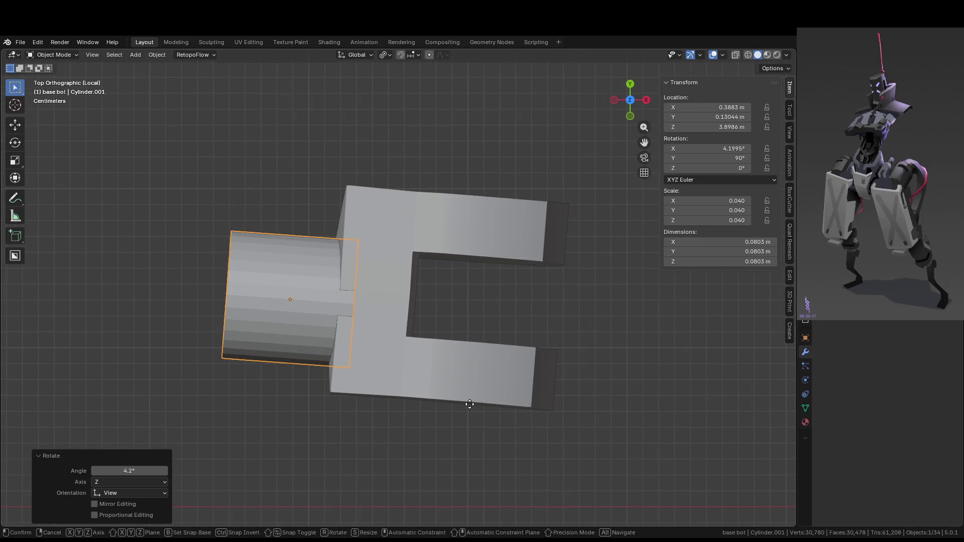
key("y")
left_click(476, 383)
key("g")
key("z")
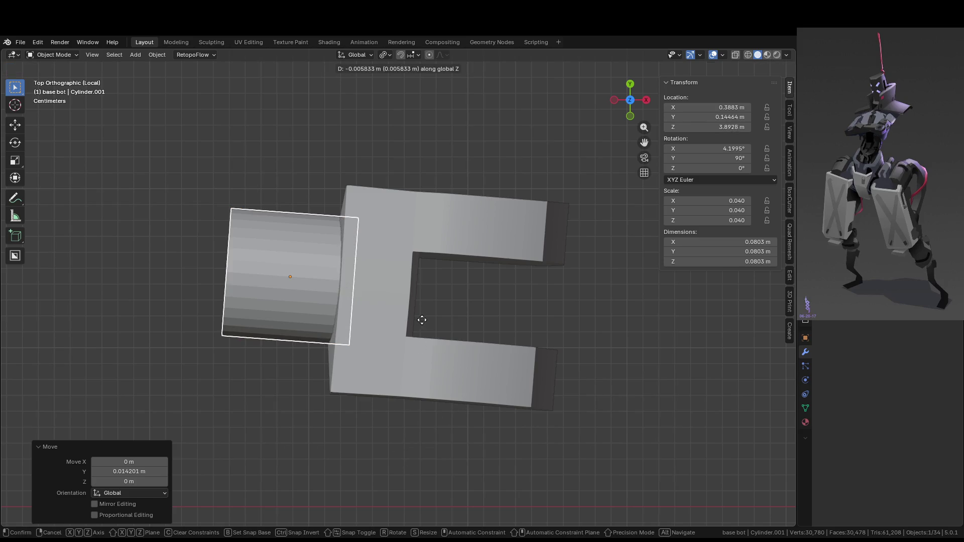
left_click(426, 281)
- Apply 30° Shade Auto Smooth to the pin cylinder and the notched joint (Cube.052)
mouse_move(425, 281)
middle_mouse_down()
mouse_move(526, 210)
mouse_move(557, 201)
middle_mouse_up()
scroll(456, 282, "down", 4)
middle_click_drag(457, 283, 550, 320)
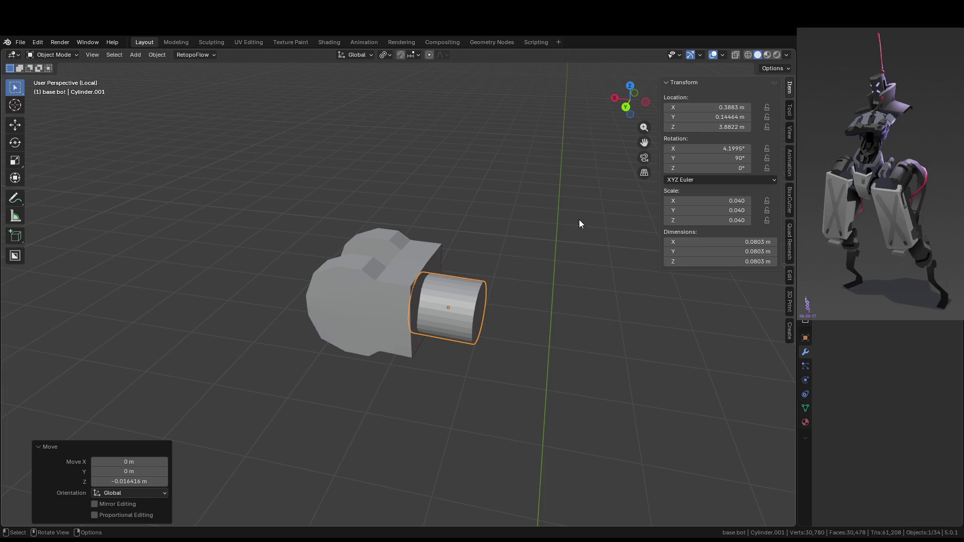
mouse_move(523, 300)
middle_mouse_down()
mouse_move(367, 301)
mouse_move(436, 335)
middle_mouse_up()
right_click(358, 302)
left_click(345, 303)
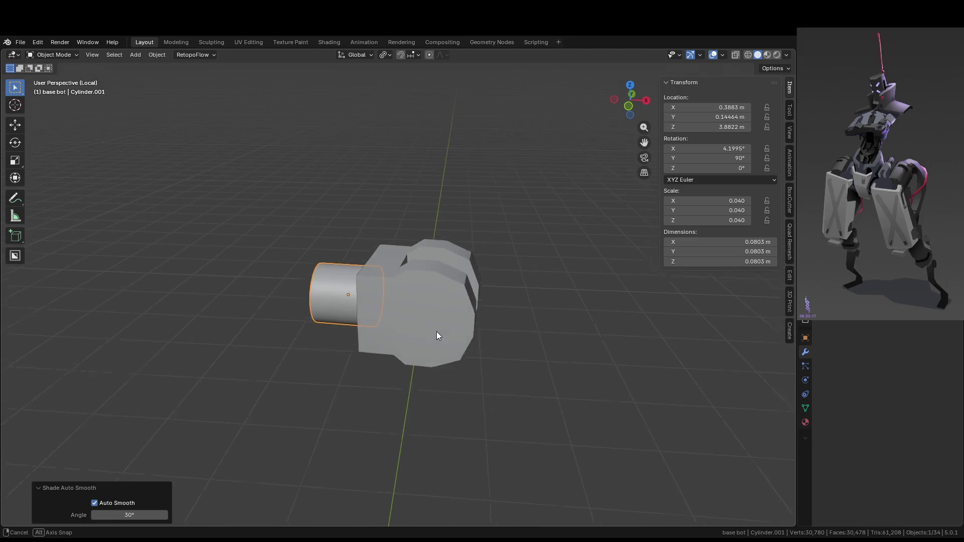
left_click(559, 352)
left_click(424, 318)
right_click(423, 319)
left_click(423, 319)
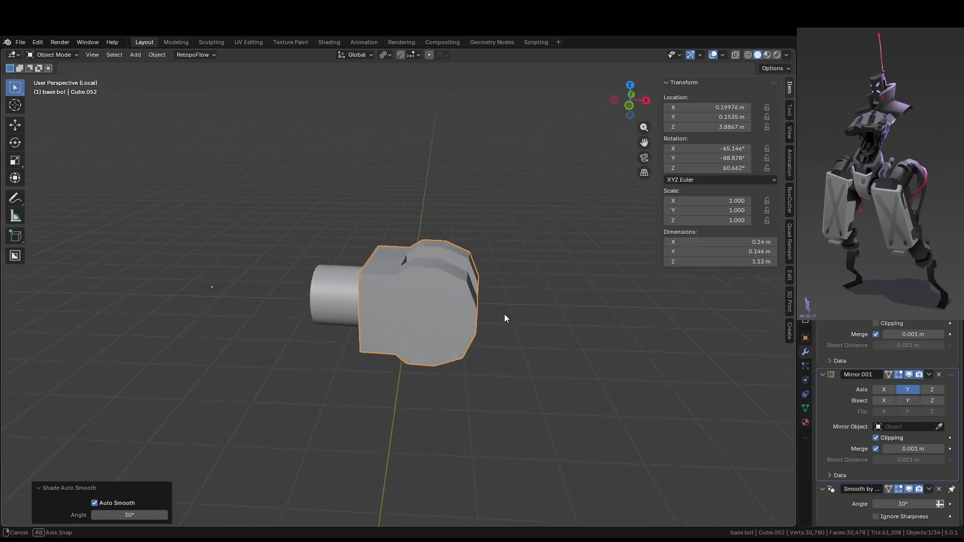
- Toggle Edit Mode on the joint, exit Local View and deselect all to see the whole robot
middle_click_drag(514, 303, 490, 352)
key("Tab")
key("Tab")
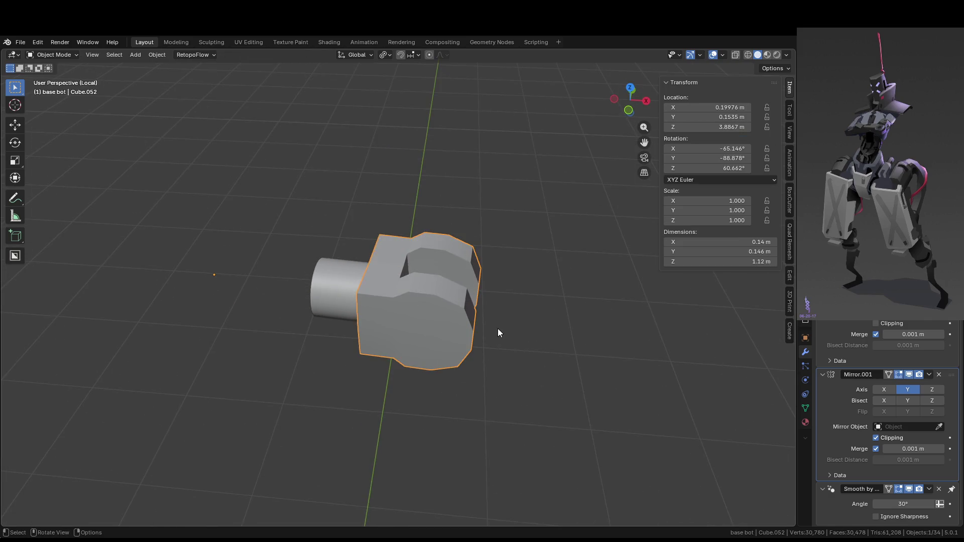
key("KP_Divide")
middle_click_drag(513, 314, 577, 365)
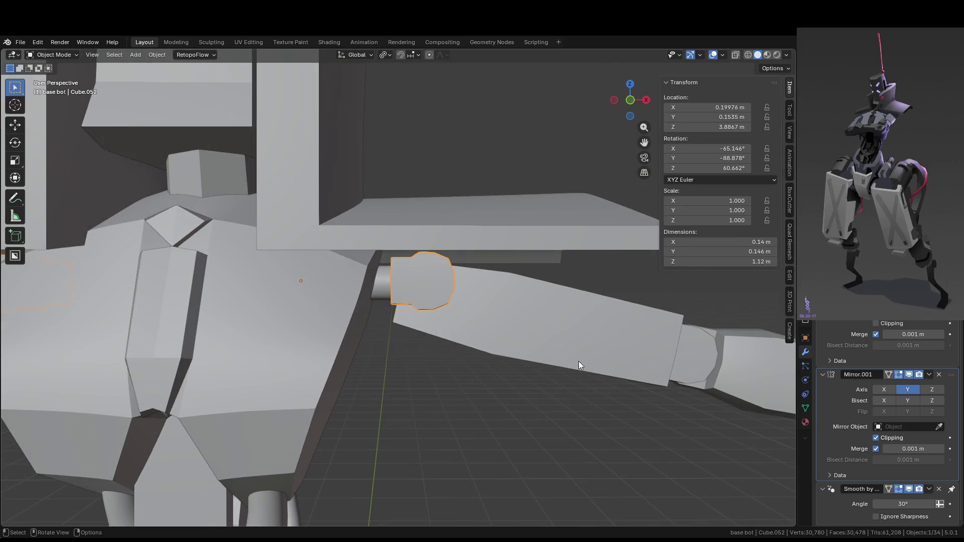
scroll(439, 276, "up", 5)
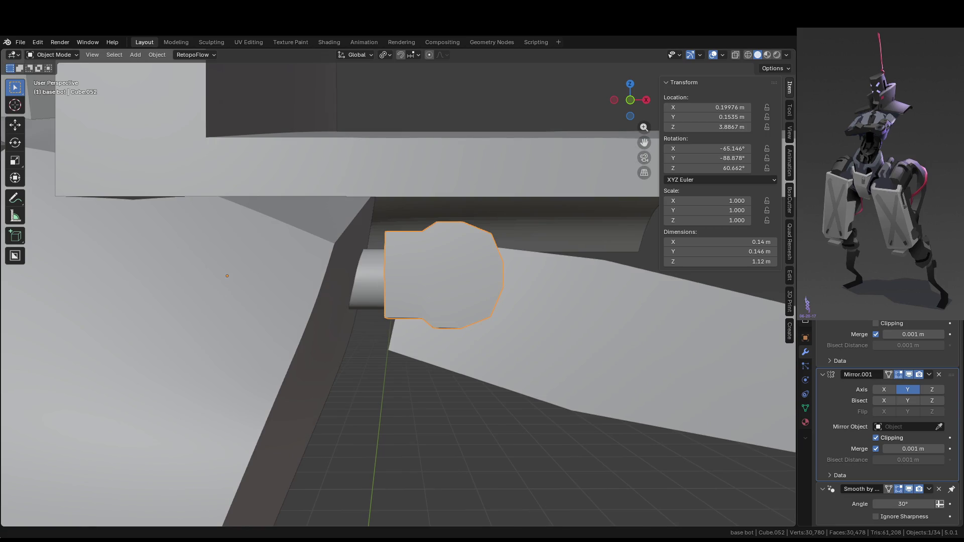
mouse_move(322, 219)
middle_mouse_down()
mouse_move(447, 262)
mouse_move(428, 274)
mouse_move(429, 253)
middle_mouse_up()
scroll(429, 253, "down", 6)
key("alt+a")
mouse_move(429, 354)
middle_mouse_down()
mouse_move(467, 349)
mouse_move(445, 342)
mouse_move(448, 316)
mouse_move(206, 293)
middle_mouse_up()
- Inspect the torso, then select the mirrored upper arm (Cube.026) and enter Edit Mode
scroll(396, 294, "up", 4)
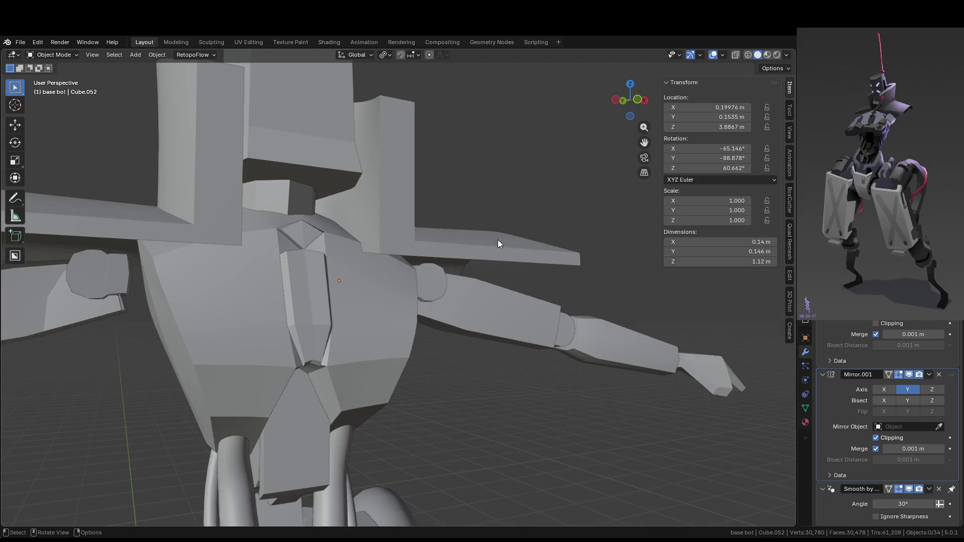
middle_click_drag(499, 241, 462, 237)
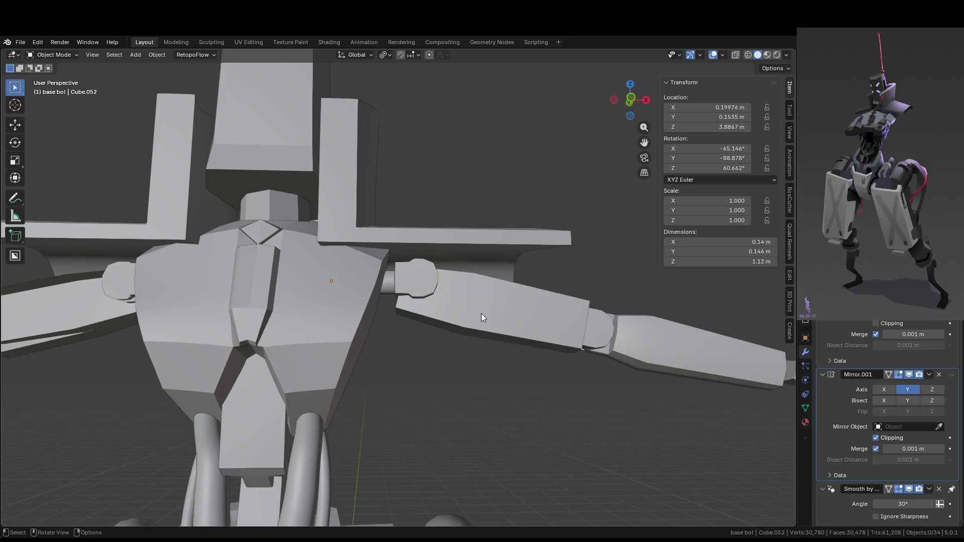
scroll(481, 314, "down", 5)
mouse_move(481, 313)
middle_mouse_down()
mouse_move(467, 333)
mouse_move(491, 297)
mouse_move(480, 312)
middle_mouse_up()
scroll(480, 313, "up", 4)
left_click(445, 301)
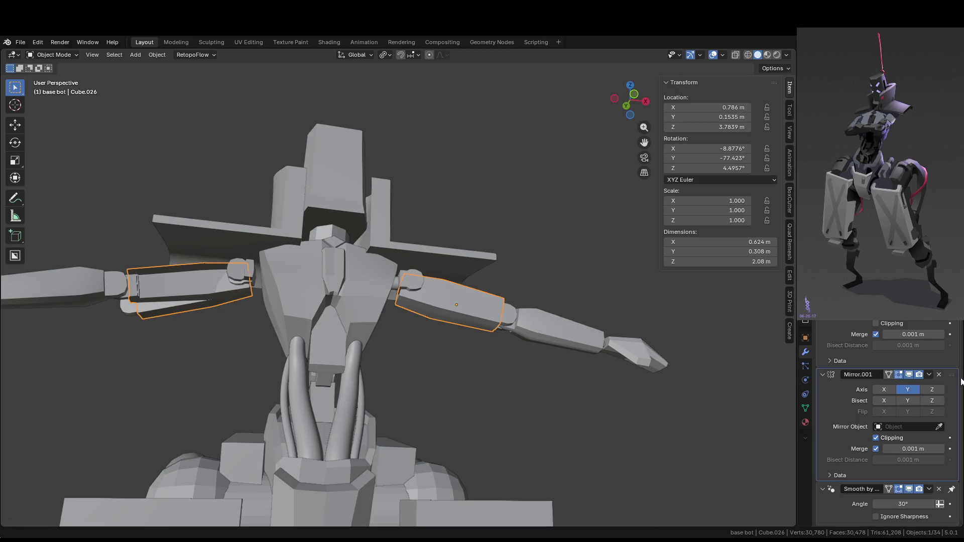
scroll(893, 401, "up", 3)
scroll(486, 351, "up", 3)
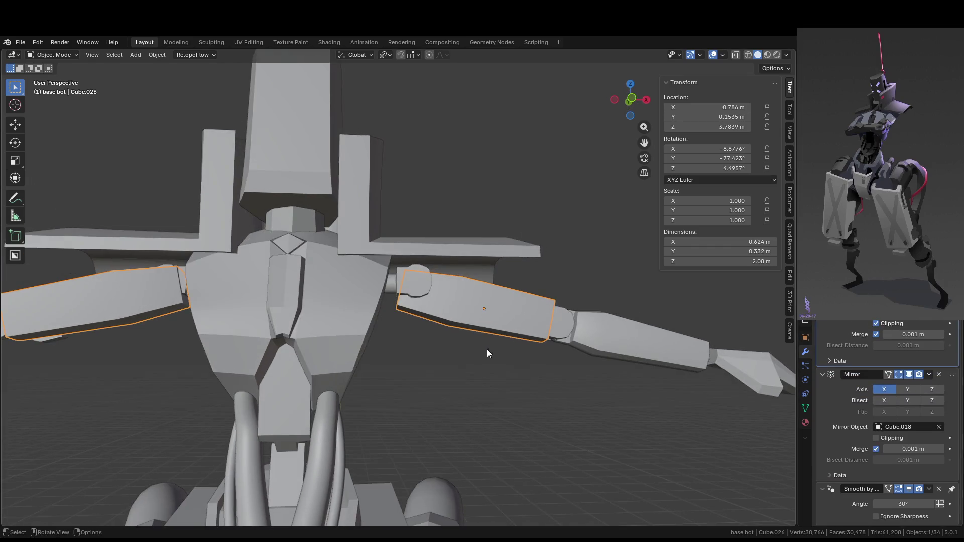
key("Tab")
middle_click_drag(487, 352, 497, 284)
- Isolate the upper arm in Local View and select a border loop of faces at its shoulder end
mouse_move(502, 375)
middle_mouse_down()
mouse_move(290, 418)
mouse_move(412, 323)
mouse_move(534, 326)
mouse_move(392, 337)
mouse_move(388, 308)
middle_mouse_up()
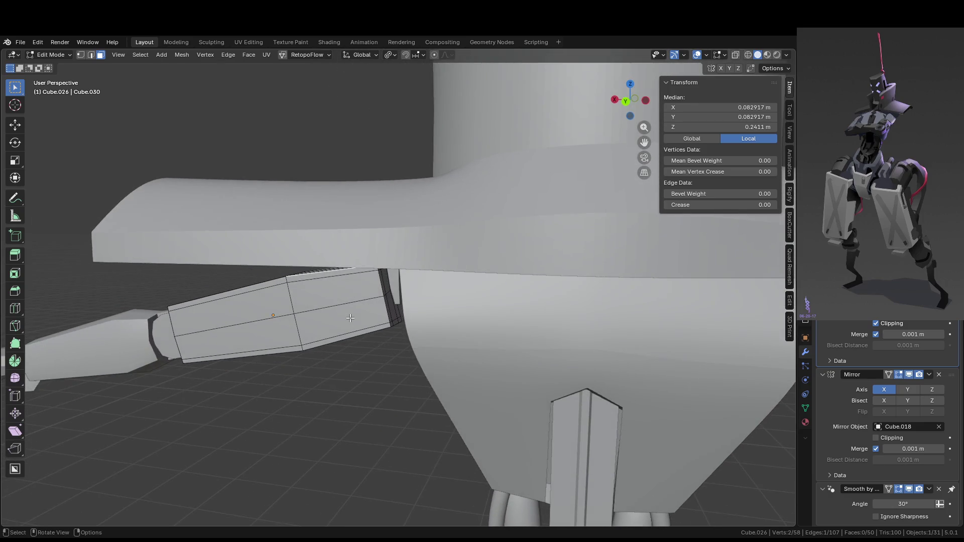
key("KP_Divide")
scroll(318, 263, "up", 3)
middle_click_drag(318, 263, 377, 329)
left_click_drag(342, 267, 368, 283)
middle_click_drag(368, 284, 361, 249)
left_click(361, 249, "ctrl")
left_click(364, 305, "ctrl")
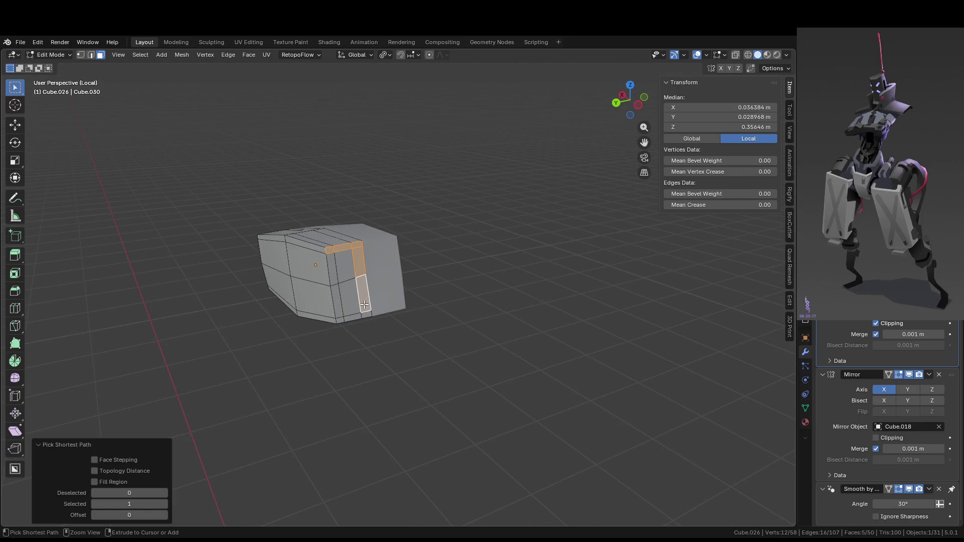
left_click(366, 314, "ctrl")
left_click(353, 317, "ctrl")
left_click(341, 318, "ctrl")
left_click(336, 272, "ctrl")
left_click(347, 299, "ctrl")
mouse_move(347, 299)
middle_mouse_down()
mouse_move(636, 315)
mouse_move(622, 321)
middle_mouse_up()
- Leave Local View and move the selected faces -0.13 m along the arm's local Z axis
key("KP_Divide")
key("shift+v")
key("Escape")
key("g")
key("z")
key("z")
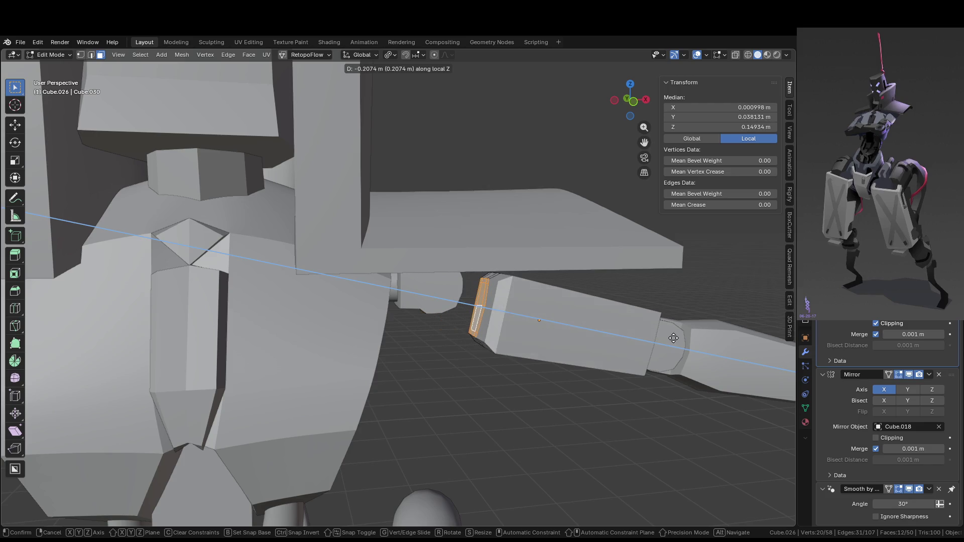
left_click(643, 333)
- Inspect the torso and arms from several angles and select the face at the shoulder end
mouse_move(643, 332)
middle_mouse_down()
mouse_move(559, 330)
mouse_move(524, 347)
middle_mouse_up()
scroll(560, 330, "down", 4)
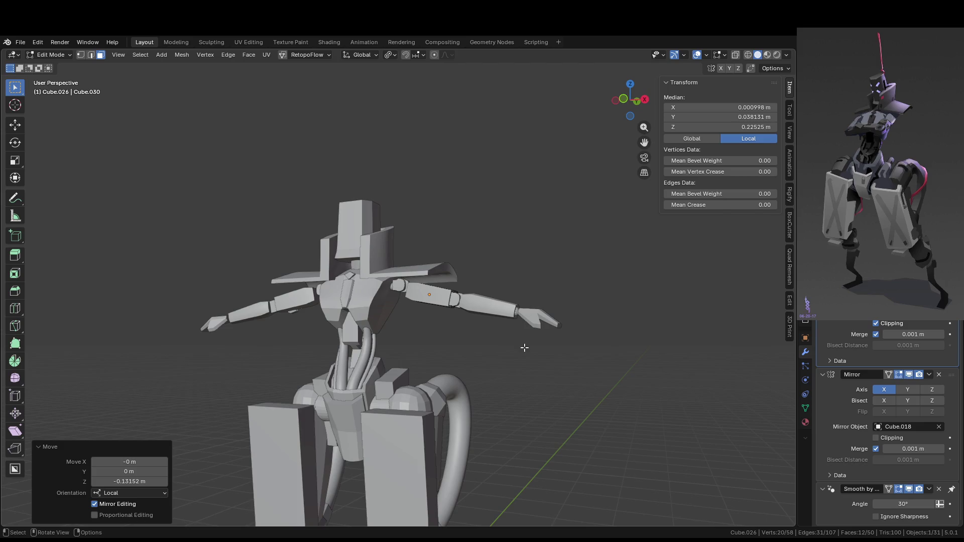
scroll(524, 347, "up", 4)
middle_click_drag(523, 348, 580, 344)
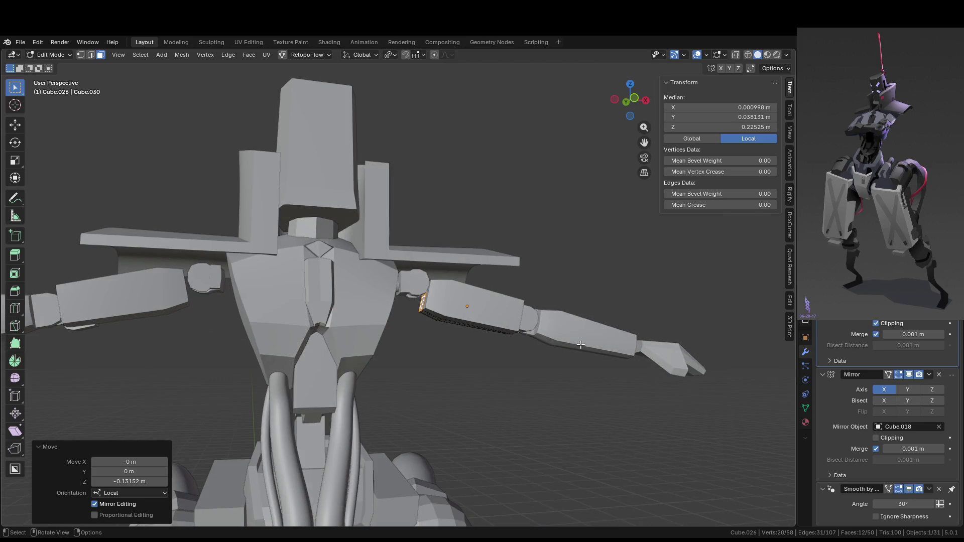
mouse_move(580, 345)
middle_mouse_down()
mouse_move(535, 370)
mouse_move(547, 330)
middle_mouse_up()
middle_click_drag(293, 305, 357, 304)
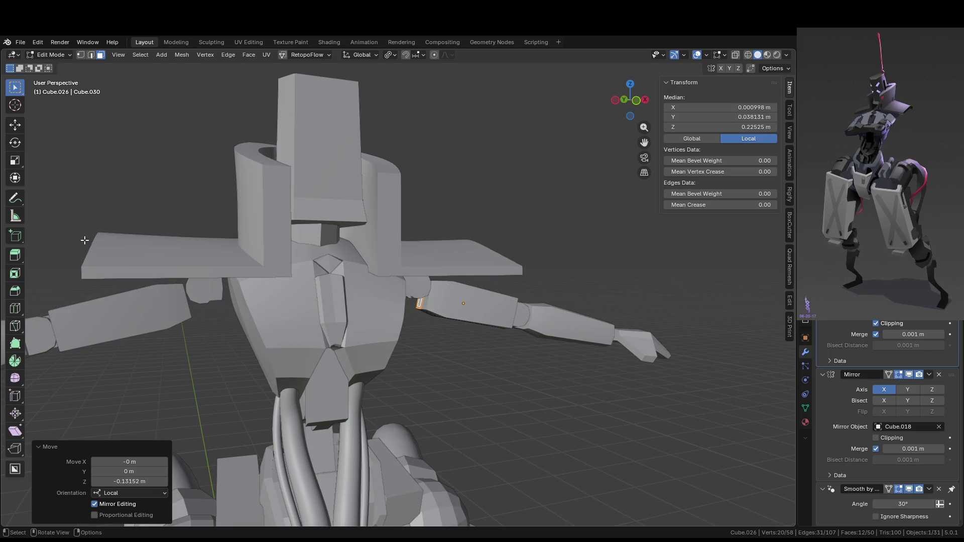
middle_click_drag(555, 273, 496, 287)
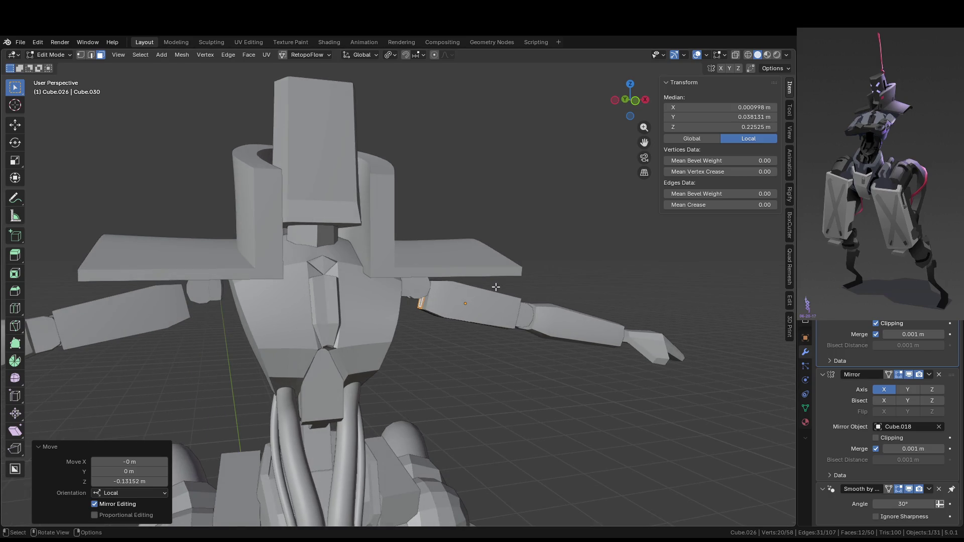
scroll(501, 290, "down", 2)
scroll(491, 289, "up", 6)
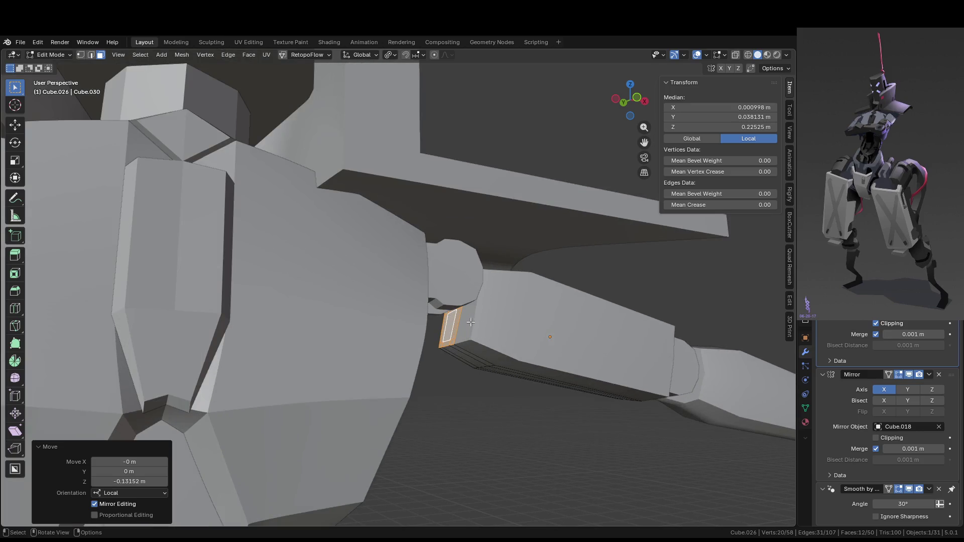
left_click(459, 314)
mouse_move(459, 315)
middle_mouse_down()
mouse_move(529, 369)
mouse_move(462, 366)
mouse_move(416, 379)
mouse_move(362, 341)
mouse_move(424, 346)
mouse_move(401, 332)
mouse_move(415, 400)
mouse_move(529, 375)
mouse_move(496, 299)
mouse_move(422, 349)
middle_mouse_up()
- In Object Mode, select the long limb segment and its attached pieces and shift them along Y
key("Tab")
left_click(380, 378, "shift")
mouse_move(381, 378)
middle_mouse_down("shift")
mouse_move(464, 240)
mouse_move(507, 101)
middle_mouse_up("shift")
left_click(347, 415, "shift")
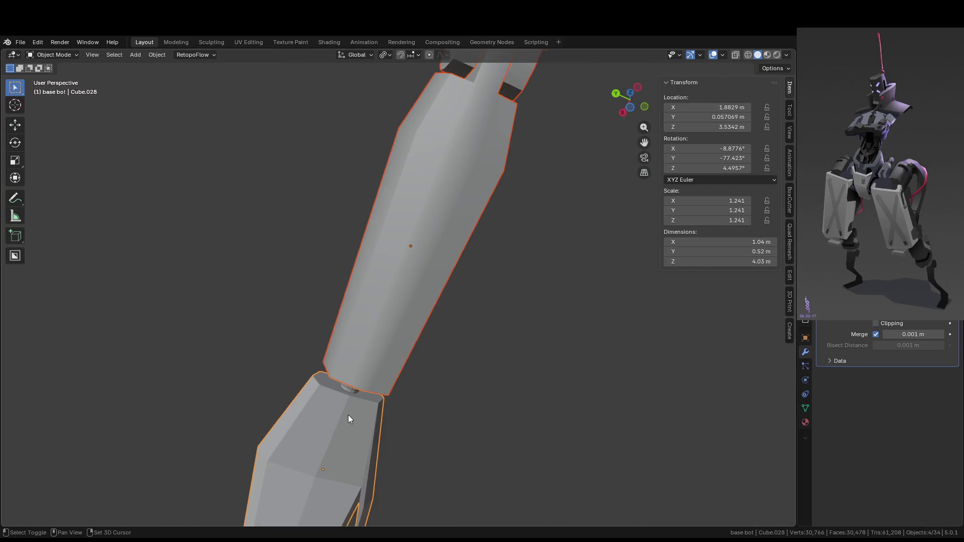
mouse_move(390, 401)
middle_mouse_down("ctrl")
mouse_move(498, 230)
mouse_move(438, 329)
mouse_move(368, 406)
middle_mouse_up("ctrl")
key("g")
key("y")
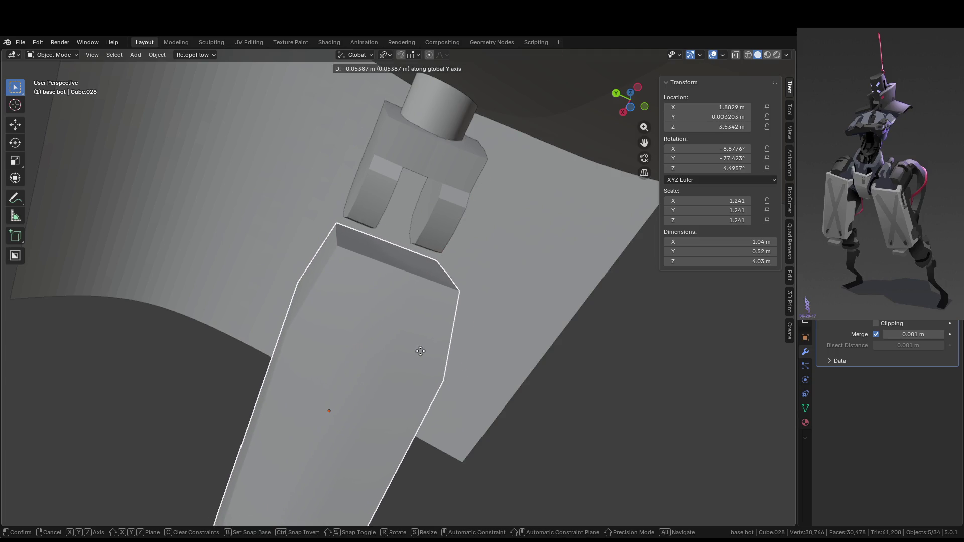
left_click(420, 350)
- Move the limb pieces along their own length axis toward the forked joint
key("g")
key("x")
key("z")
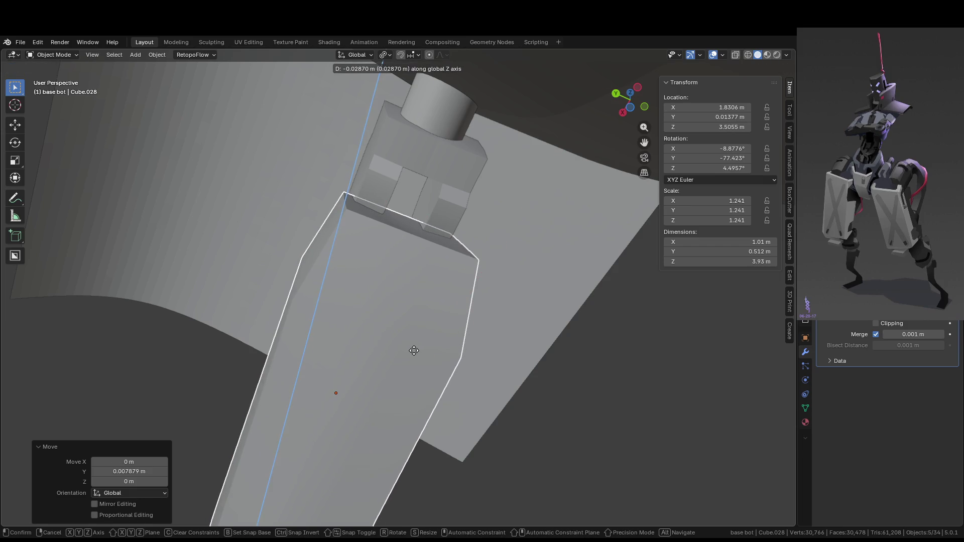
key("shift+z")
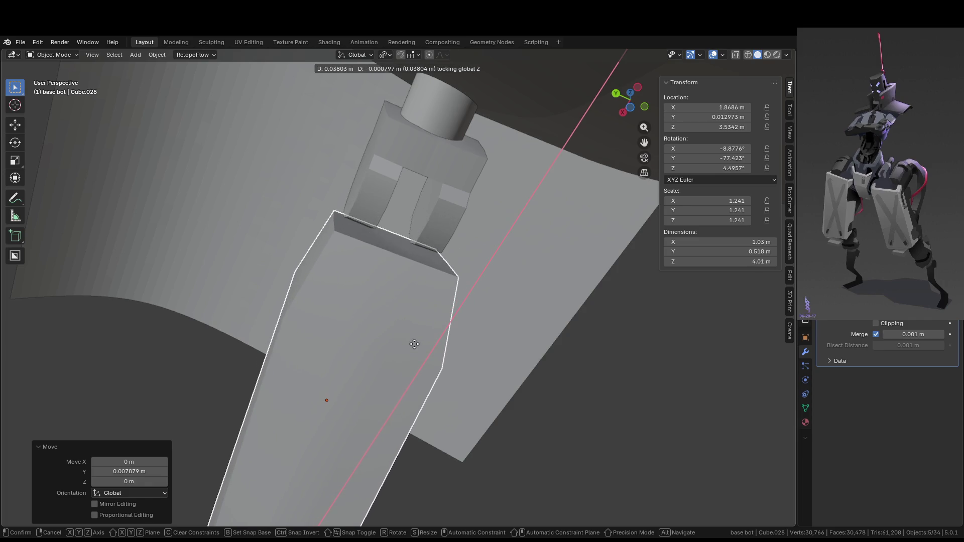
key("z")
key("z")
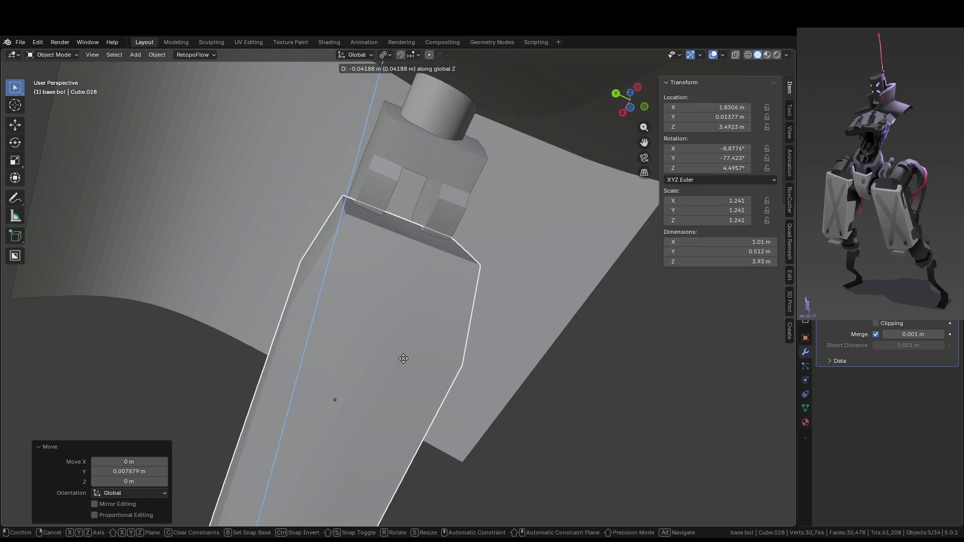
left_click(405, 349)
- Raise the limb pieces 0.044 m, then enter Edit Mode and select the face between the fork's prongs
mouse_move(404, 349)
middle_mouse_down()
mouse_move(497, 382)
mouse_move(514, 441)
middle_mouse_up()
mouse_move(465, 416)
middle_mouse_down()
mouse_move(422, 400)
mouse_move(363, 335)
mouse_move(342, 288)
mouse_move(420, 290)
mouse_move(353, 205)
mouse_move(450, 280)
middle_mouse_up()
key("g")
key("z")
left_click(424, 375)
key("Tab")
left_click(354, 205, "shift")
- Push the selected joint face 0.067 m outward along its normal
key("g")
key("z")
key("z")
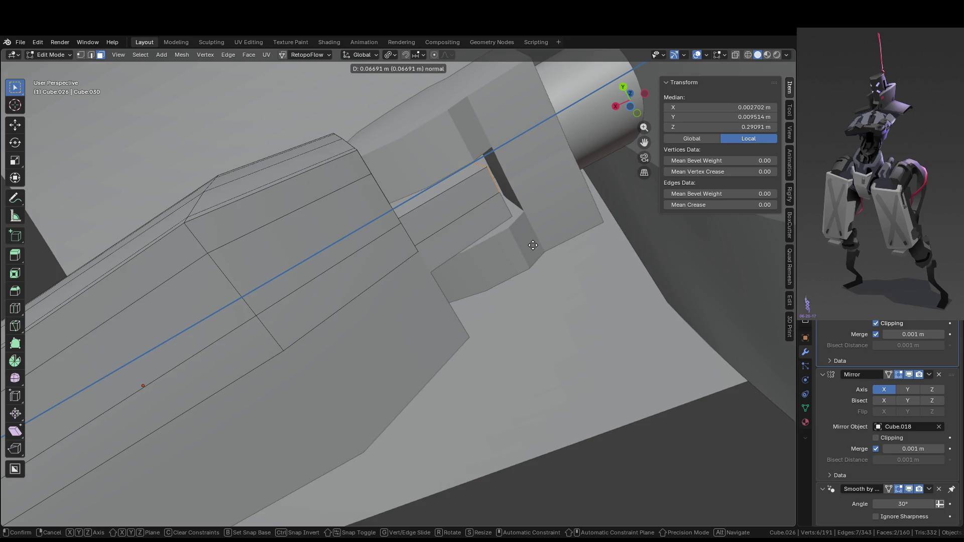
left_click(532, 245)
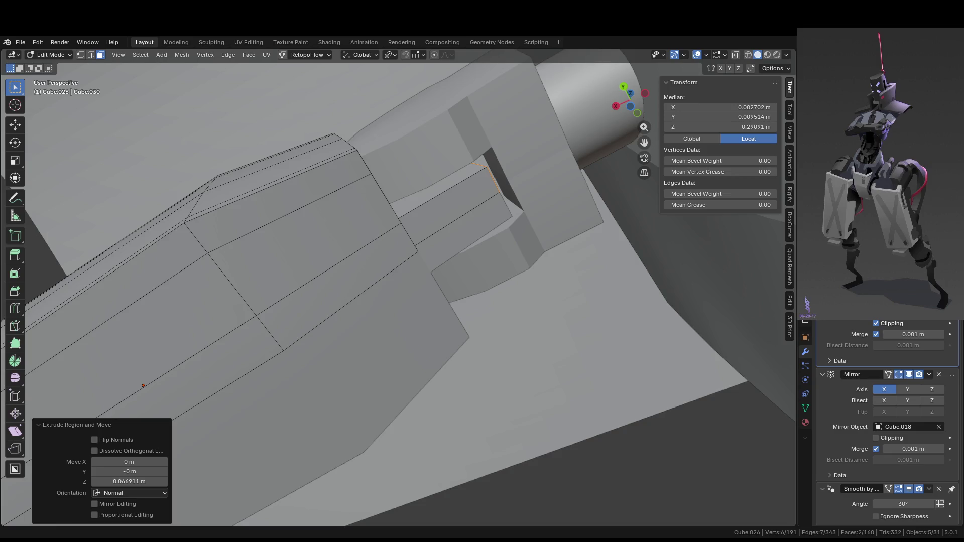
mouse_move(381, 251)
middle_mouse_down()
mouse_move(368, 237)
mouse_move(447, 260)
middle_mouse_up()
middle_click_drag(514, 255, 403, 234)
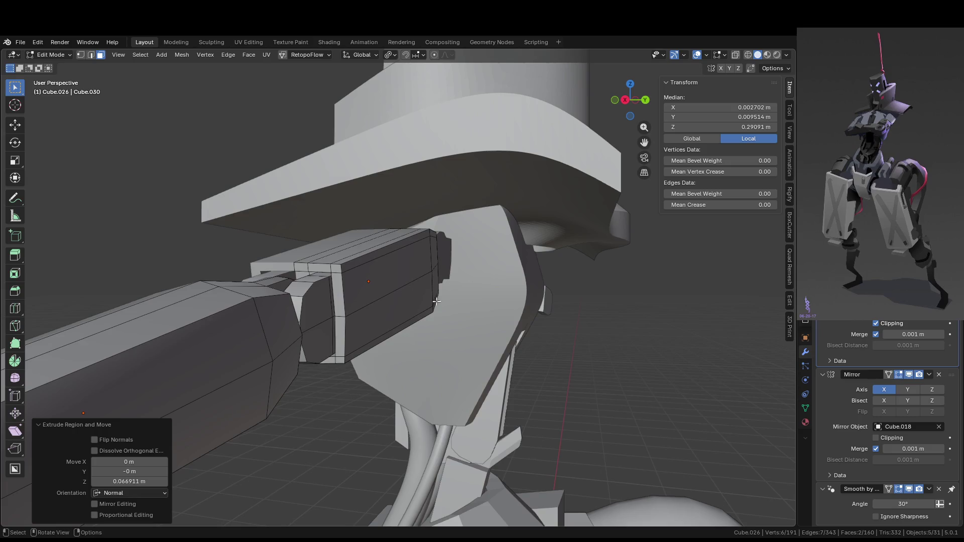
middle_click_drag(437, 301, 348, 246)
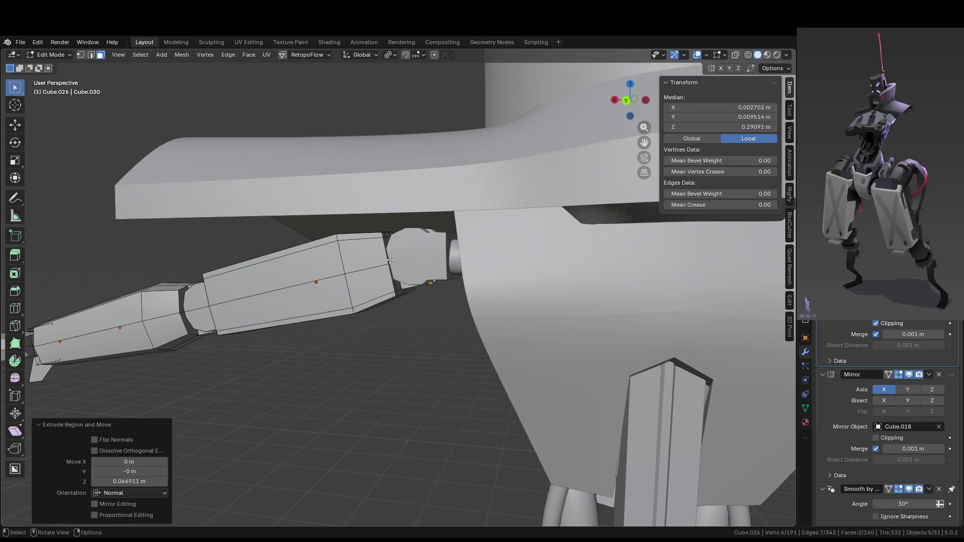
middle_click_drag(390, 259, 389, 203)
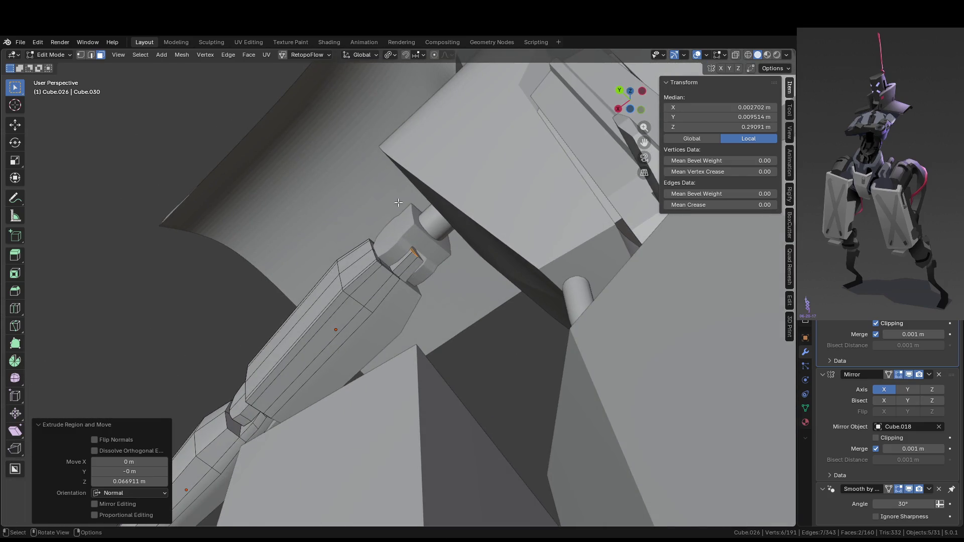
scroll(429, 257, "up", 5)
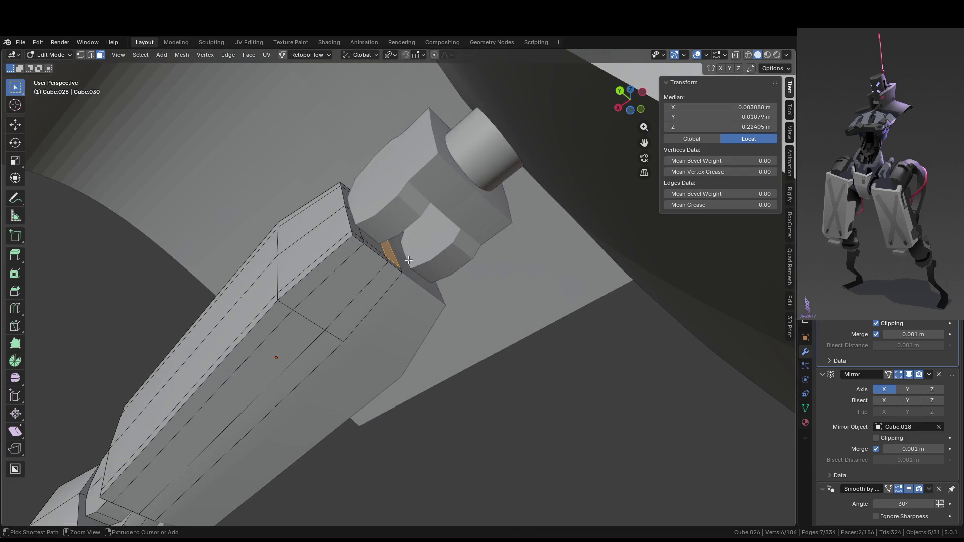
- Edge-slide a loop on the arm piece toward its joint end, then isolate the arm pieces in Local View
left_click(408, 260, "ctrl")
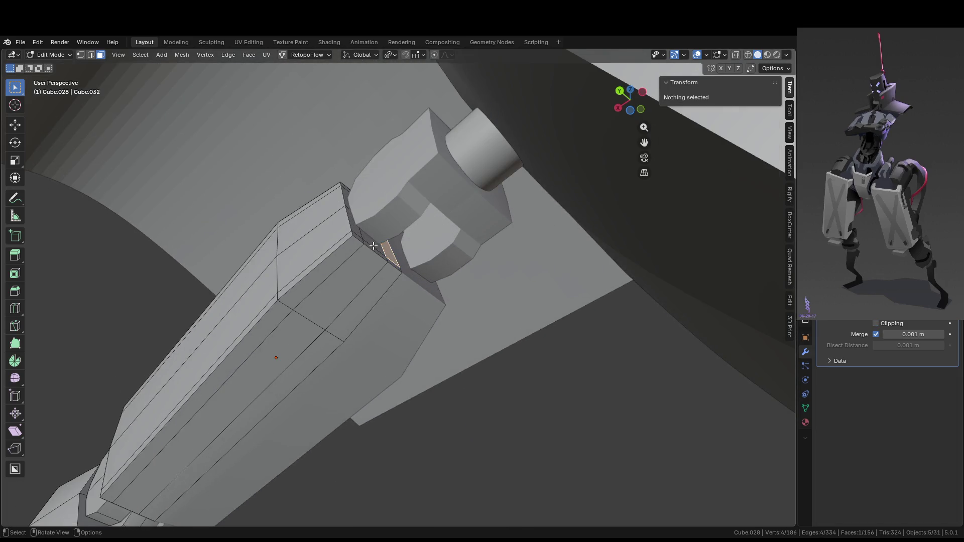
middle_click_drag(374, 246, 346, 230)
left_click(382, 250, "alt")
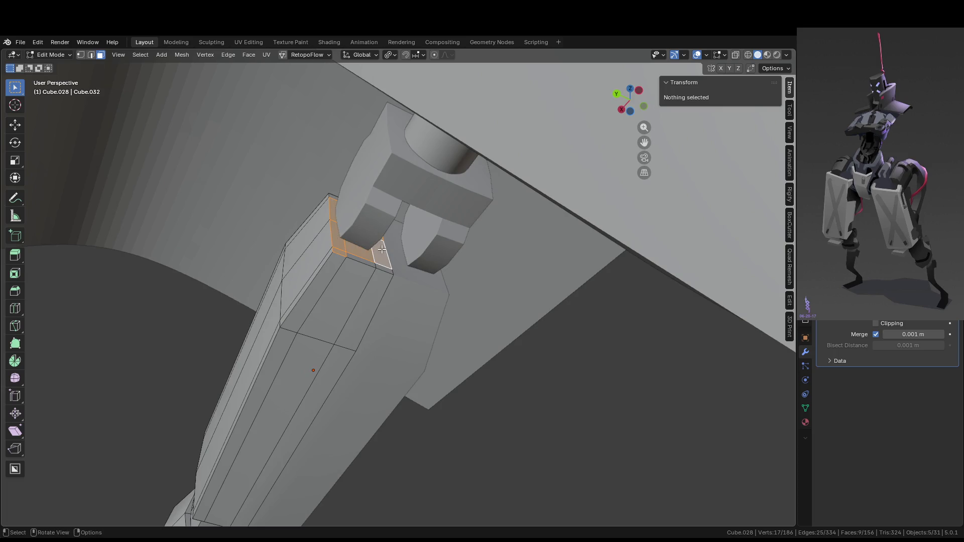
middle_click_drag(343, 232, 400, 259)
key("2")
left_click(366, 277, "alt")
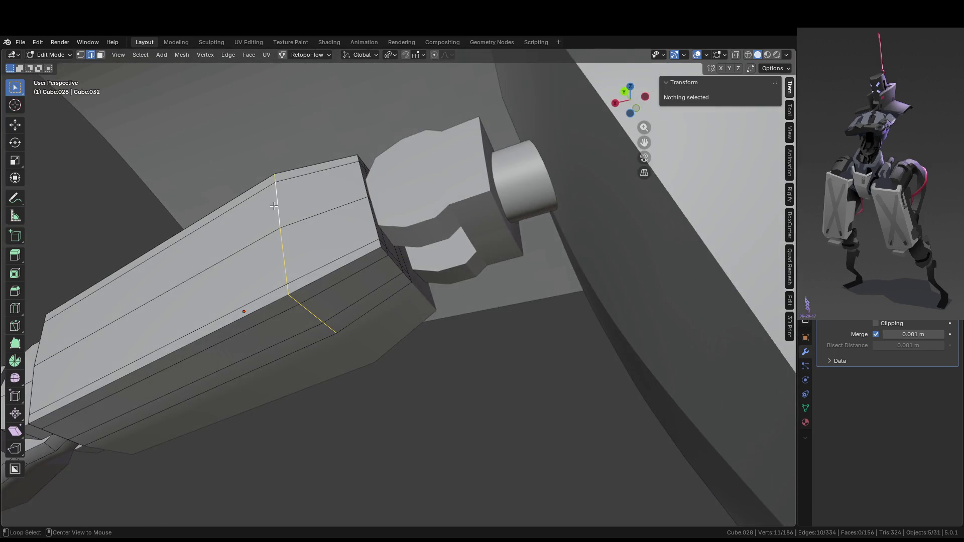
key("g")
key("g")
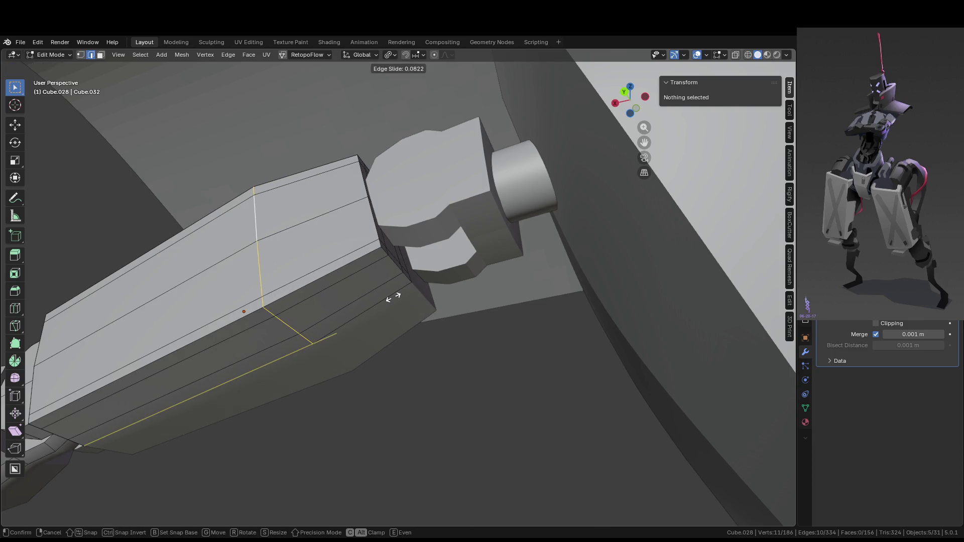
left_click(393, 297)
key("KP_Divide")
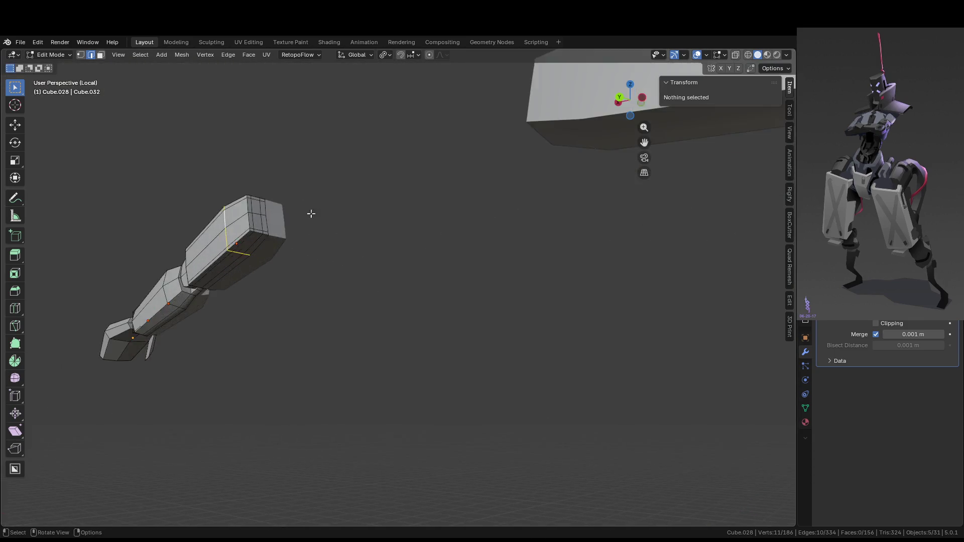
middle_click_drag(243, 189, 377, 370)
left_click(300, 256)
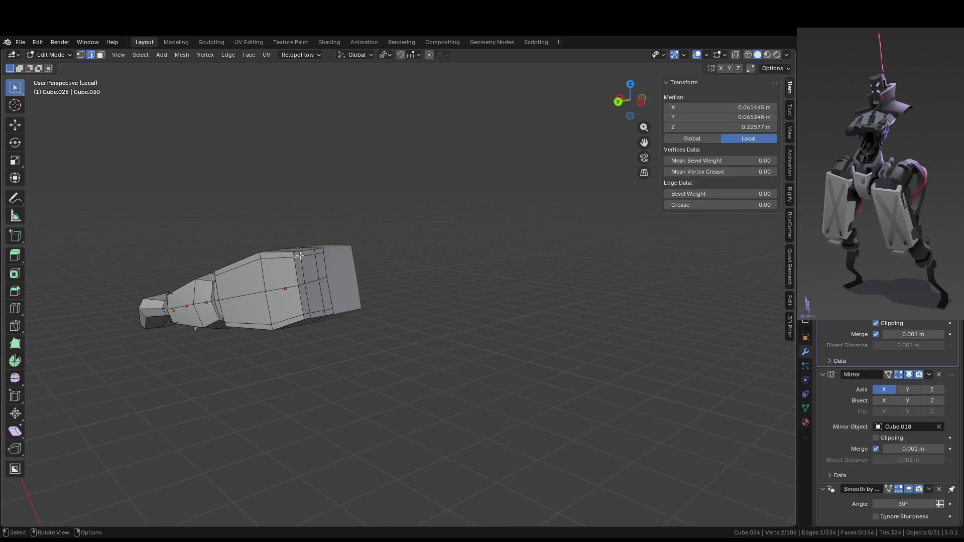
- In Face mode, select a full band of faces around the forearm
scroll(299, 256, "up", 1)
key("3")
left_click(245, 237)
left_click(280, 233, "shift")
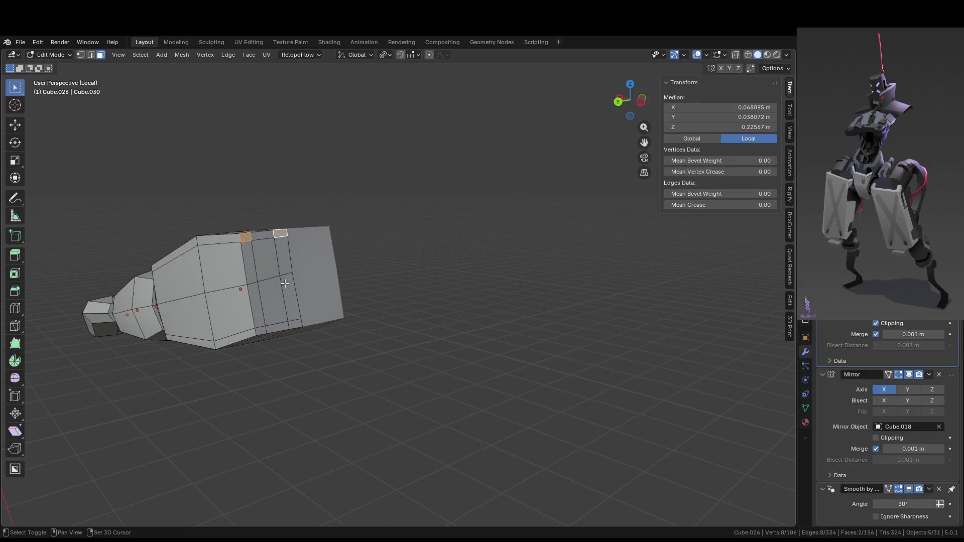
left_click(294, 321, "ctrl")
left_click(262, 329, "ctrl")
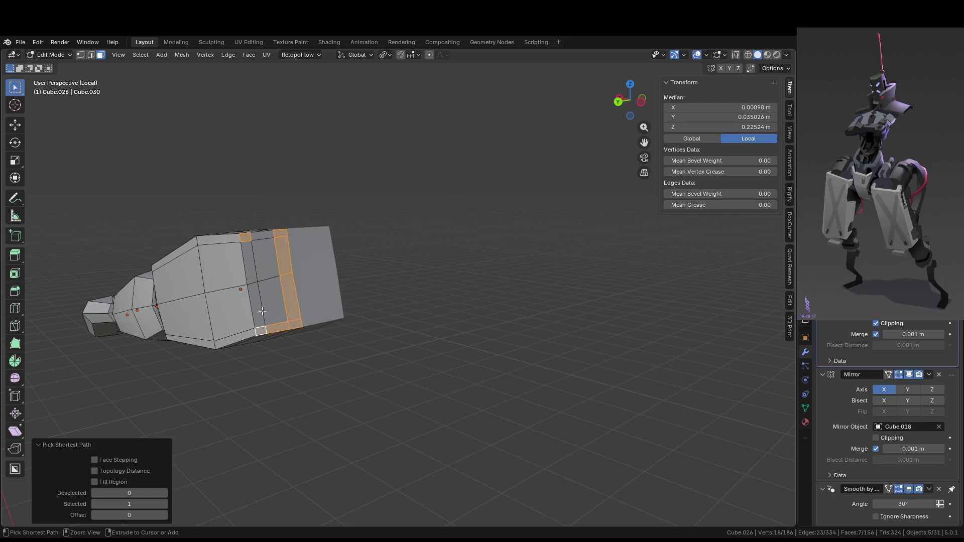
left_click(252, 263, "ctrl")
left_click(264, 257, "ctrl")
left_click(272, 301, "ctrl")
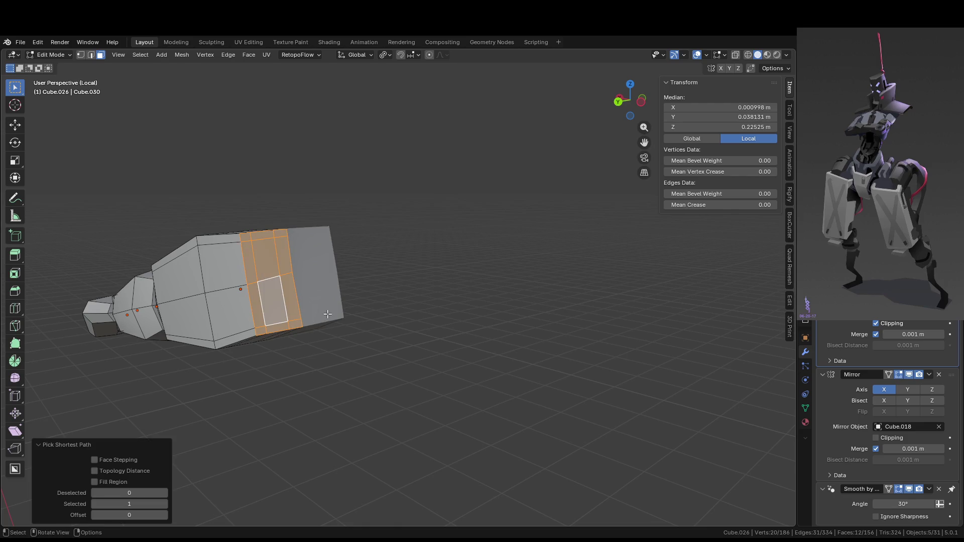
- Leave Local View and push the forearm face band back along the arm's local Z axis
key("KP_Divide")
key("g")
key("z")
key("z")
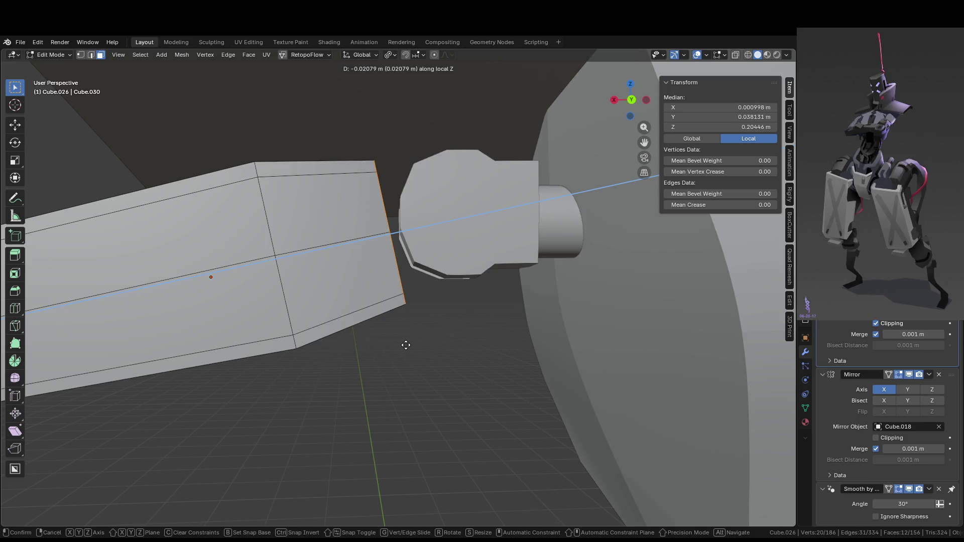
left_click(405, 345)
middle_click_drag(406, 345, 339, 333)
key("ctrl+z")
key("ctrl+shift+z")
- Extrude a thin end face of the forearm 0.075 m into a tab beside the joint
left_click(372, 220)
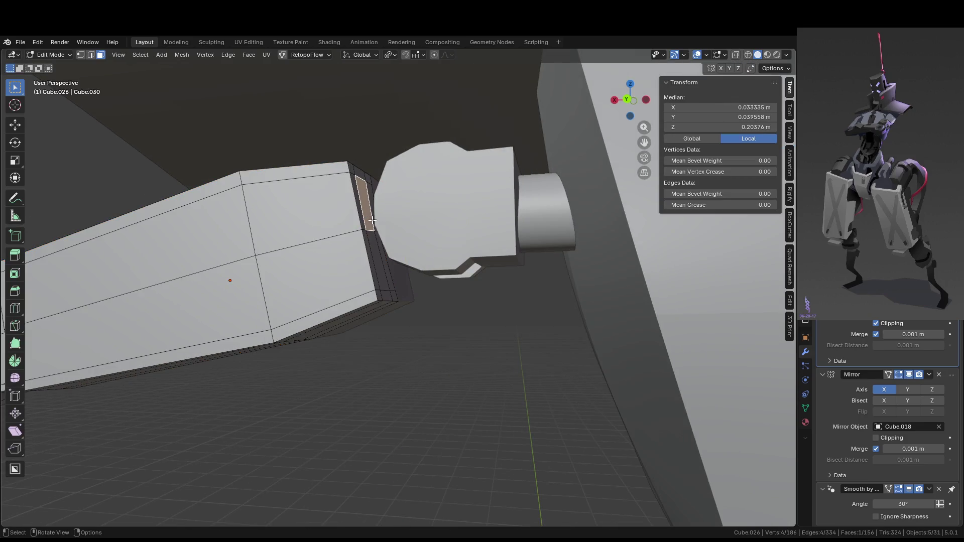
middle_click_drag(372, 220, 359, 205)
left_click(375, 254)
middle_click_drag(375, 254, 367, 246)
key("e")
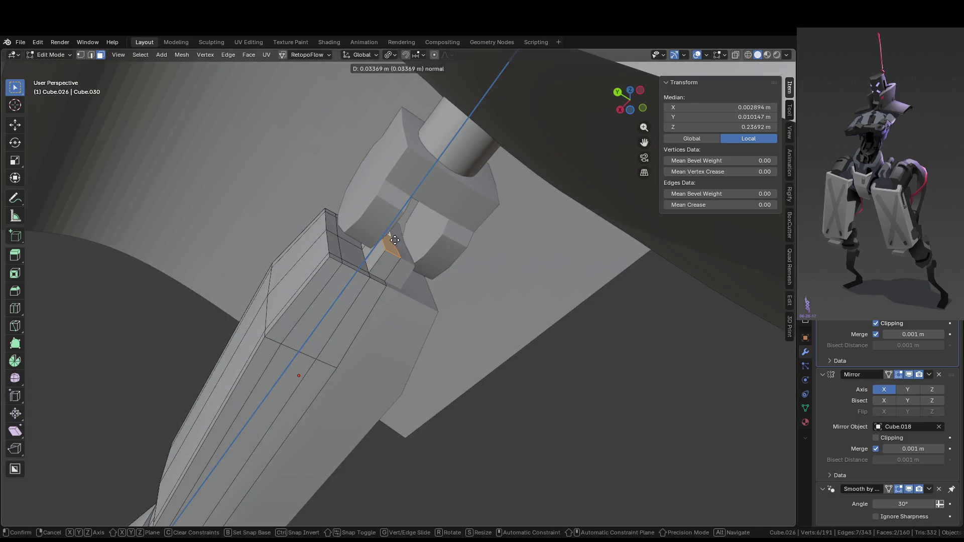
left_click(417, 217)
mouse_move(417, 217)
middle_mouse_down()
mouse_move(445, 230)
mouse_move(458, 306)
middle_mouse_up()
- Select an edge of the new tab and begin a 2-segment 0.036 m bevel
key("2")
left_click(446, 230)
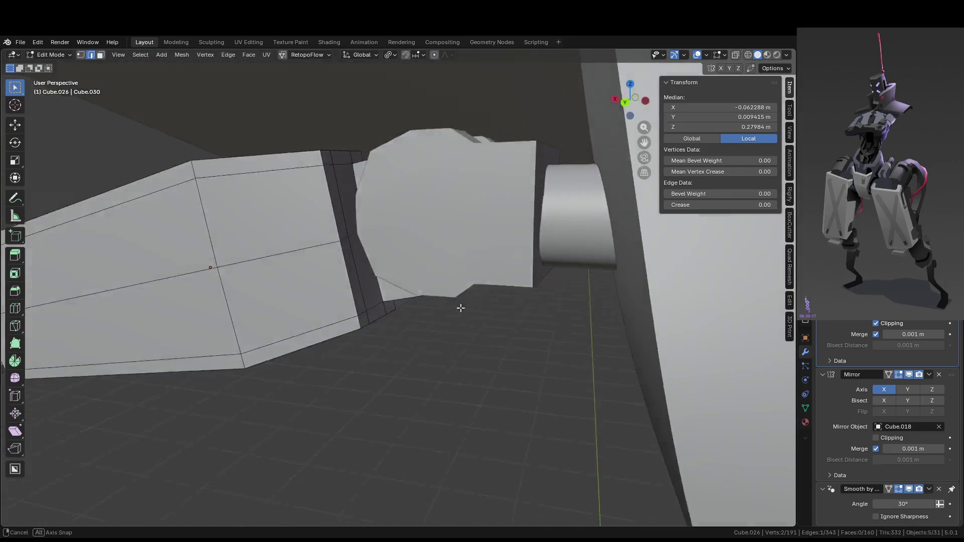
key("KP_Decimal")
scroll(333, 256, "up", 5)
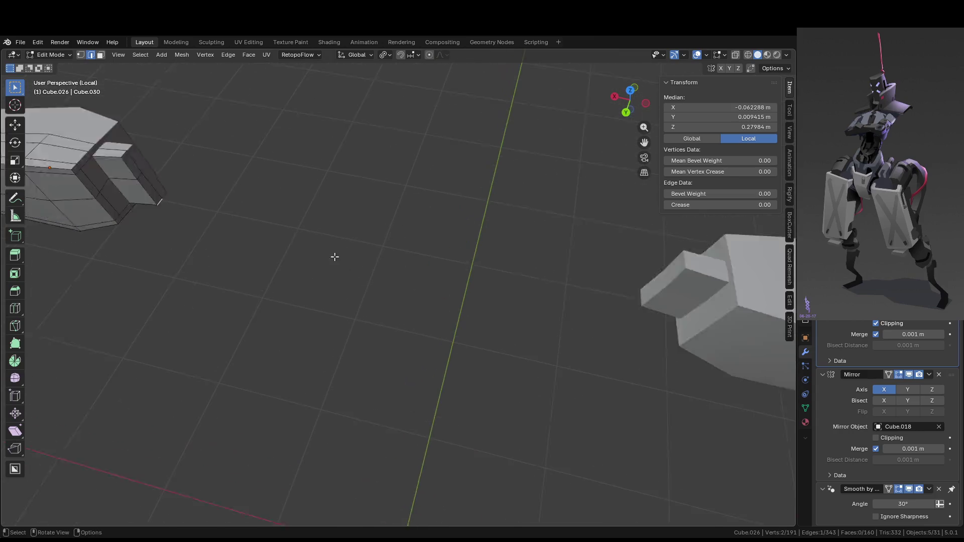
middle_click_drag(333, 256, 532, 322, "shift")
scroll(477, 308, "up", 3)
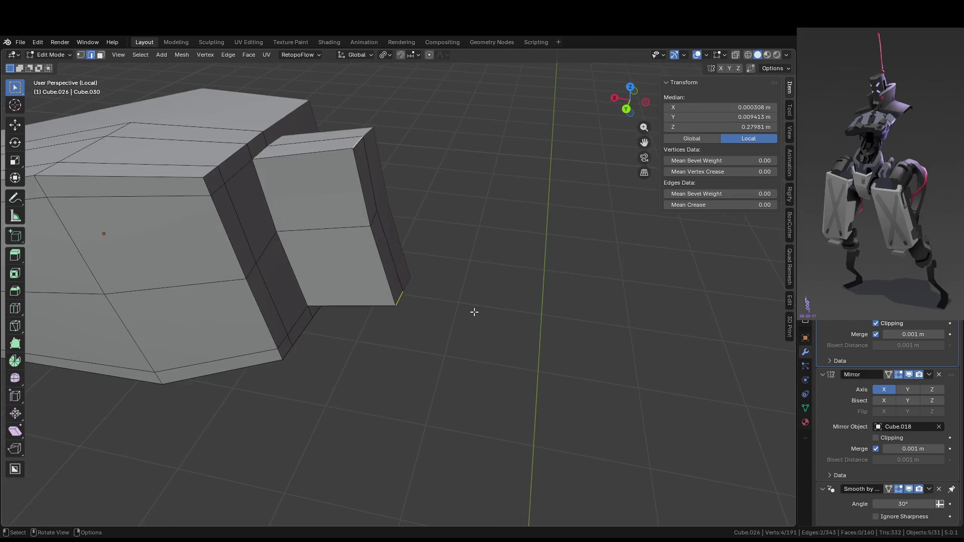
key("ctrl+b")
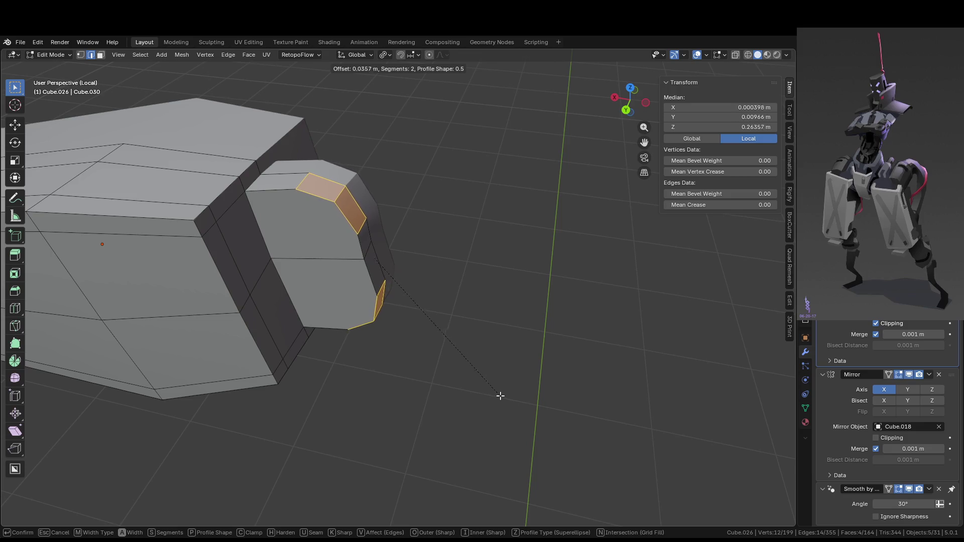
- Commit the 0.0407 m, 2-segment bevel on the tab's outer edges and view the arm joint
left_click(504, 401)
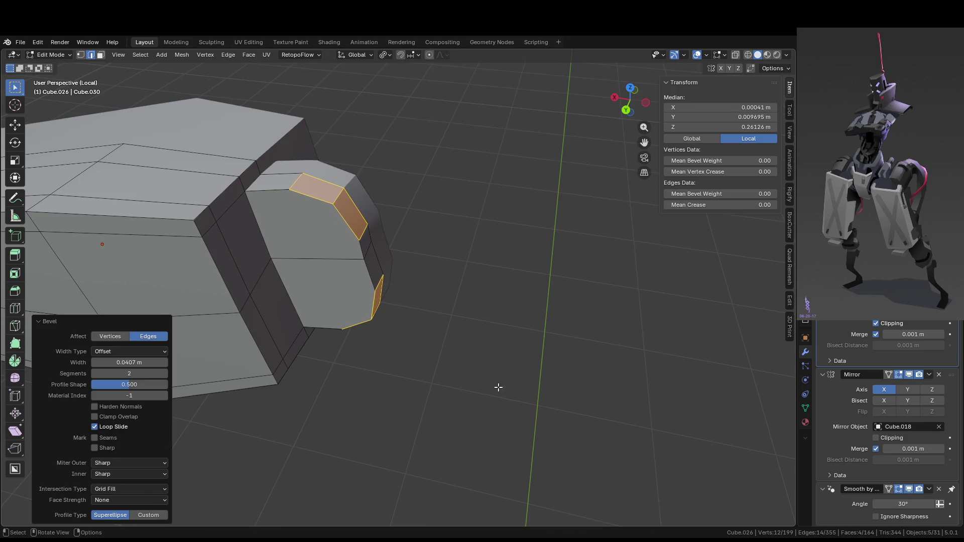
scroll(497, 387, "up", 3)
mouse_move(496, 384)
middle_mouse_down()
mouse_move(501, 307)
mouse_move(467, 327)
mouse_move(463, 351)
mouse_move(456, 338)
middle_mouse_up()
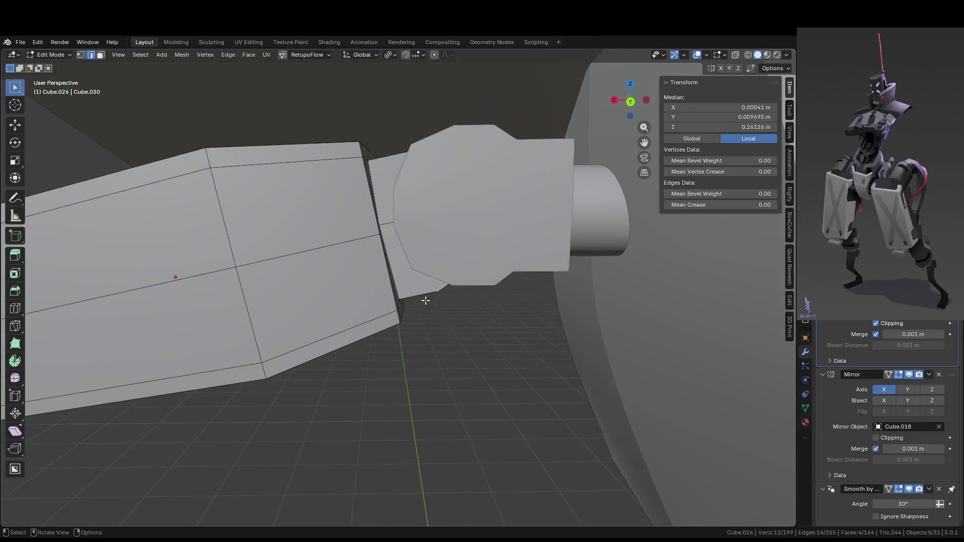
scroll(350, 205, "up", 5)
scroll(350, 205, "down", 5)
middle_click_drag(350, 205, 353, 156)
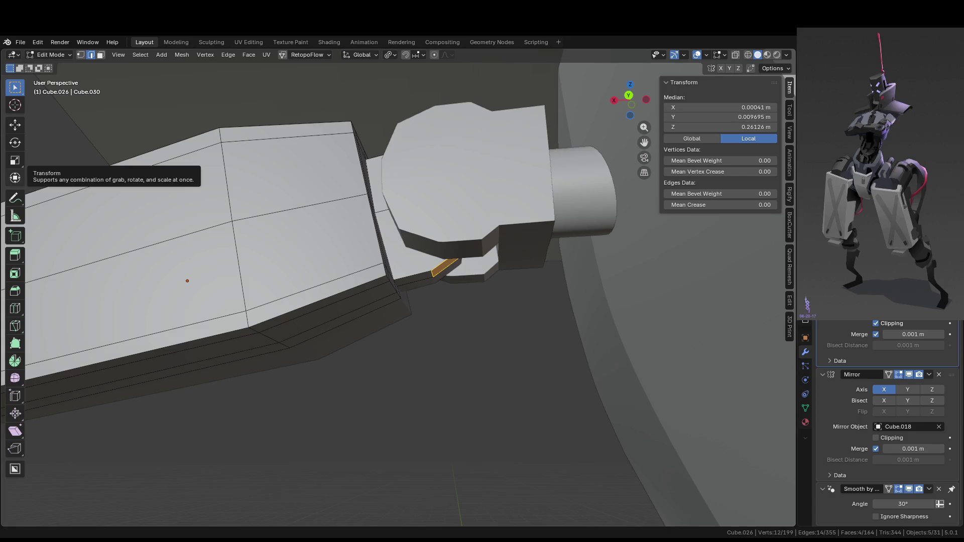
- Select a ring of forearm faces running over the top, down the side and underneath
scroll(362, 241, "up", 3)
middle_click_drag(361, 241, 366, 227)
left_click(332, 116)
key("3")
left_click(335, 113)
left_click(301, 155, "ctrl")
left_click(321, 222, "ctrl")
left_click(316, 229, "ctrl")
left_click(344, 335, "ctrl")
left_click(382, 355, "ctrl")
left_click(370, 383, "ctrl")
mouse_move(370, 382)
middle_mouse_down()
mouse_move(376, 303)
mouse_move(417, 316)
mouse_move(400, 323)
middle_mouse_up()
left_click(377, 300, "ctrl")
- Sink the forearm face ring -0.031 m along the arm's local Z into a groove
key("g")
key("z")
key("z")
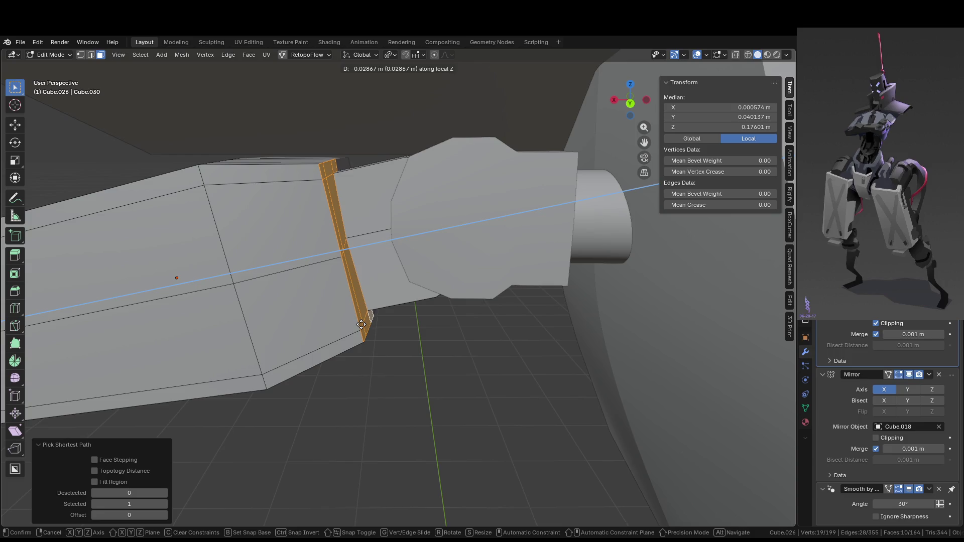
left_click(361, 326)
mouse_move(361, 325)
middle_mouse_down()
mouse_move(452, 344)
mouse_move(421, 312)
middle_mouse_up()
- Snap the 3D cursor to the tab's end vertex in isolated view, then return to Object Mode
key("Tab")
key("Tab")
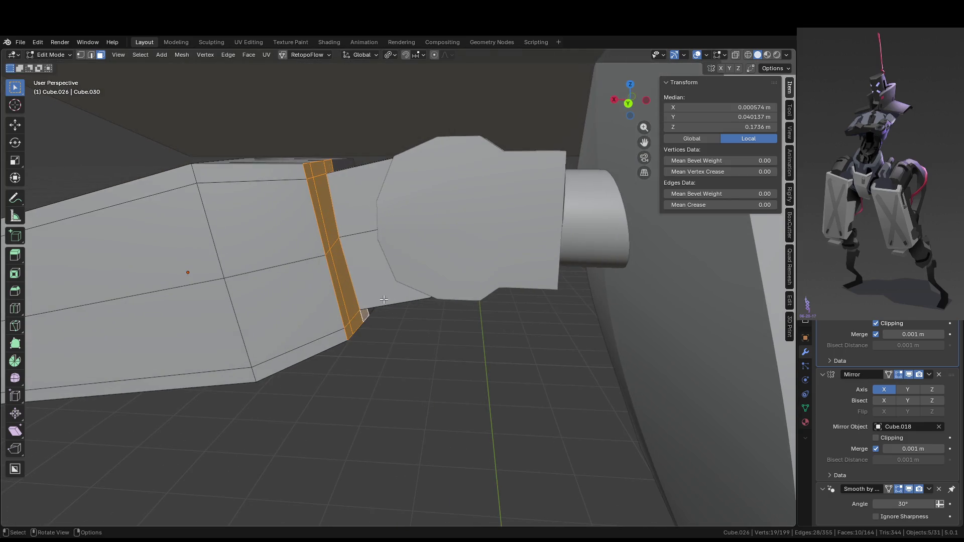
key("1")
left_click(338, 236)
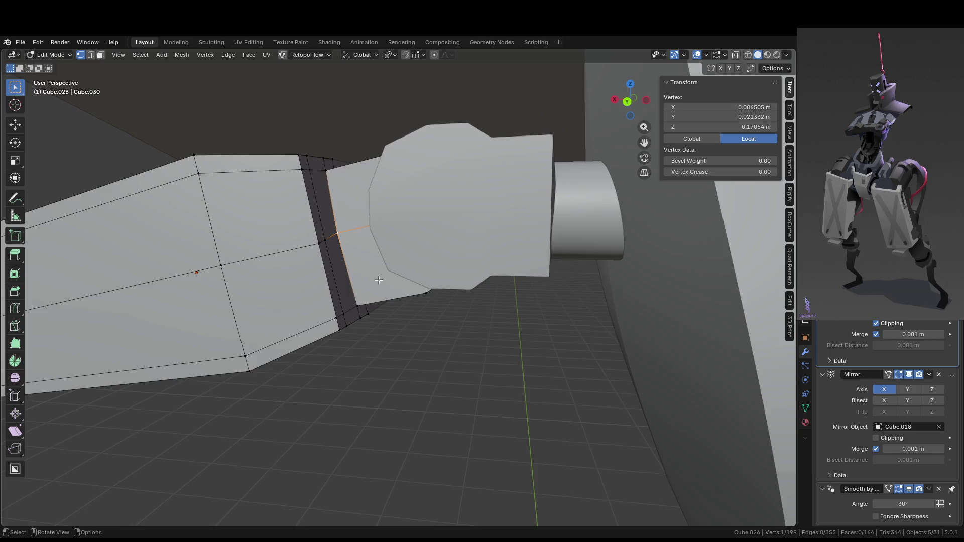
key("KP_Divide")
mouse_move(379, 275)
middle_mouse_down()
mouse_move(260, 258)
mouse_move(268, 150)
mouse_move(282, 123)
mouse_move(277, 149)
middle_mouse_up()
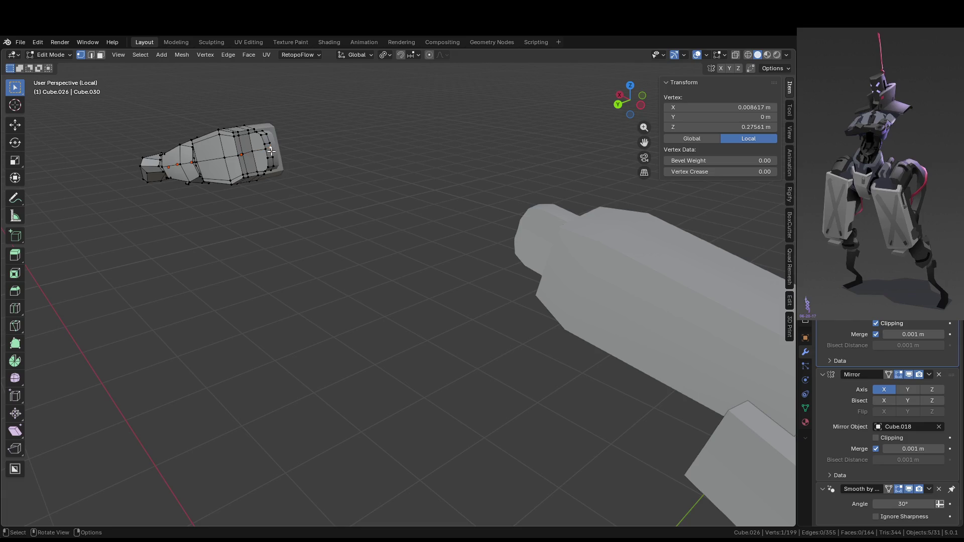
key("shift+s")
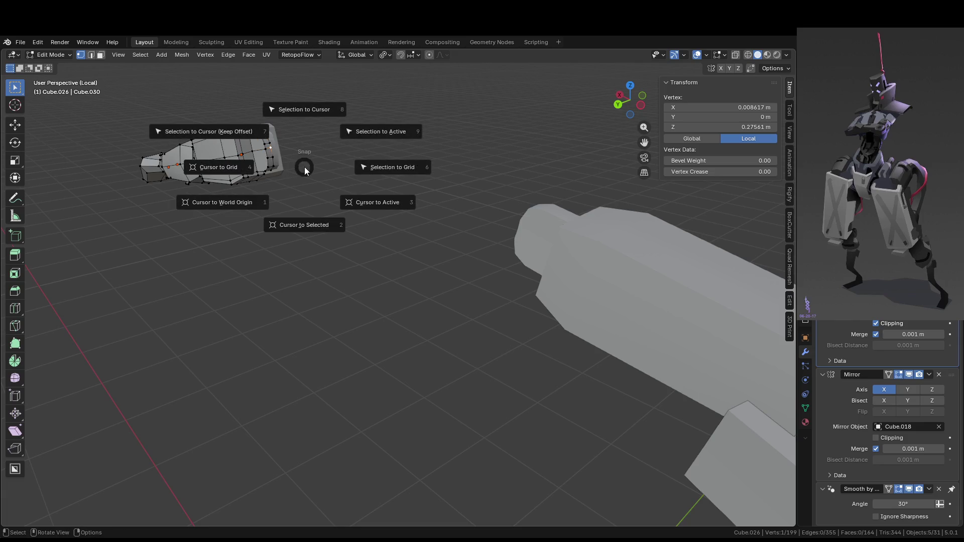
left_click(314, 229)
key("KP_Decimal")
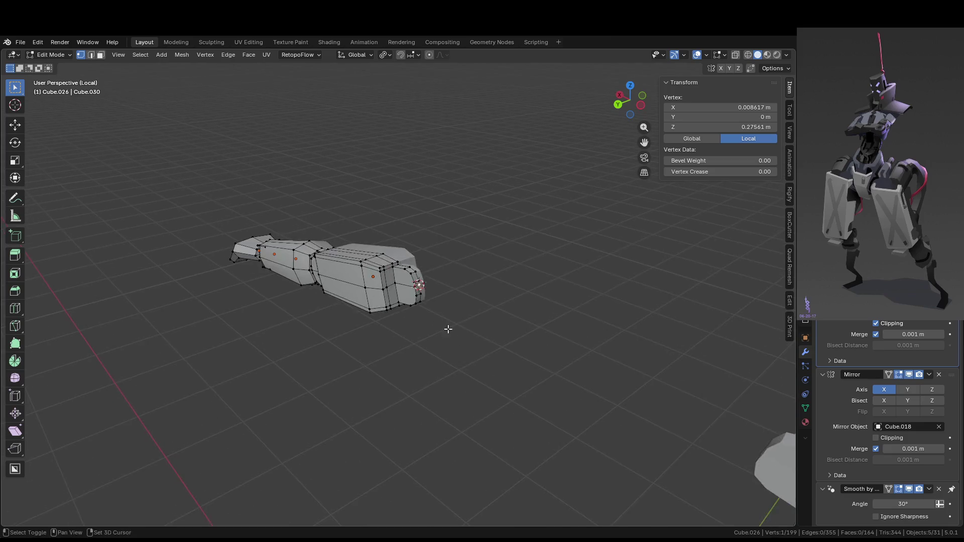
key("shift+a")
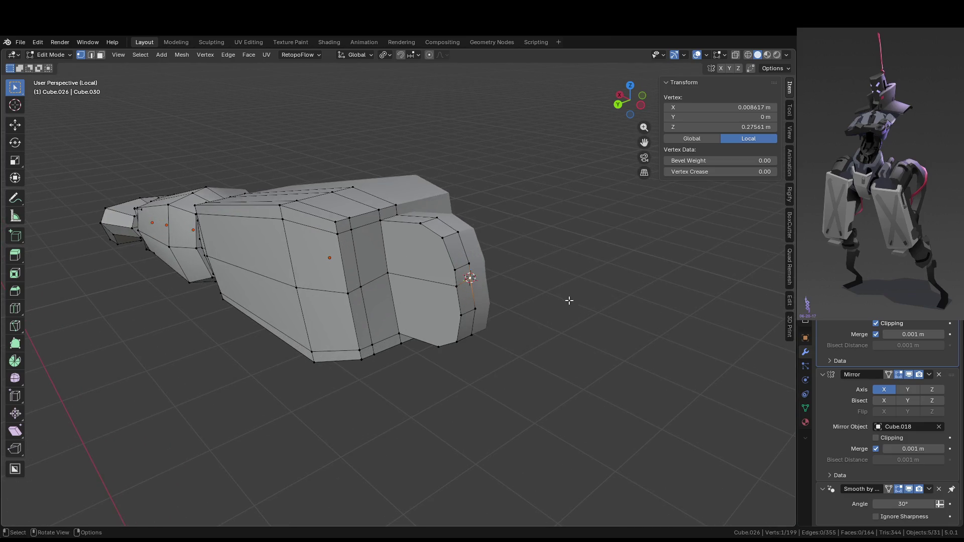
key("Tab")
key("shift+a")
- Add a cylinder at the 3D cursor and shrink it to 0.038 scale
mouse_move(565, 302)
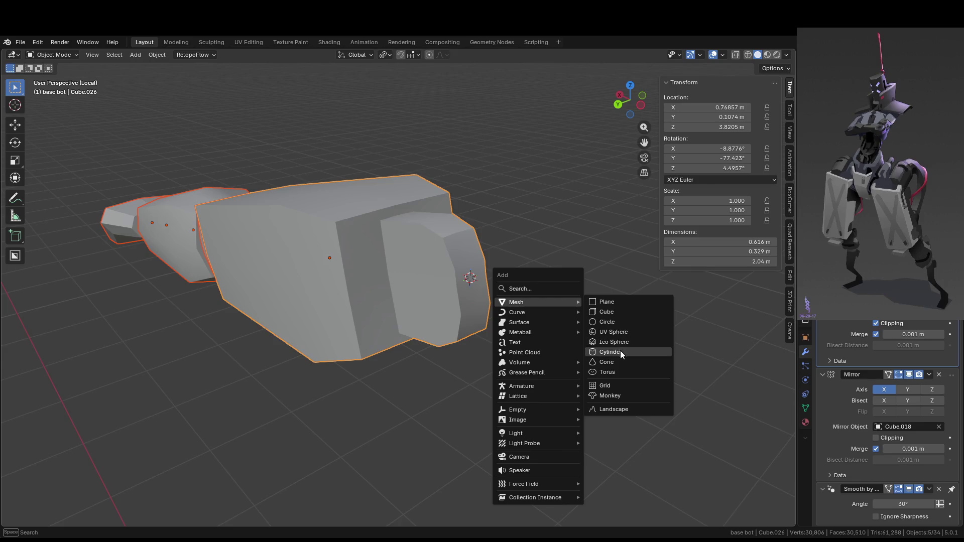
left_click(620, 352)
scroll(588, 337, "down", 10)
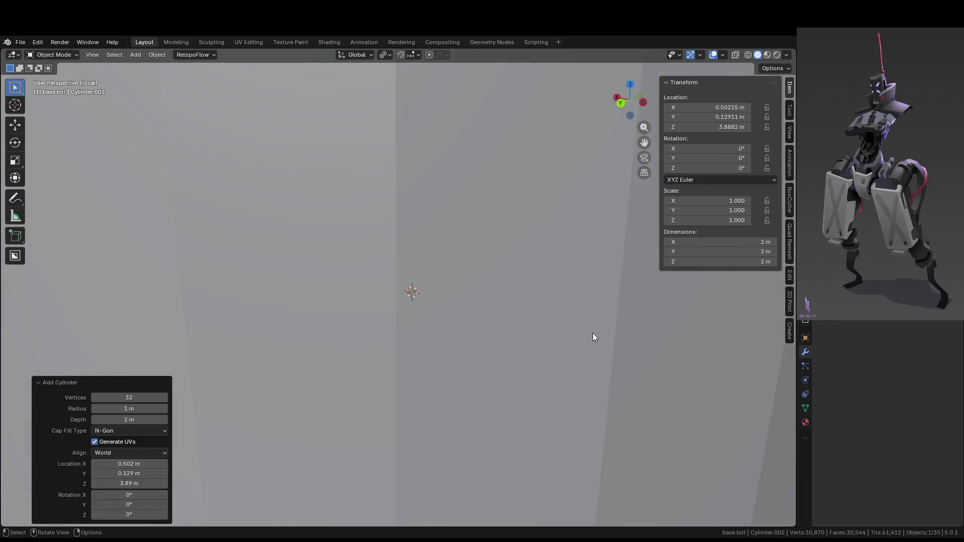
scroll(583, 327, "up", 5)
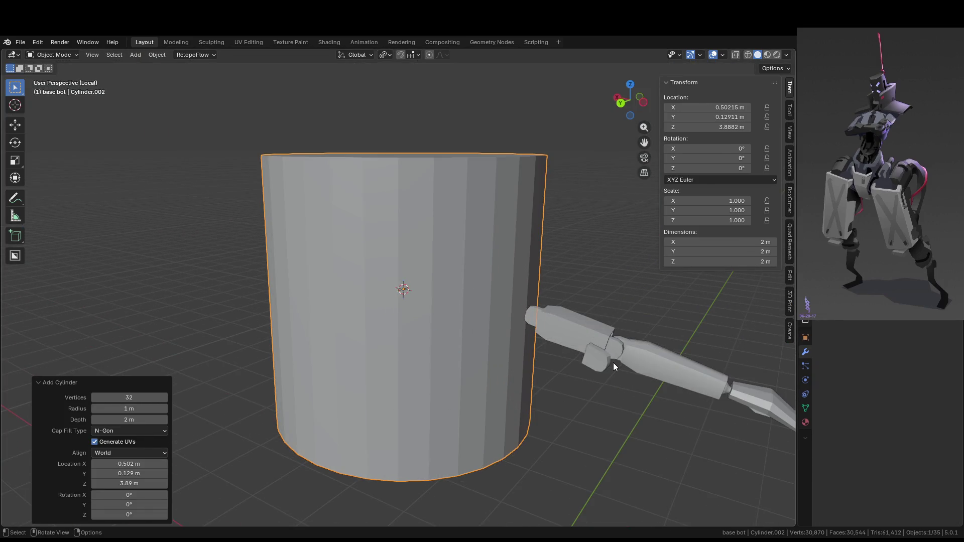
key("KP_3")
key("s")
left_click(389, 294)
- In front view, tilt the cylinder about -74.5° to match the arm's angle
mouse_move(389, 294)
middle_mouse_down()
mouse_move(357, 341)
mouse_move(366, 354)
mouse_move(322, 345)
middle_mouse_up()
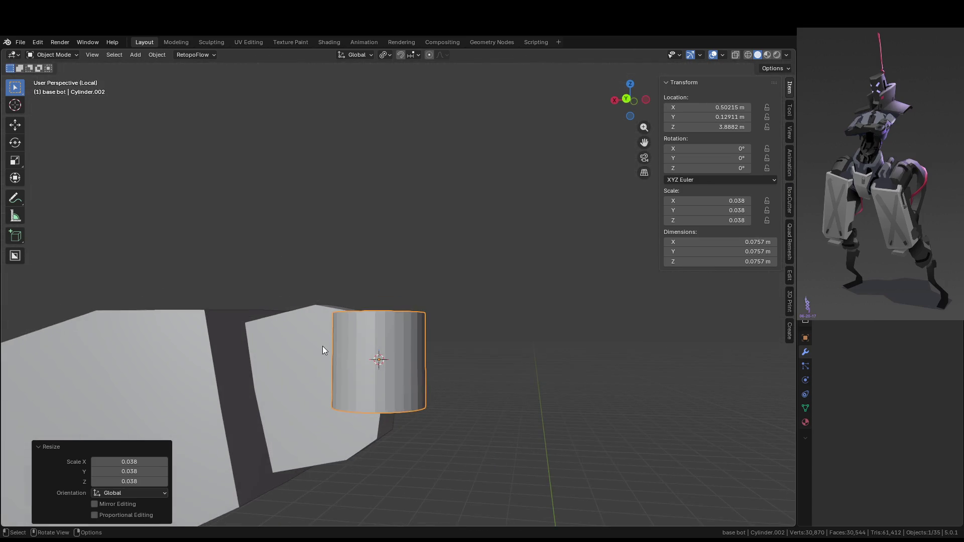
key("KP_1")
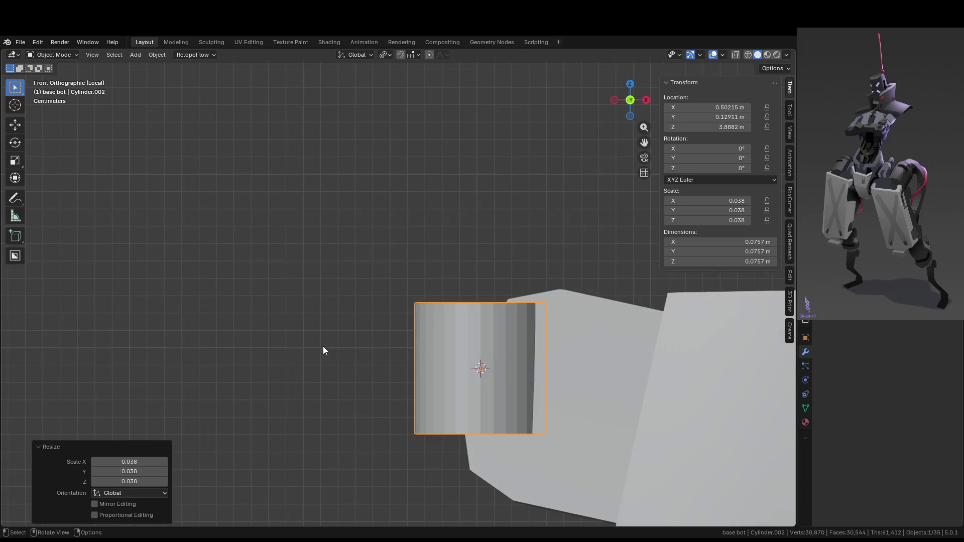
key("r")
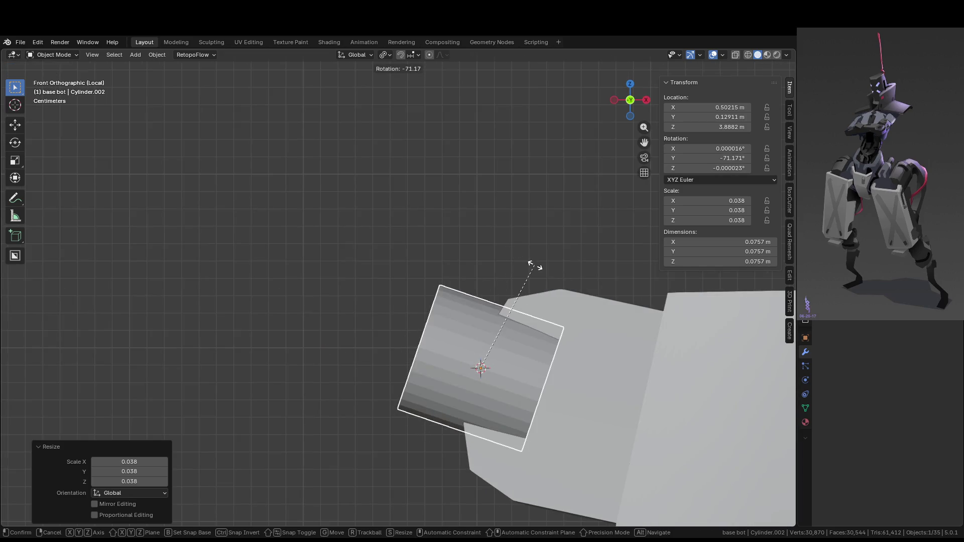
left_click(535, 267)
key("r")
left_click(537, 277)
- Flatten the cylinder along local Z to 0.347 and sink it into the arm joint
key("s")
key("z")
key("z")
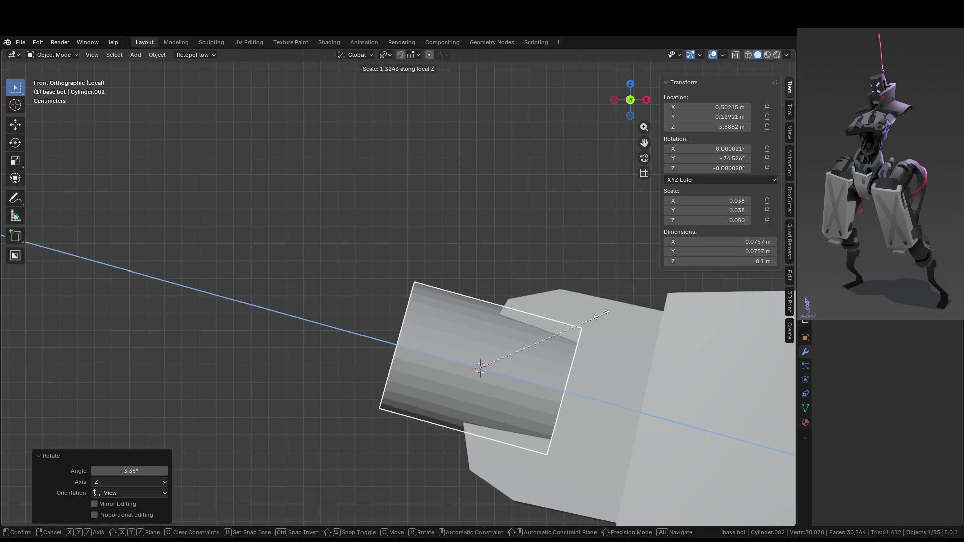
left_click(487, 335)
key("g")
key("z")
key("z")
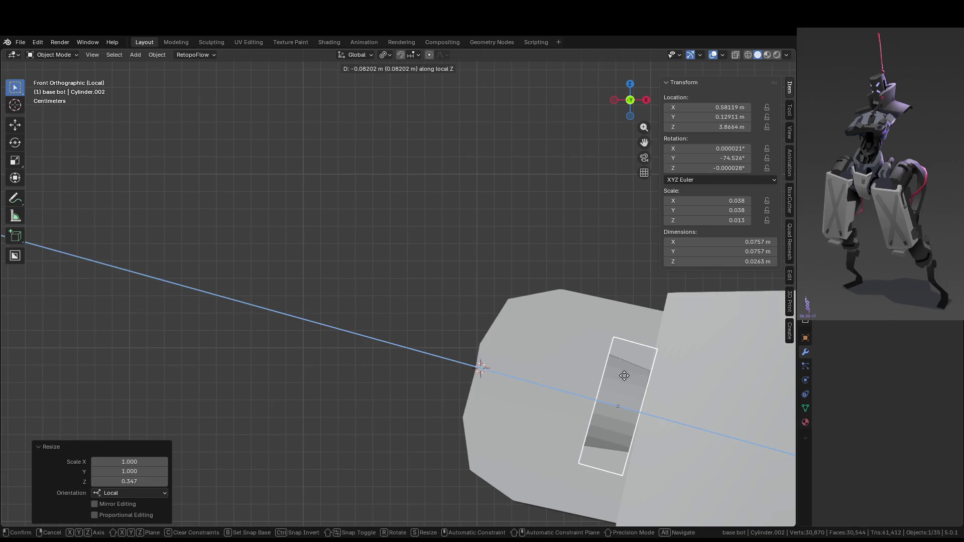
left_click(624, 376)
middle_click_drag(628, 376, 557, 279, "shift")
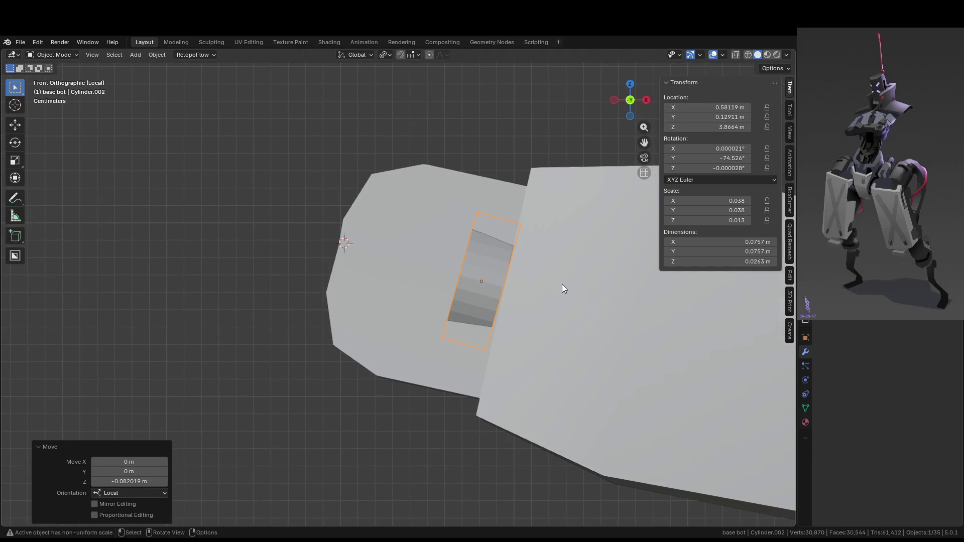
- Rotate the disc slightly, scale it by 2.02 and slide it along local Z between the arm segments
key("r")
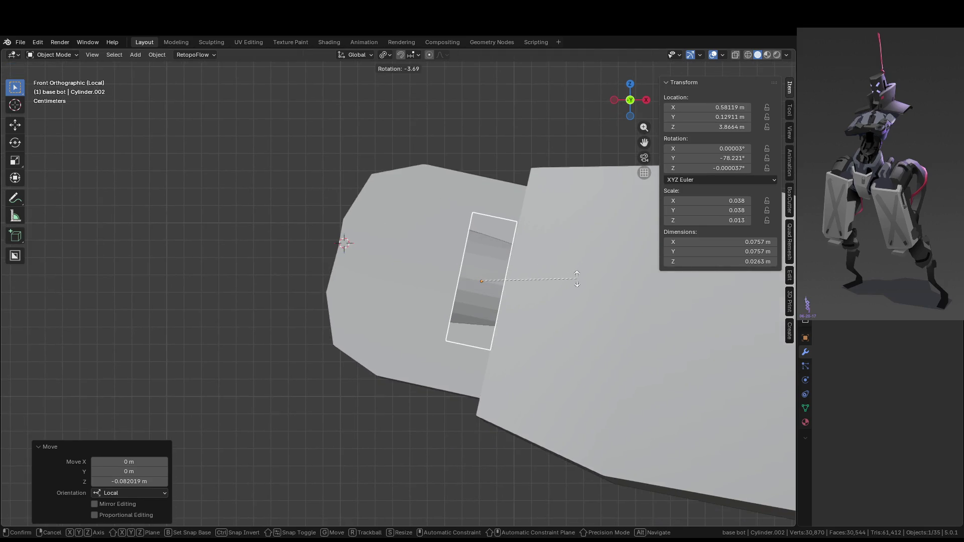
left_click(577, 279)
middle_click_drag(551, 295, 618, 327)
key("s")
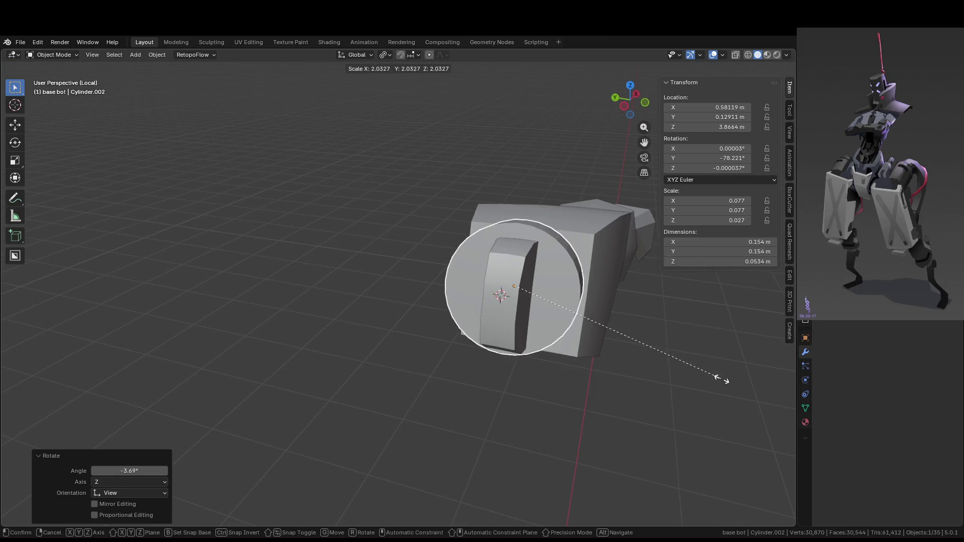
left_click(718, 381)
mouse_move(718, 382)
middle_mouse_down()
mouse_move(564, 389)
mouse_move(592, 378)
mouse_move(556, 404)
middle_mouse_up()
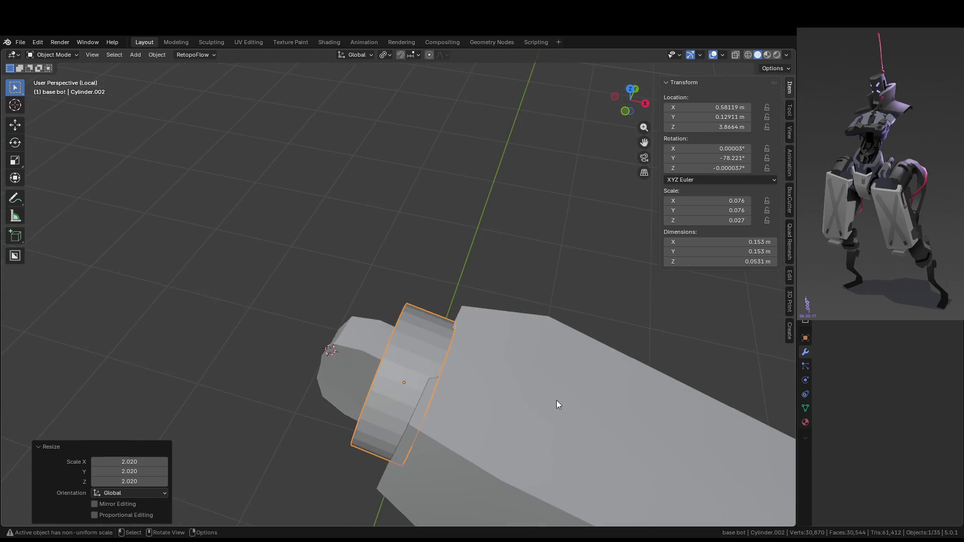
key("g")
key("z")
key("z")
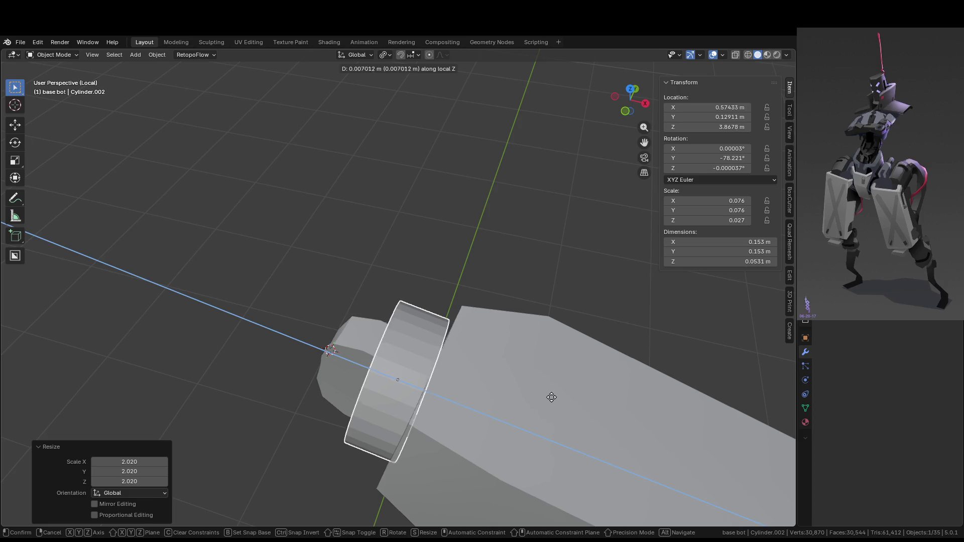
left_click(548, 396)
- From the top view, rotate the ring about -5° around Z to align with the arm
key("KP_1")
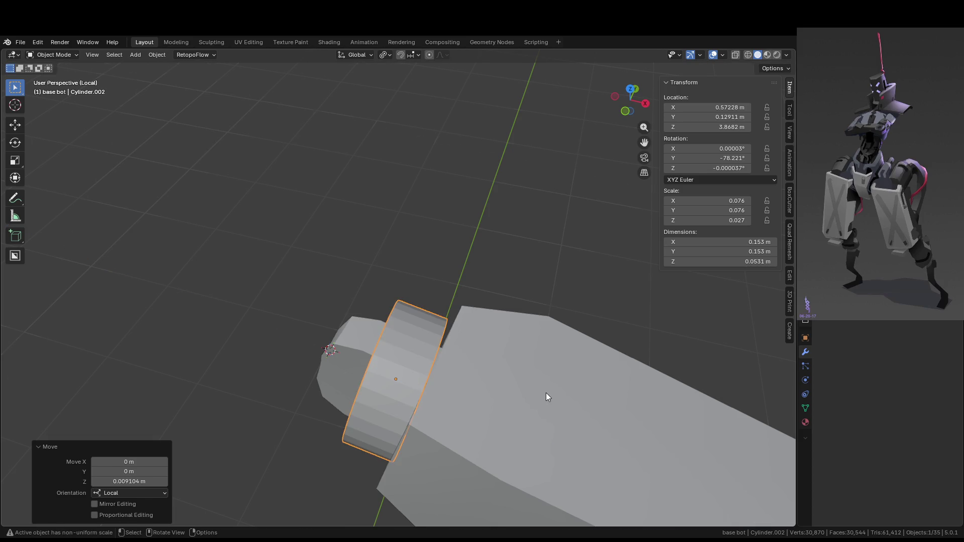
scroll(575, 393, "up", 3)
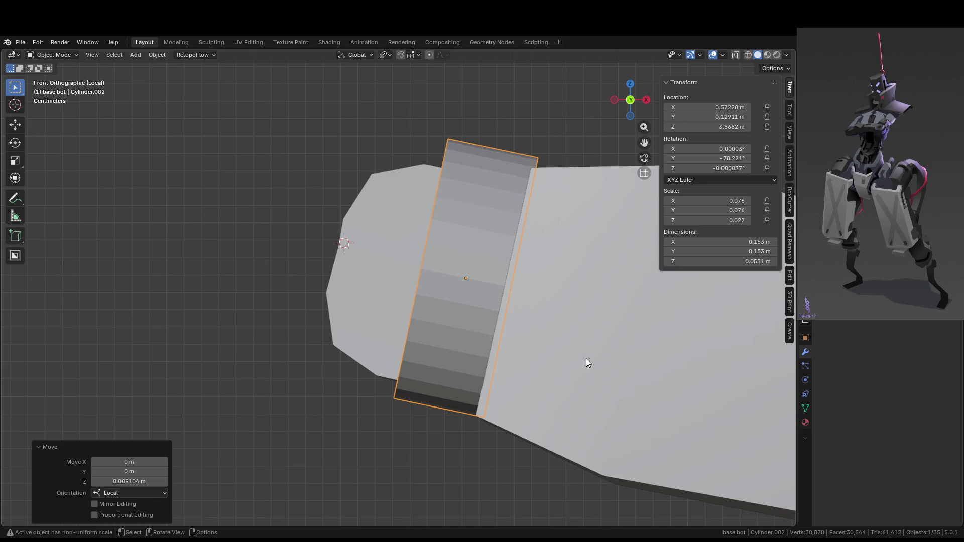
key("KP_7")
scroll(585, 359, "down", 3)
key("r")
key("z")
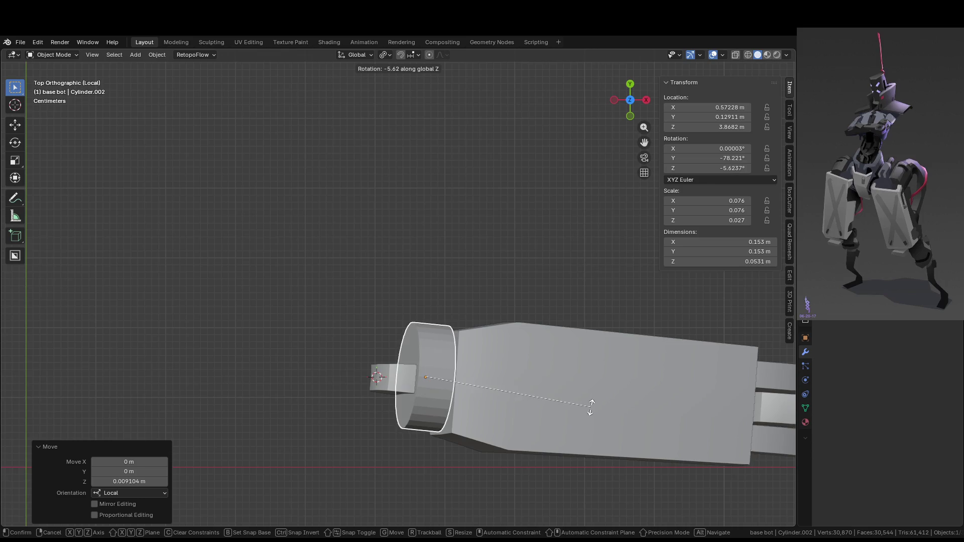
left_click(590, 410)
mouse_move(589, 412)
middle_mouse_down()
mouse_move(586, 328)
mouse_move(574, 300)
mouse_move(585, 302)
middle_mouse_up()
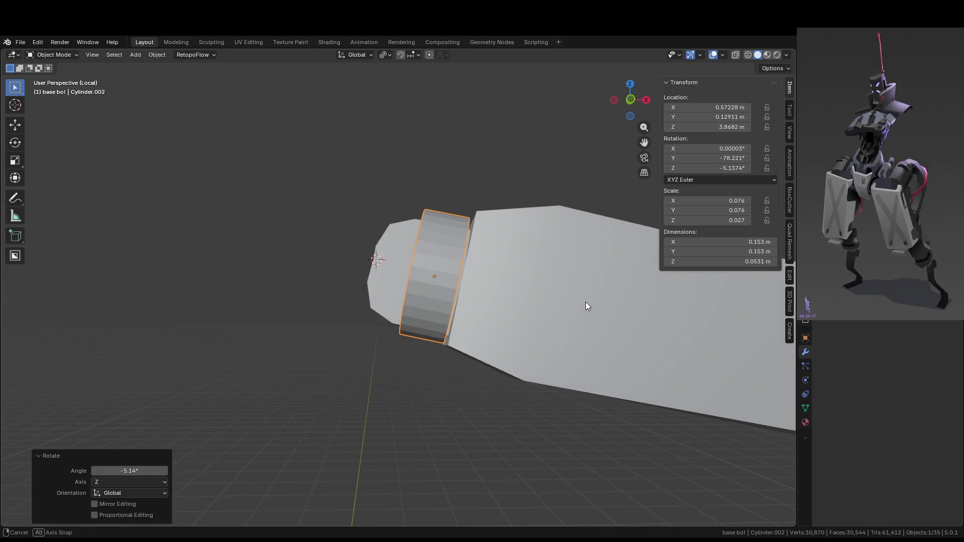
key("Tab")
key("Tab")
- Leave local view to show the surrounding robot parts and reselect the collar ring
mouse_move(544, 413)
middle_mouse_down()
mouse_move(491, 367)
mouse_move(571, 312)
mouse_move(502, 446)
middle_mouse_up()
key("KP_Divide")
mouse_move(456, 365)
middle_mouse_down()
mouse_move(483, 295)
mouse_move(491, 220)
middle_mouse_up()
left_click(493, 261)
mouse_move(481, 265)
middle_mouse_down()
mouse_move(397, 238)
mouse_move(469, 247)
mouse_move(442, 249)
mouse_move(517, 231)
middle_mouse_up()
left_click(396, 238)
key("Tab")
- Pull the ring's cap face inward along its Z axis to thin the collar, then exit Edit Mode
key("3")
left_click(442, 249)
key("g")
key("z")
key("z")
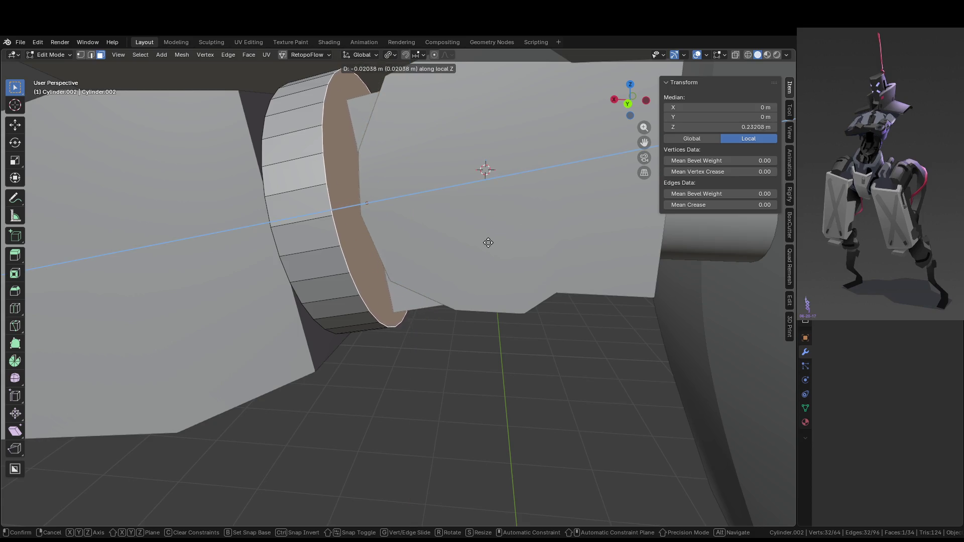
left_click(497, 241)
key("Tab")
scroll(495, 417, "down", 6)
mouse_move(495, 418)
middle_mouse_down()
mouse_move(525, 359)
mouse_move(467, 379)
mouse_move(442, 371)
middle_mouse_up()
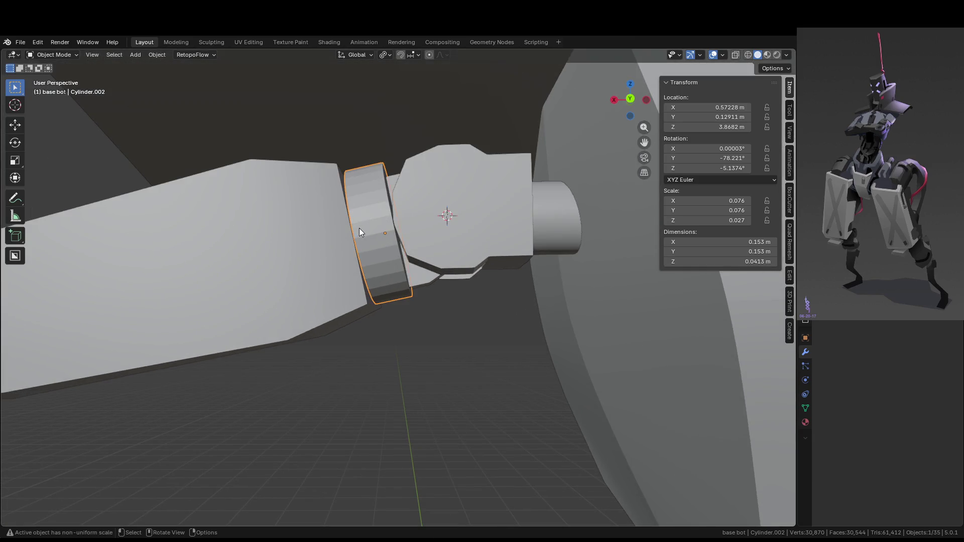
right_click(361, 223)
- Apply Shade Auto Smooth at 30° to the collar ring and inspect it from both sides
left_click(362, 223)
mouse_move(384, 241)
middle_mouse_down()
mouse_move(432, 321)
mouse_move(426, 270)
middle_mouse_up()
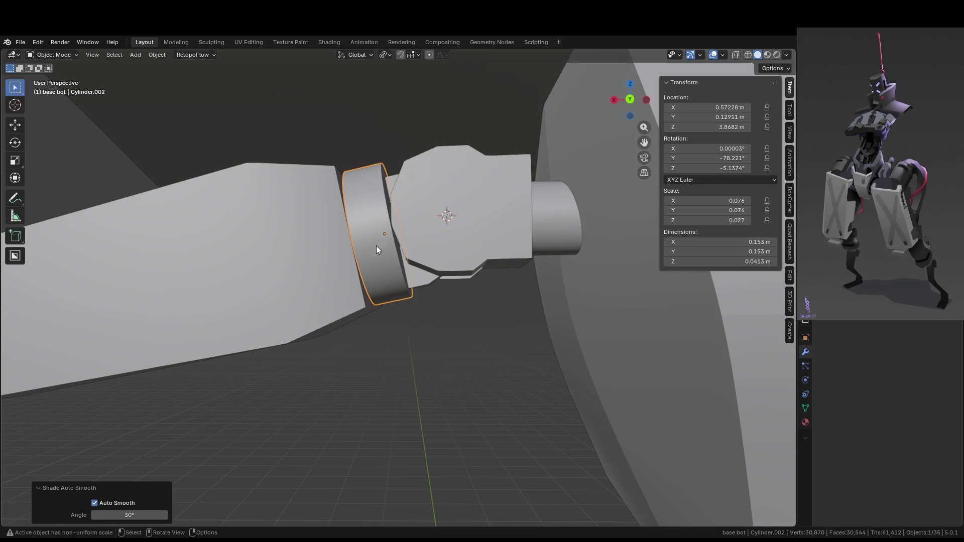
mouse_move(532, 233)
middle_mouse_down()
mouse_move(505, 243)
mouse_move(601, 235)
mouse_move(505, 252)
mouse_move(519, 250)
middle_mouse_up()
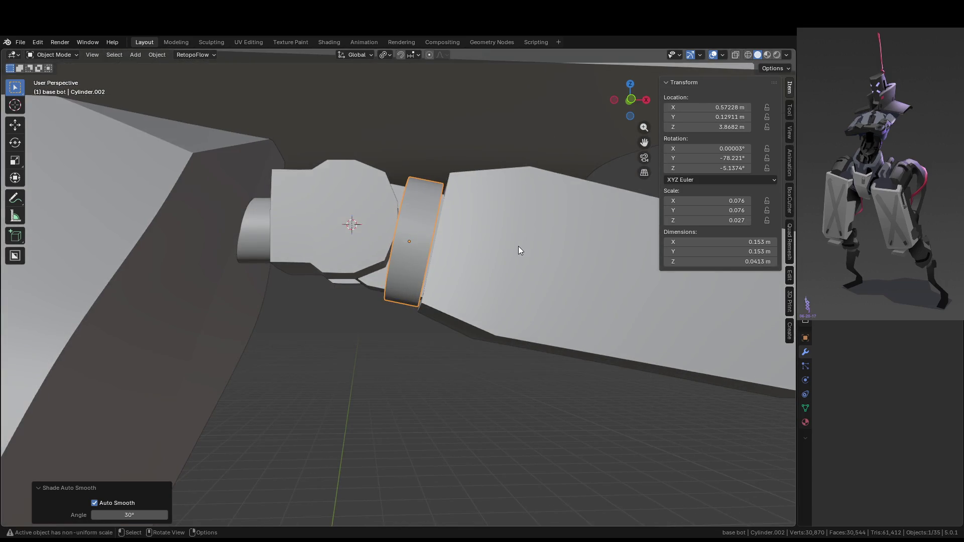
scroll(529, 246, "down", 4)
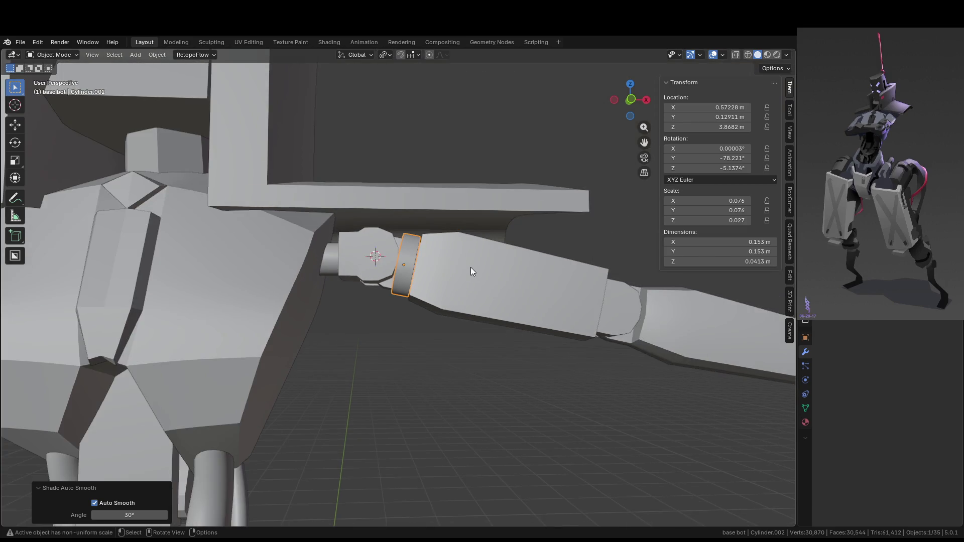
scroll(417, 294, "up", 2)
scroll(350, 293, "down", 5)
scroll(350, 293, "up", 5)
mouse_move(350, 293)
middle_mouse_down()
mouse_move(391, 258)
mouse_move(368, 286)
middle_mouse_up()
- Select the arm segment, the collar ring and the joint block Cube.052 in turn
left_click(366, 282)
left_click(405, 285)
left_click(337, 245, "shift")
scroll(336, 252, "down", 4)
mouse_move(336, 252)
middle_mouse_down()
mouse_move(300, 290)
mouse_move(319, 299)
mouse_move(330, 291)
mouse_move(313, 269)
mouse_move(346, 275)
middle_mouse_up()
scroll(331, 290, "down", 3)
scroll(354, 278, "up", 2)
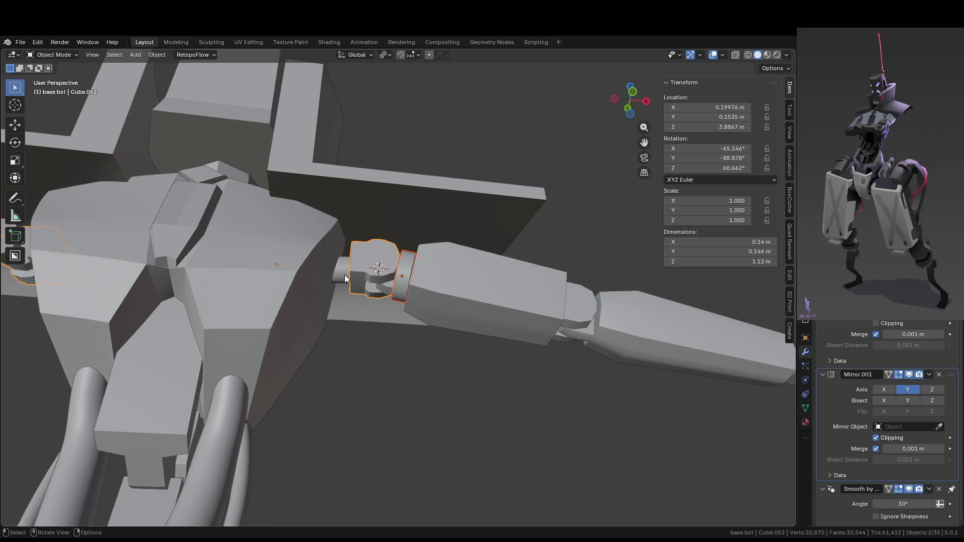
- Select the small shoulder pin cylinder and orbit around the torso to inspect the shoulder joint
left_click(344, 276)
scroll(330, 300, "down", 4)
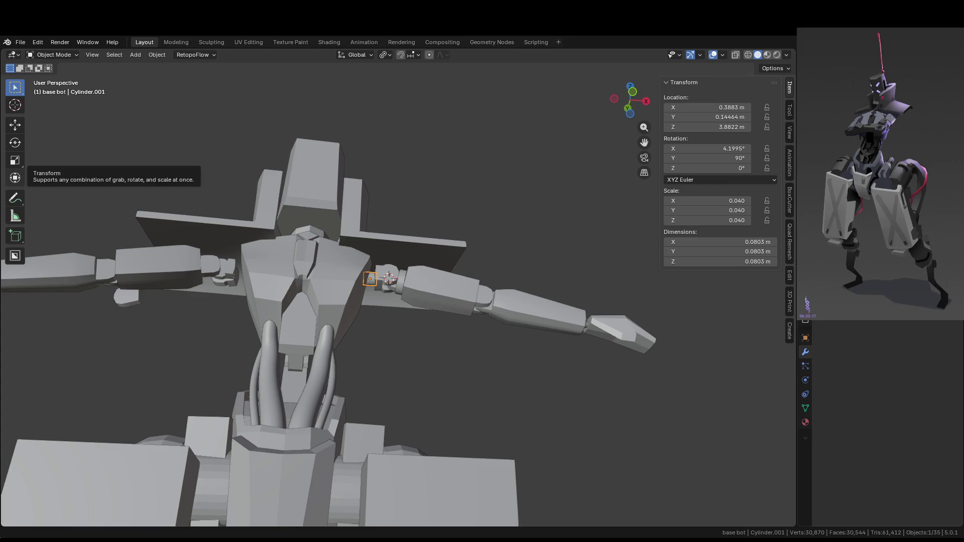
mouse_move(509, 278)
middle_mouse_down()
mouse_move(441, 279)
mouse_move(364, 357)
mouse_move(284, 366)
middle_mouse_up()
scroll(347, 382, "up", 3)
scroll(377, 354, "down", 3)
scroll(285, 366, "up", 5)
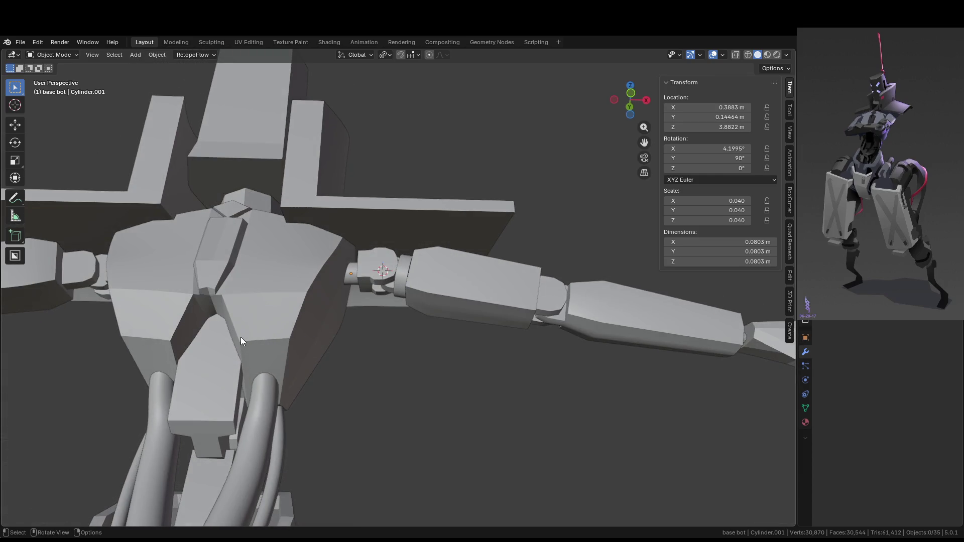
mouse_move(241, 338)
middle_mouse_down()
mouse_move(271, 327)
mouse_move(372, 389)
middle_mouse_up()
scroll(291, 342, "down", 8)
scroll(372, 388, "down", 2)
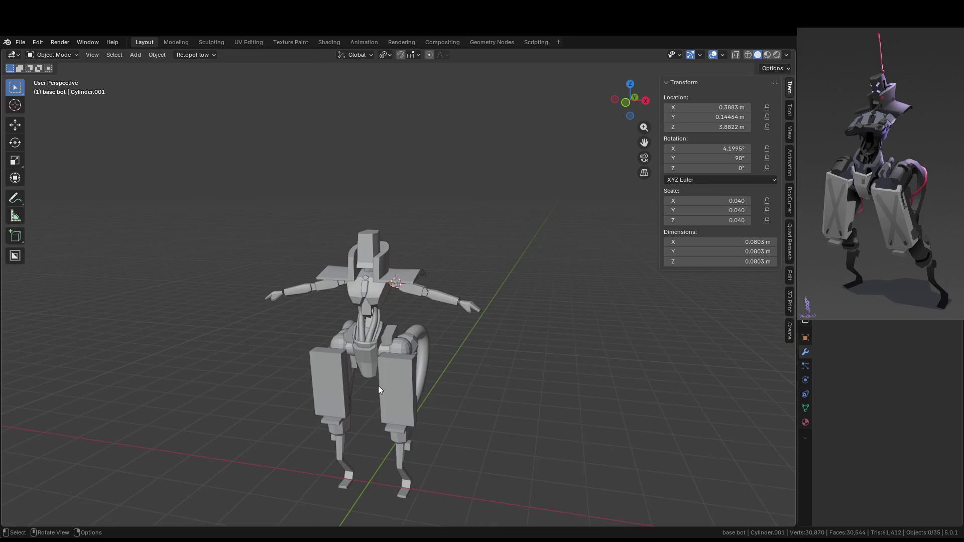
scroll(390, 381, "up", 10)
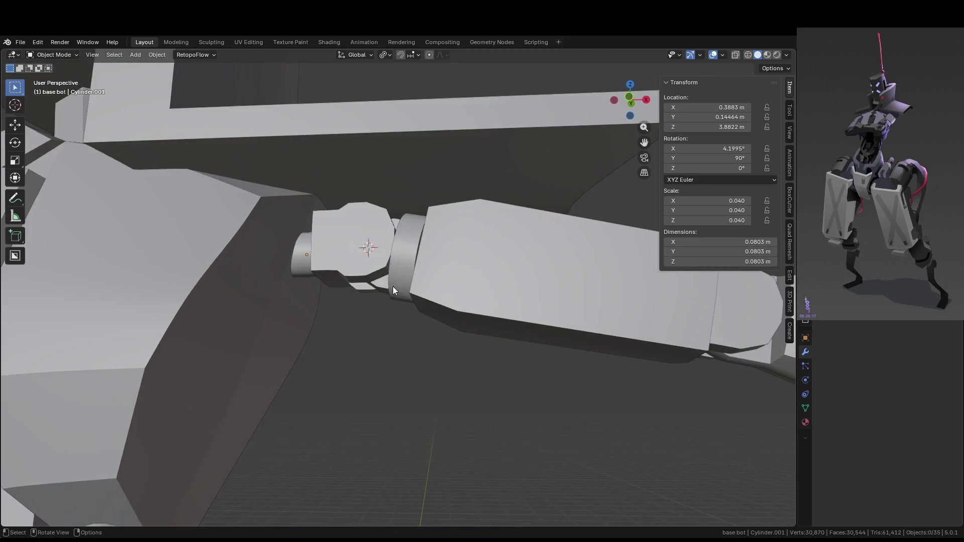
mouse_move(356, 279)
middle_mouse_down()
mouse_move(314, 285)
mouse_move(305, 258)
mouse_move(381, 302)
mouse_move(393, 299)
middle_mouse_up()
- Duplicate the small pin cylinder in place and flatten the copy along its own axis
left_click(305, 258)
key("shift+d")
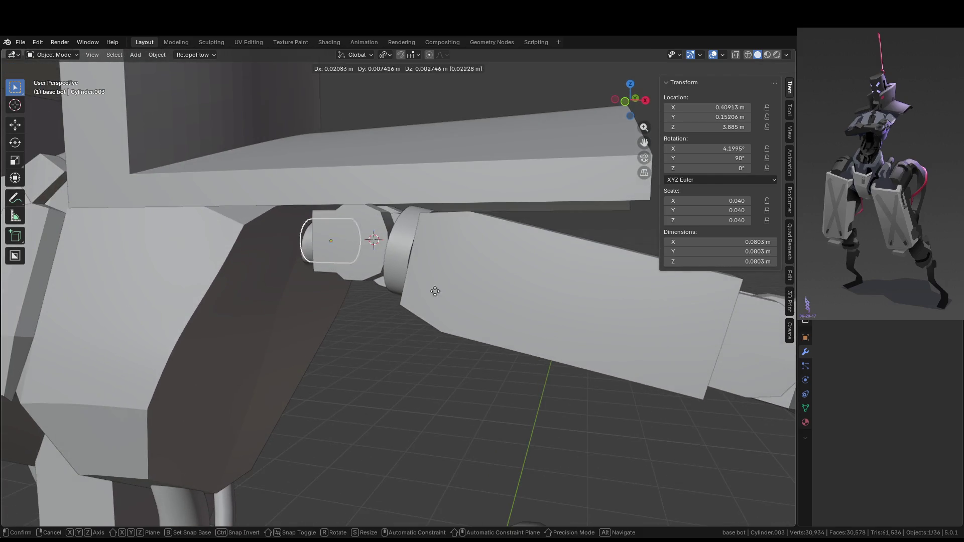
right_click(414, 295)
scroll(415, 295, "up", 6)
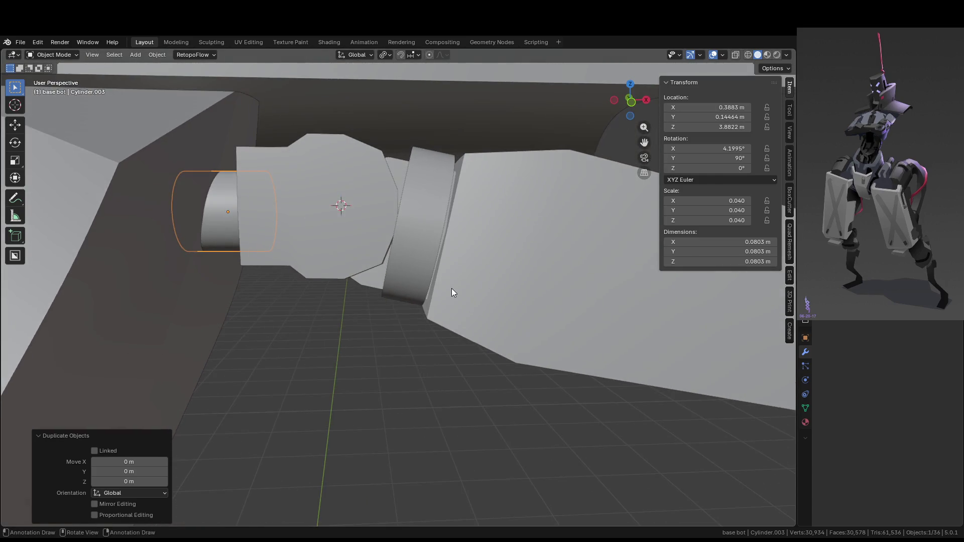
key("s")
key("z")
key("z")
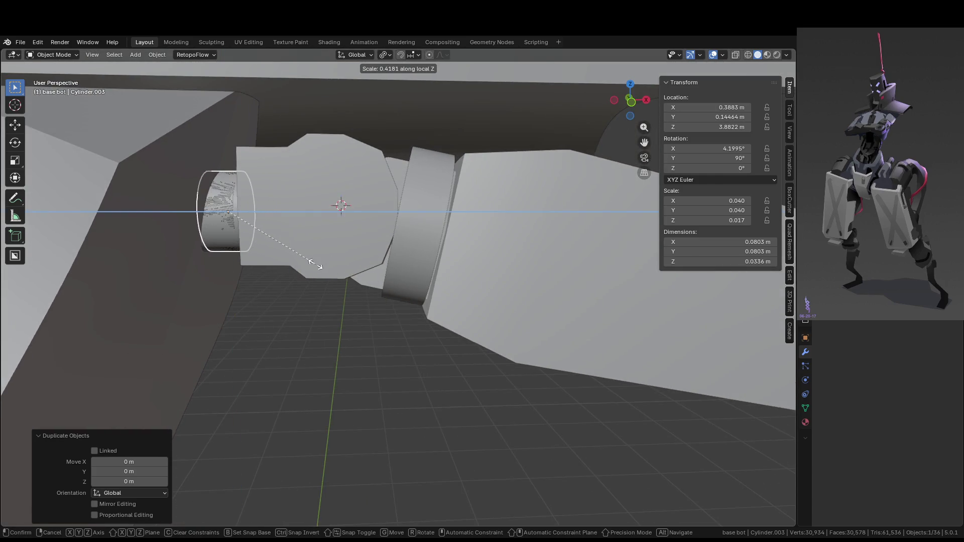
left_click(315, 267)
- Widen the duplicate across its face into a cap, keeping its thickness unchanged
middle_click_drag(315, 268, 392, 268)
key("s")
key("shift+z")
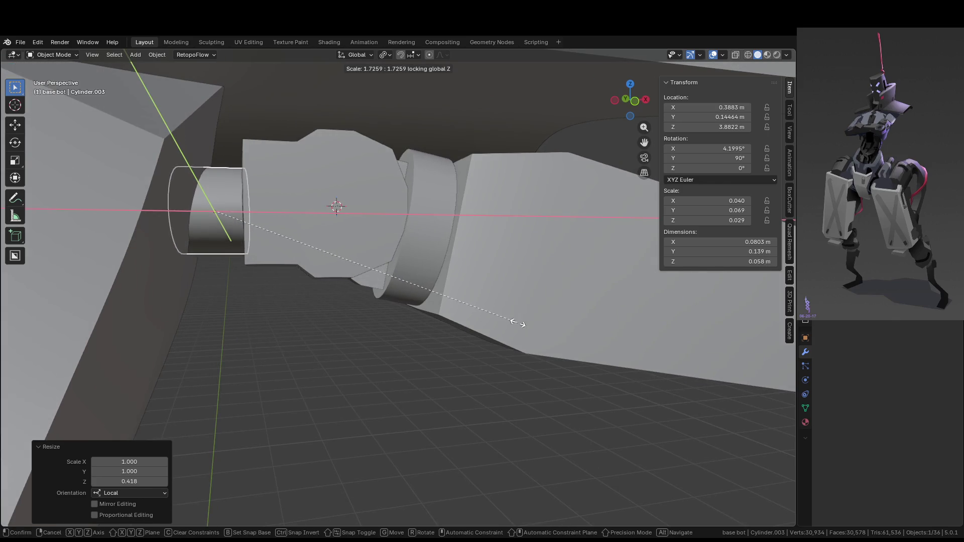
key("shift+z")
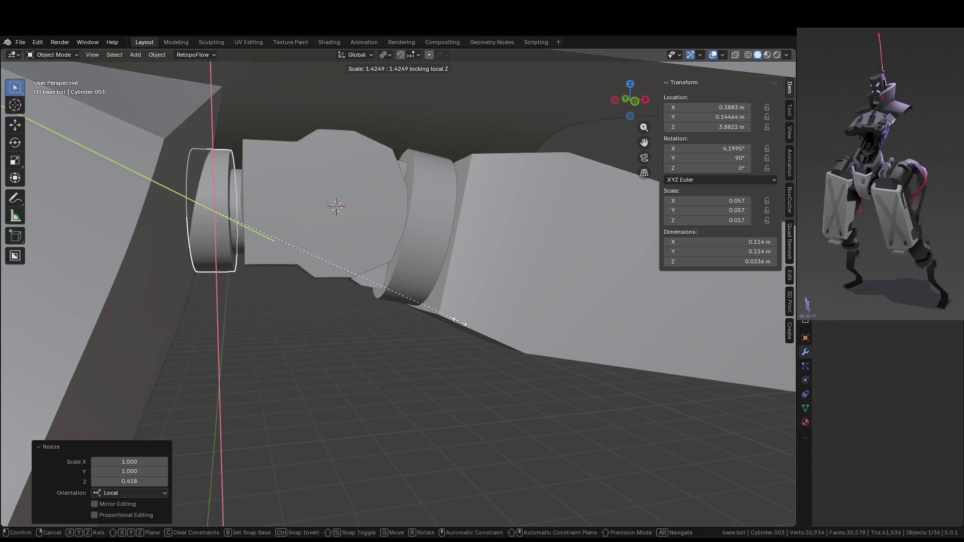
left_click(477, 326)
- In Edit Mode, shift one end face of the duplicate along its Z axis
mouse_move(477, 326)
middle_mouse_down()
mouse_move(383, 252)
mouse_move(398, 260)
middle_mouse_up()
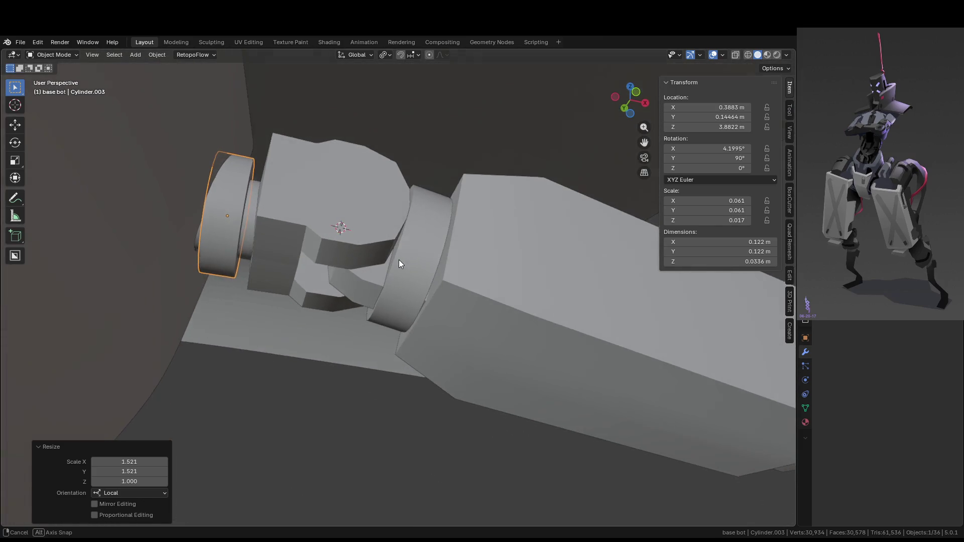
key("KP_Divide")
key("Tab")
left_click(432, 290)
mouse_move(432, 290)
middle_mouse_down()
mouse_move(462, 298)
mouse_move(452, 281)
middle_mouse_up()
key("KP_Divide")
key("g")
key("z")
key("Return")
key("Tab")
- Widen the joint cylinder about 1.593× to 0.195 m across, depth unchanged
mouse_move(350, 388)
middle_mouse_down()
mouse_move(331, 405)
mouse_move(380, 346)
middle_mouse_up()
mouse_move(400, 309)
middle_mouse_down()
mouse_move(331, 282)
mouse_move(443, 300)
middle_mouse_up()
left_click(403, 303)
scroll(403, 302, "up", 3)
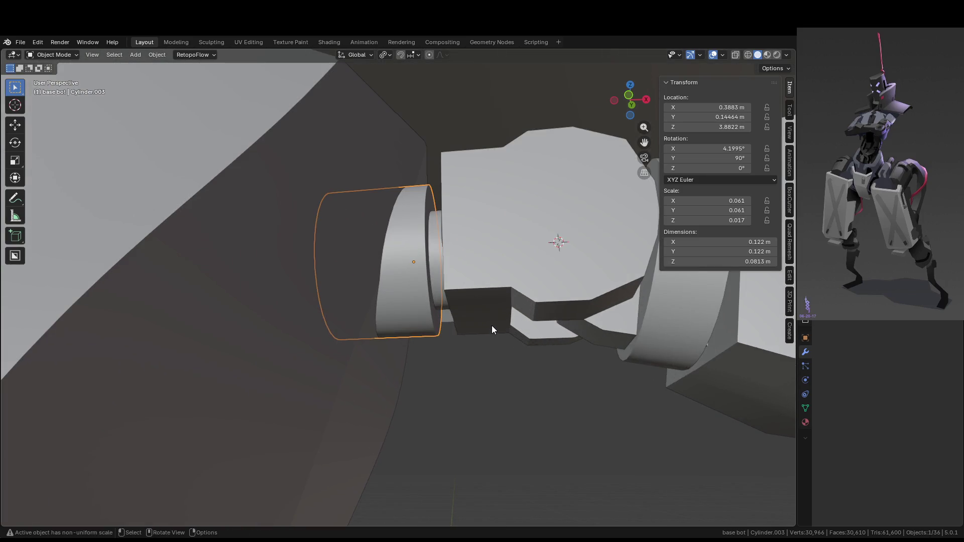
key("s")
key("shift+z")
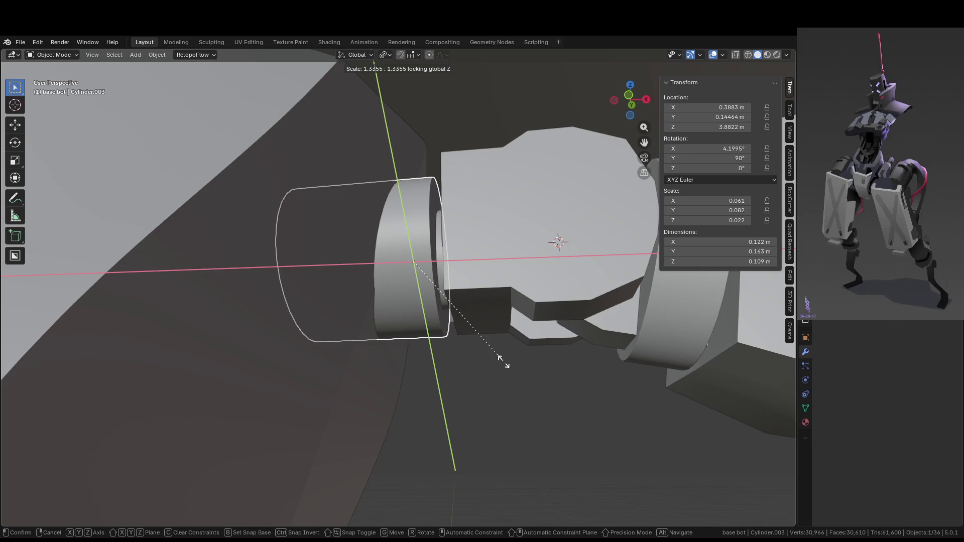
key("shift+z")
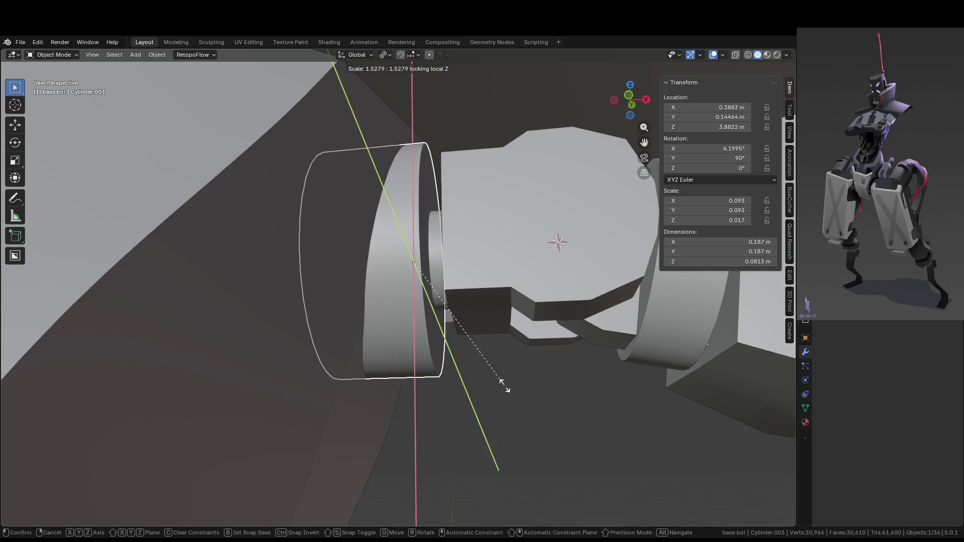
left_click(508, 390)
key("shift+KP_7")
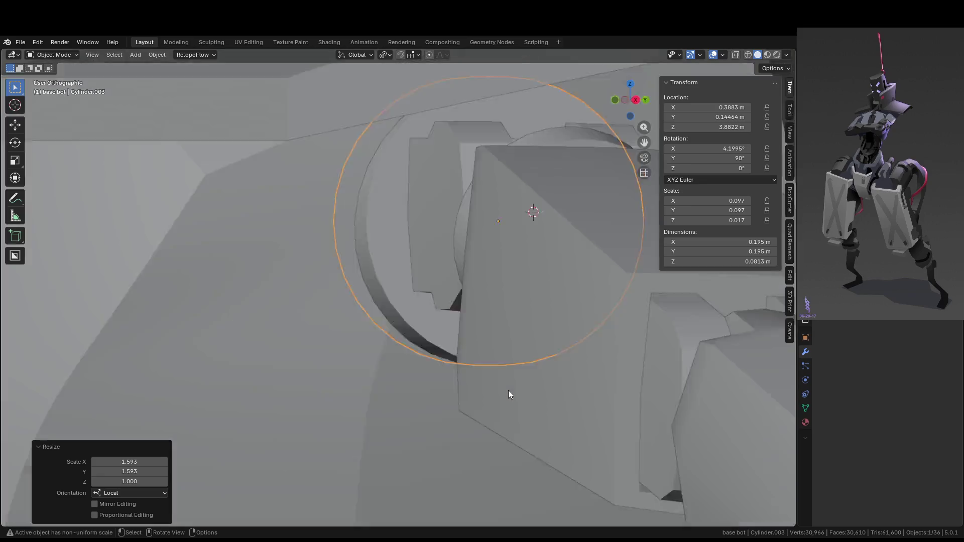
- In front view, tilt the joint cylinder 10.2° to follow the arm
key("KP_1")
scroll(508, 390, "down", 5)
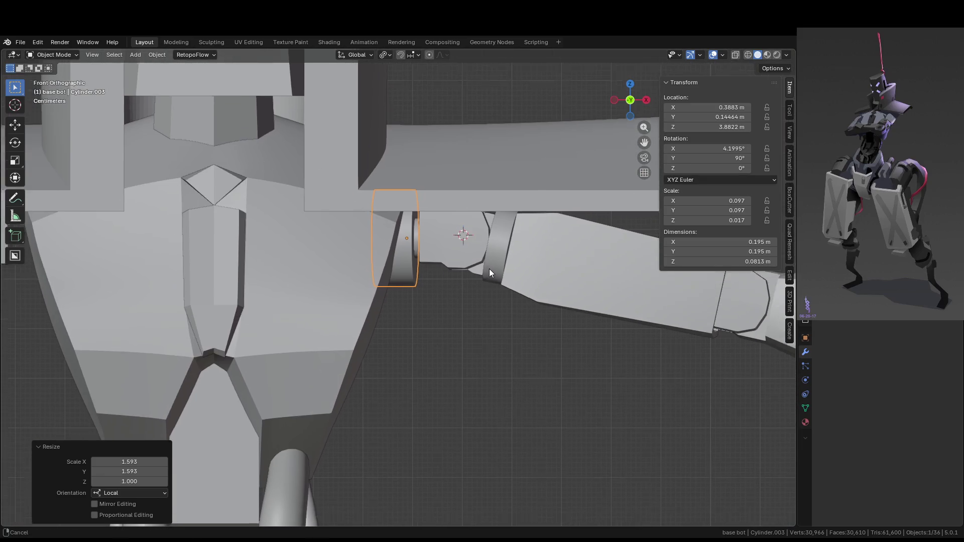
middle_click_drag(490, 271, 490, 252, "shift")
key("r")
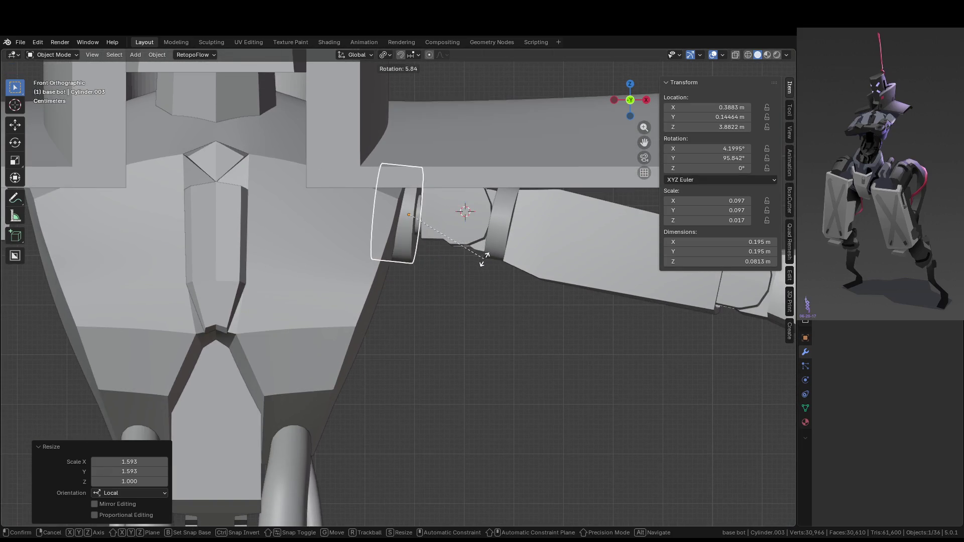
left_click(479, 265)
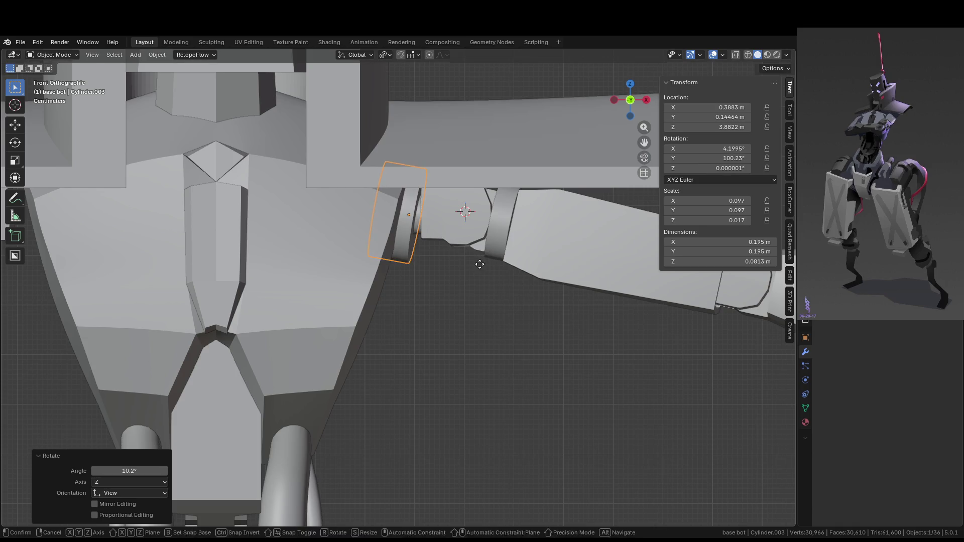
- Try nudging the joint cylinder along X, undo the last change, and review the joint
key("g")
key("x")
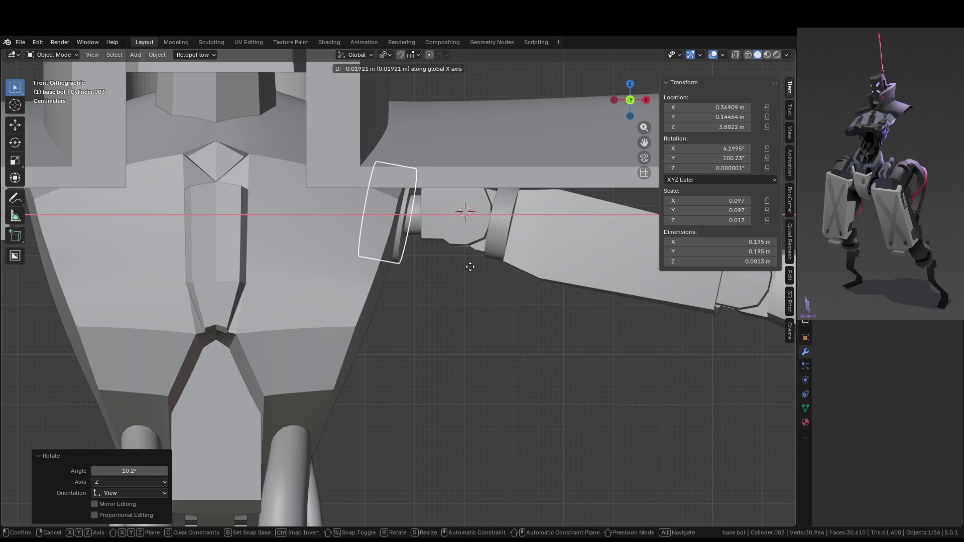
right_click(470, 267)
mouse_move(468, 271)
middle_mouse_down()
mouse_move(463, 338)
mouse_move(559, 401)
mouse_move(499, 421)
middle_mouse_up()
left_click(514, 372)
scroll(416, 228, "up", 4)
key("ctrl+z")
mouse_move(513, 285)
middle_mouse_down()
mouse_move(553, 320)
mouse_move(547, 356)
middle_mouse_up()
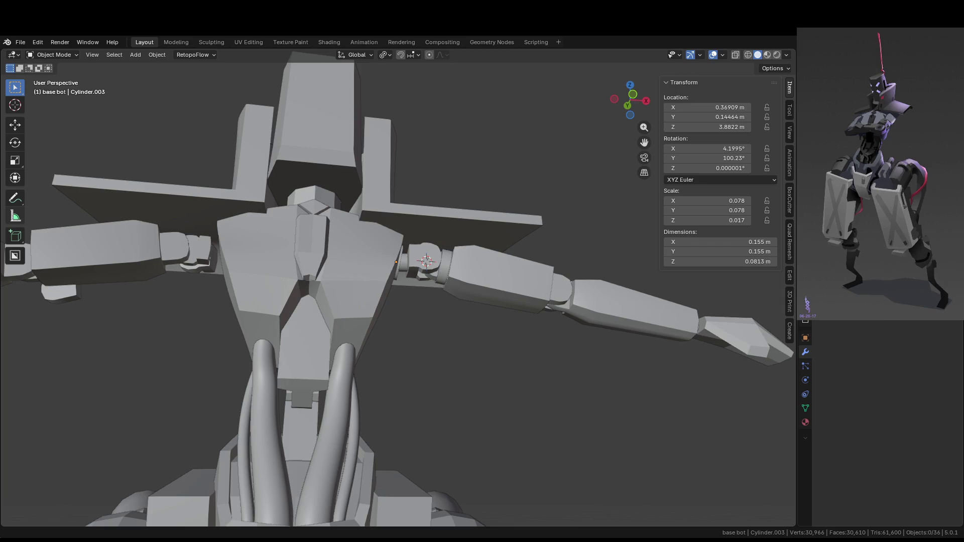
scroll(502, 285, "down", 6)
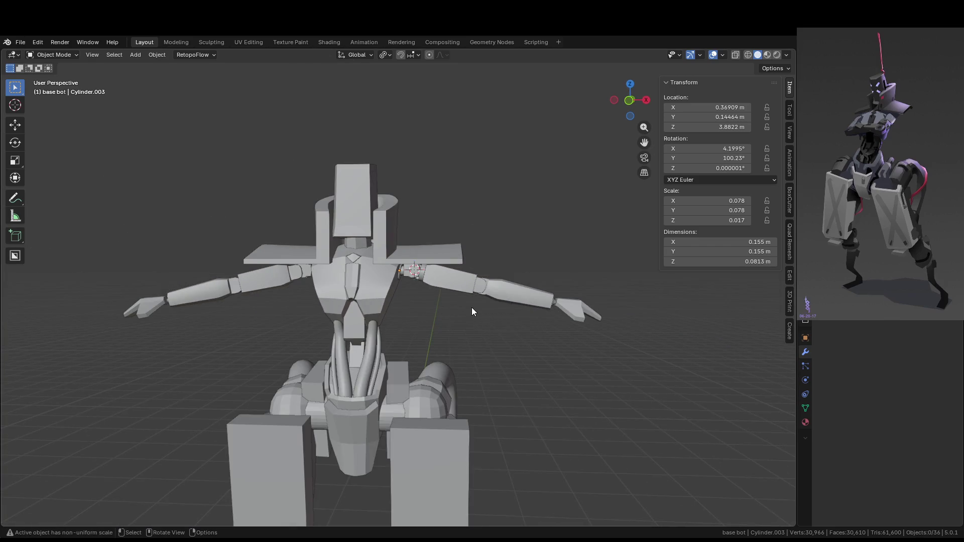
middle_click_drag(470, 310, 430, 322)
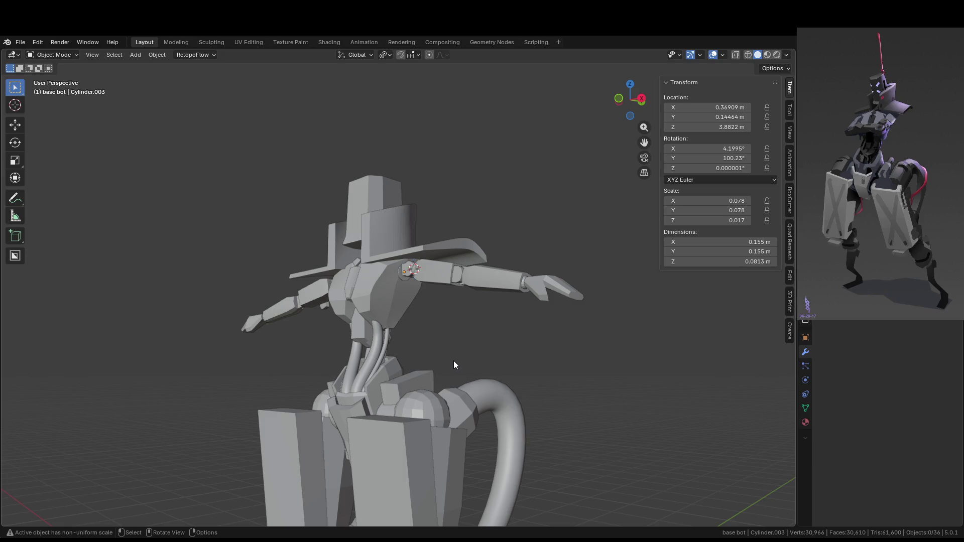
scroll(453, 361, "down", 4)
mouse_move(453, 357)
middle_mouse_down()
mouse_move(450, 396)
mouse_move(506, 375)
mouse_move(511, 308)
mouse_move(516, 370)
mouse_move(499, 374)
mouse_move(360, 224)
middle_mouse_up()
scroll(505, 303, "up", 4)
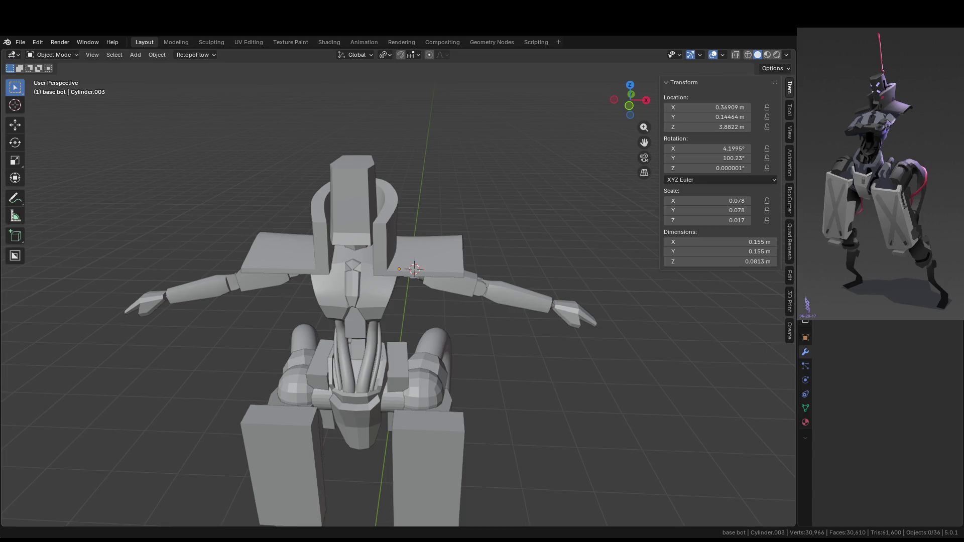
middle_click_drag(465, 223, 465, 240)
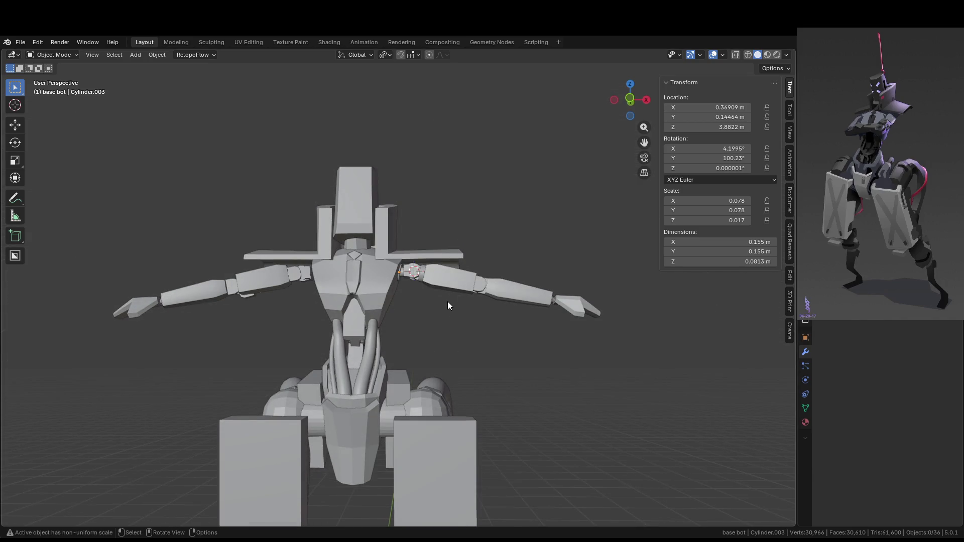
mouse_move(448, 303)
middle_mouse_down()
mouse_move(439, 300)
mouse_move(455, 267)
mouse_move(430, 320)
mouse_move(509, 328)
mouse_move(489, 360)
mouse_move(480, 326)
middle_mouse_up()
left_click(597, 297)
scroll(371, 348, "down", 3)
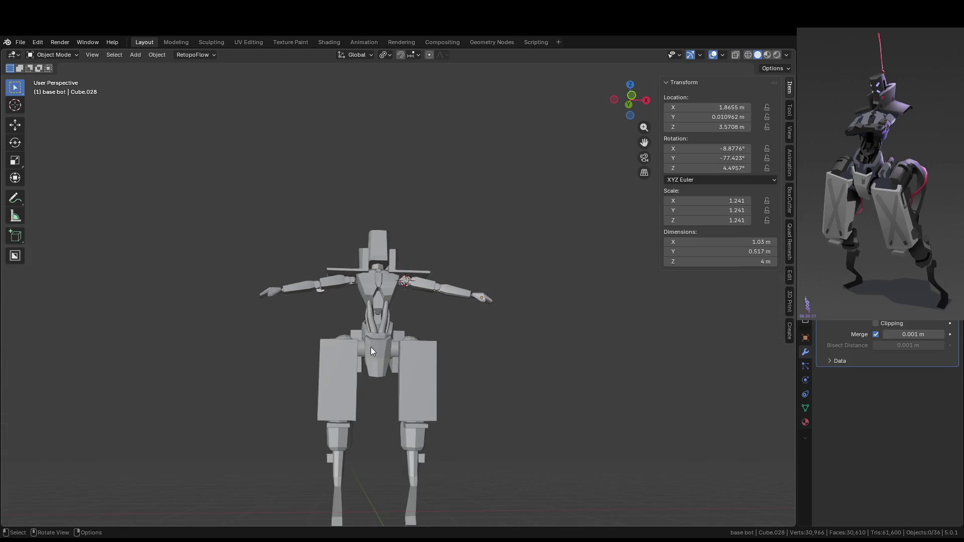
scroll(433, 363, "up", 4)
middle_click_drag(432, 362, 384, 400)
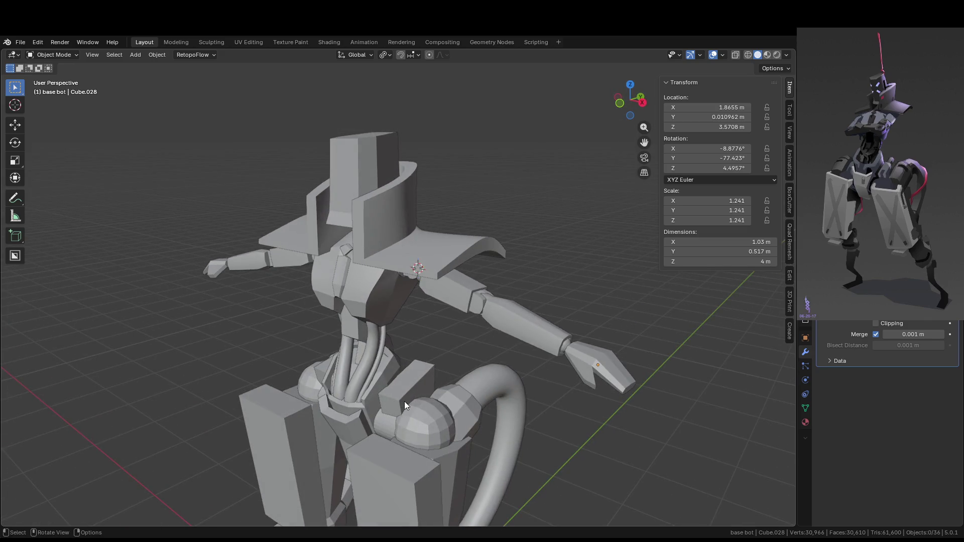
mouse_move(480, 374)
middle_mouse_down()
mouse_move(601, 346)
mouse_move(474, 308)
middle_mouse_up()
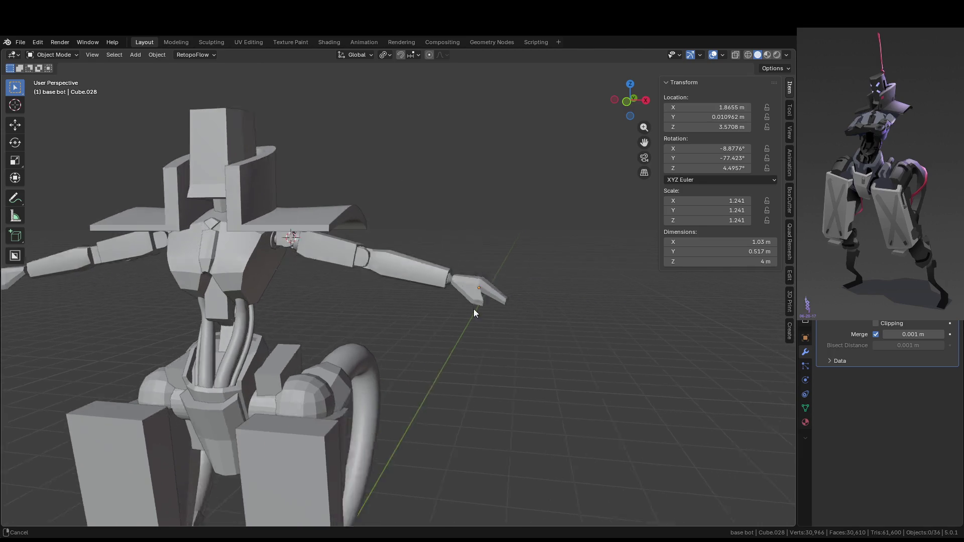
scroll(502, 302, "up", 4)
middle_click_drag(533, 298, 466, 315, "shift")
key("Tab")
- Add a centred edge loop across the claw's finger
left_click(467, 314)
scroll(467, 315, "up", 1)
right_click(485, 316)
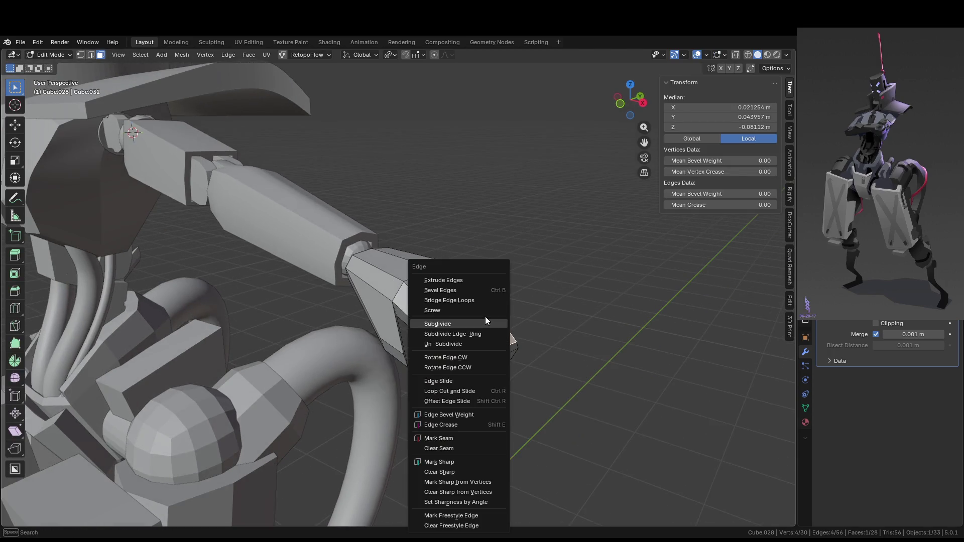
key("ctrl+r")
left_click(488, 311)
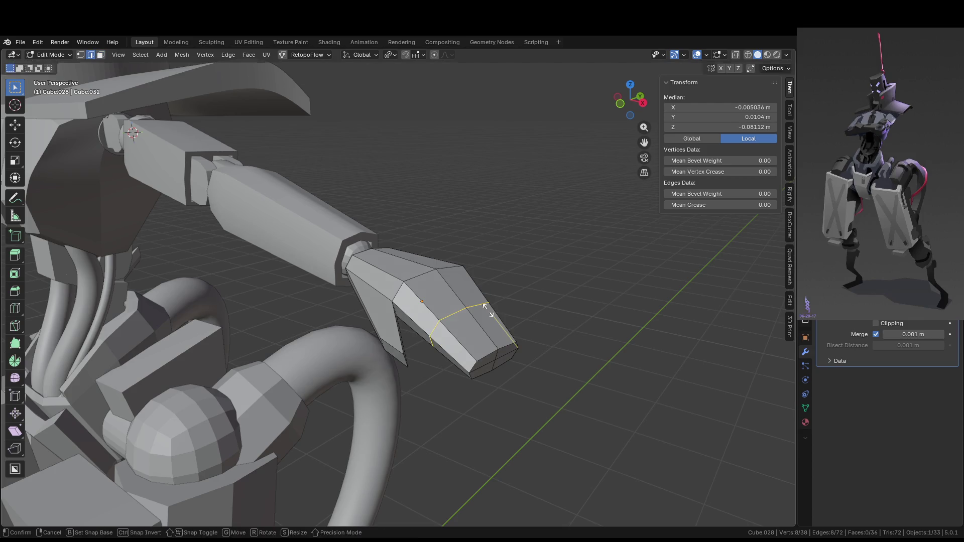
right_click(488, 311)
right_click(489, 313)
middle_click_drag(580, 329, 623, 317)
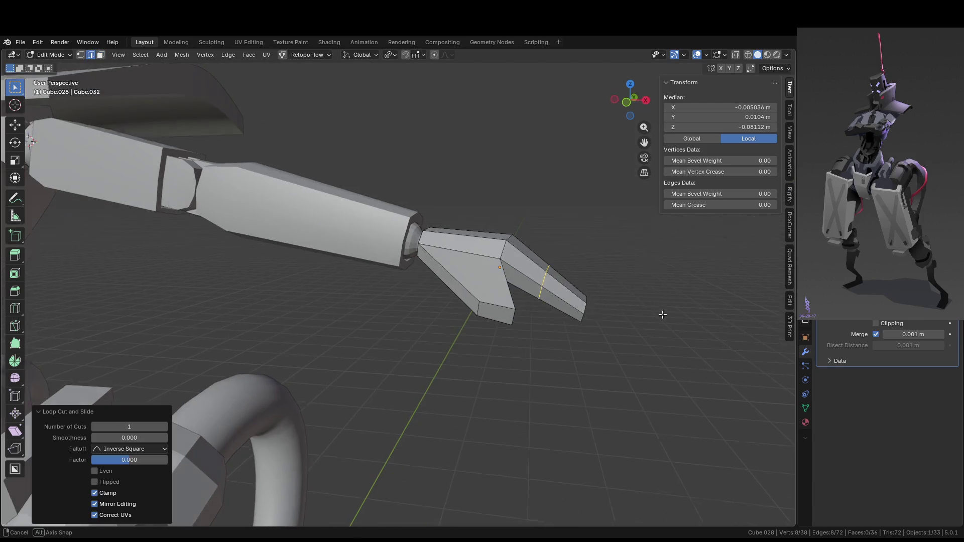
- Shift the new edge loop vertically to bend the finger
key("g")
key("z")
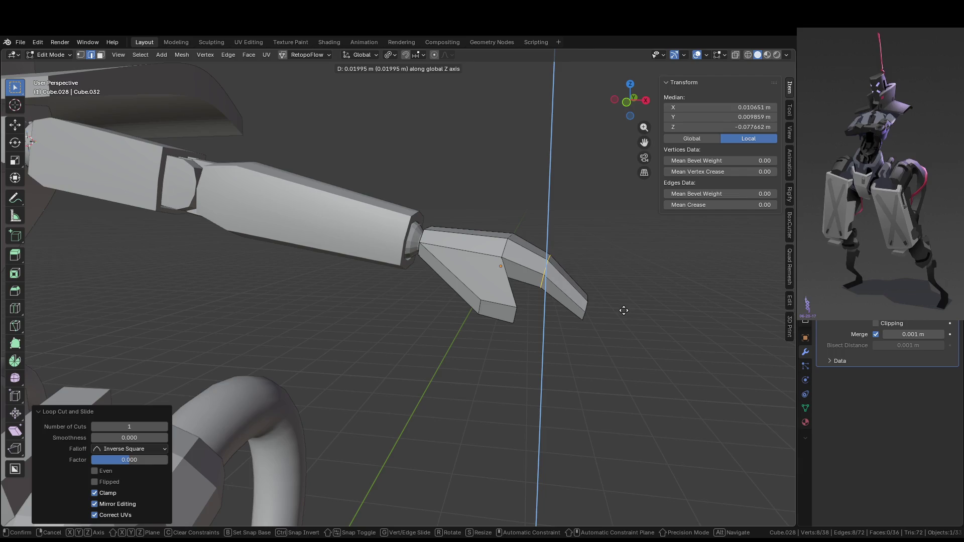
left_click(624, 311)
key("KP_1")
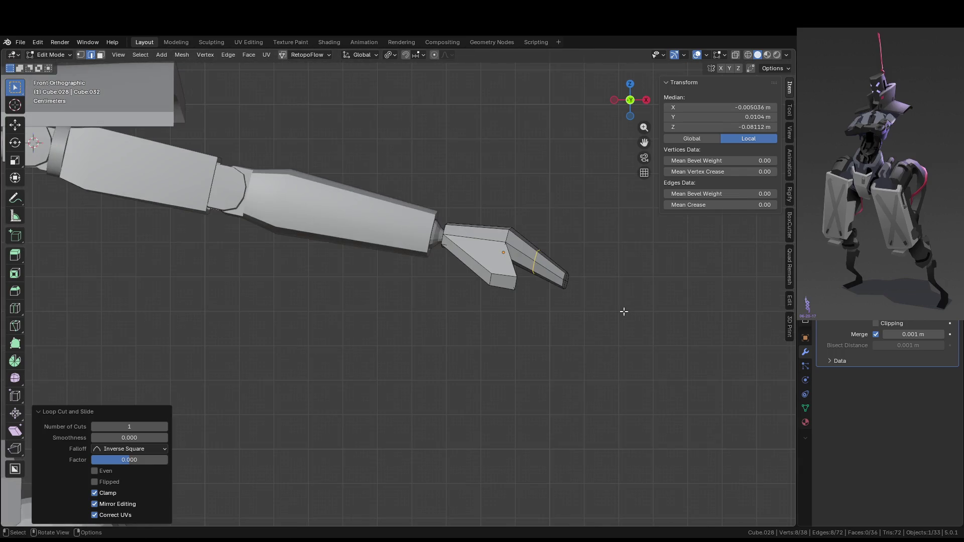
key("g")
left_click(636, 293)
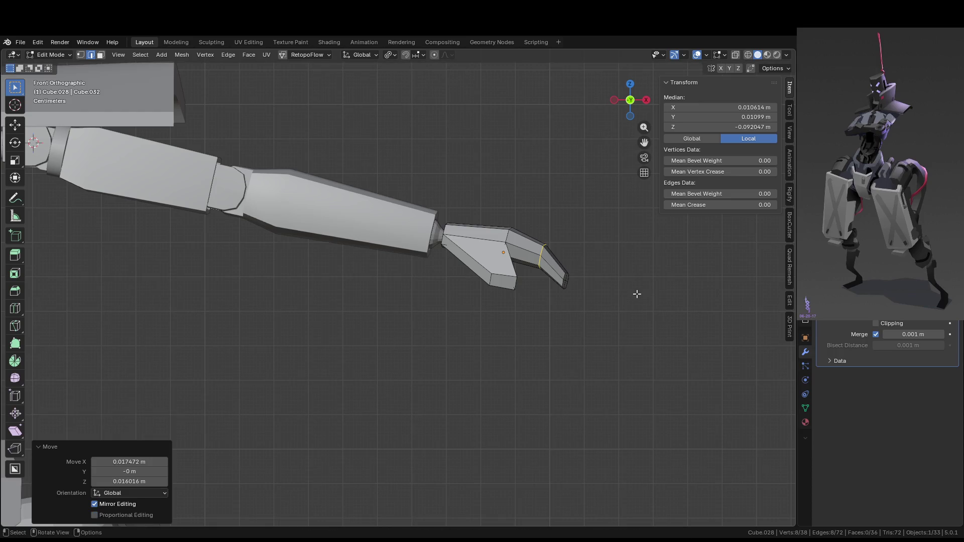
scroll(546, 279, "up", 3)
middle_click_drag(546, 280, 475, 265, "shift")
- Select the fingertip faces and flatten them to 0.687 on Z
key("3")
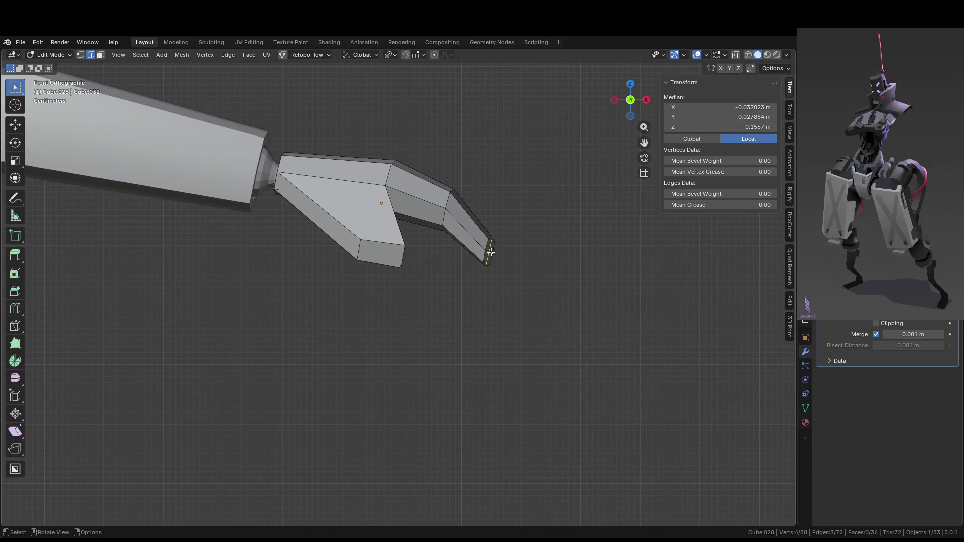
left_click(490, 251)
left_click(493, 255, "alt")
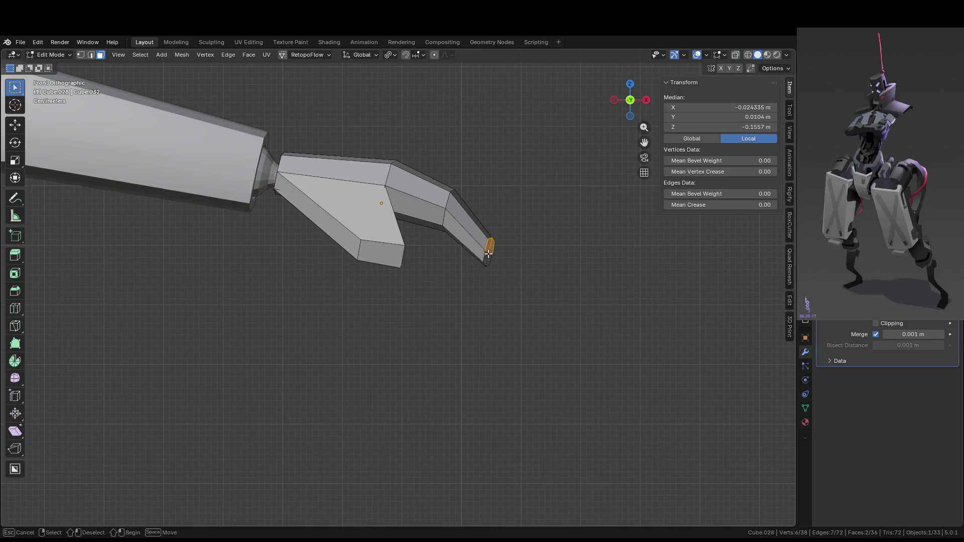
key("s")
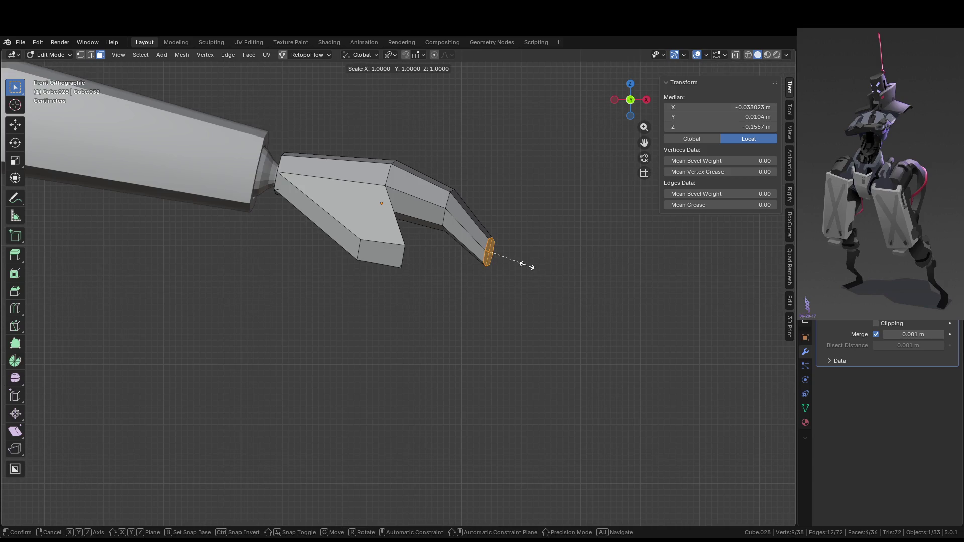
key("z")
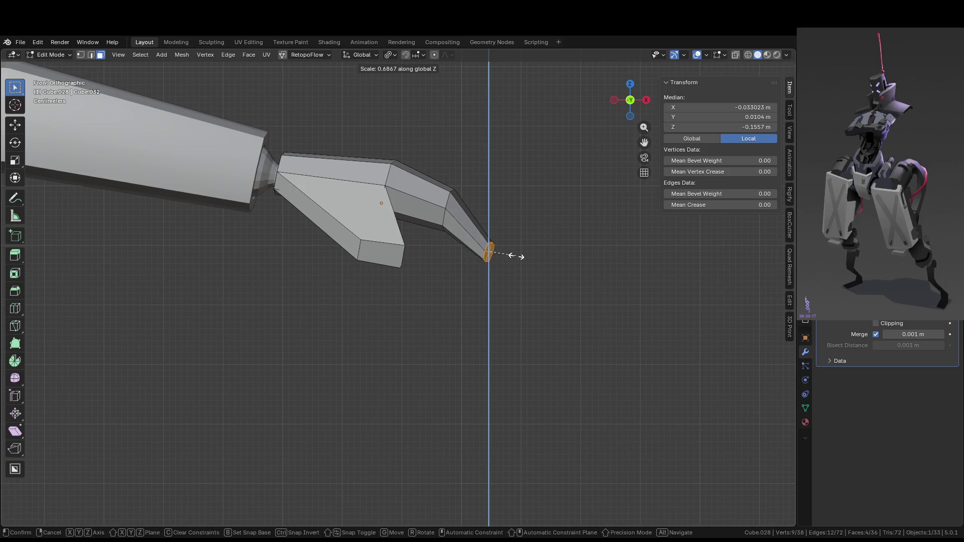
left_click(512, 256)
- Tilt the fingertip 20.2°, discard an extra rotation, and leave Edit Mode
key("g")
key("r")
left_click(512, 276)
key("r")
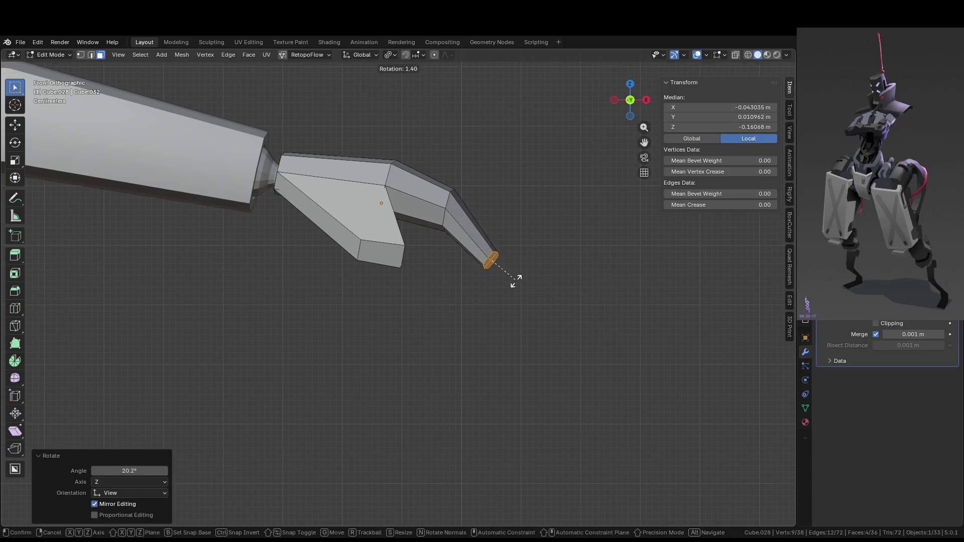
key("Escape")
key("ctrl+z")
key("Tab")
scroll(524, 288, "down", 4)
mouse_move(527, 290)
middle_mouse_down()
mouse_move(448, 324)
mouse_move(438, 351)
mouse_move(377, 351)
mouse_move(309, 303)
middle_mouse_up()
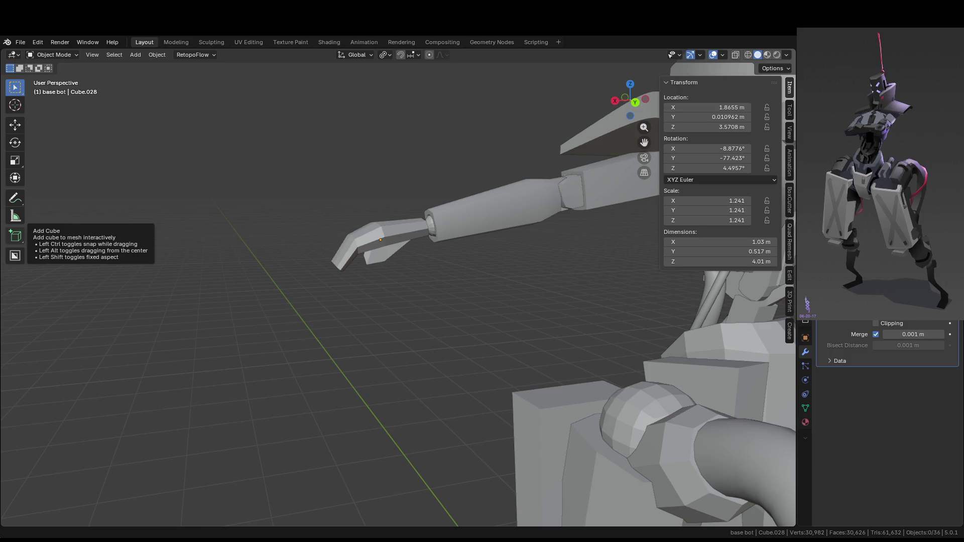
mouse_move(502, 281)
middle_mouse_down()
mouse_move(580, 275)
mouse_move(653, 240)
mouse_move(515, 285)
mouse_move(525, 308)
mouse_move(497, 291)
middle_mouse_up()
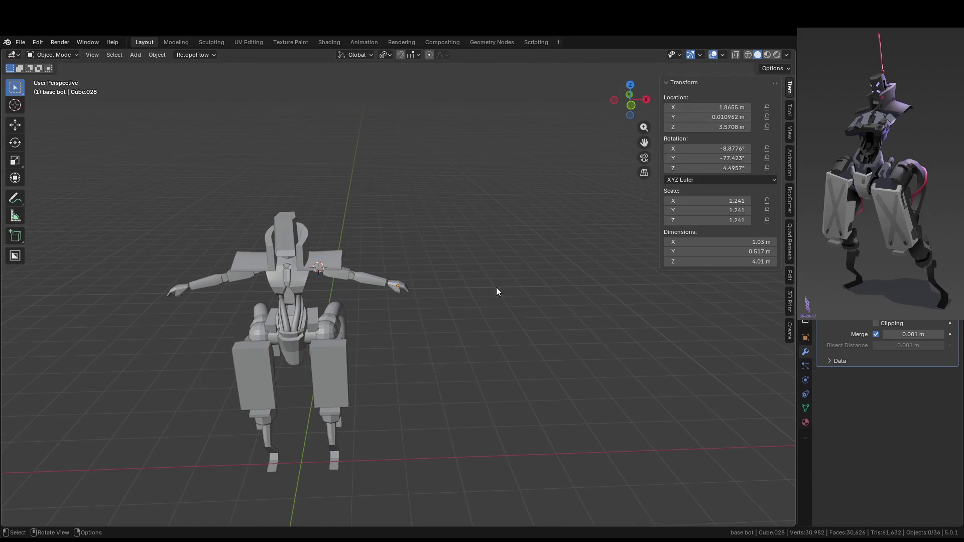
scroll(496, 291, "up", 8)
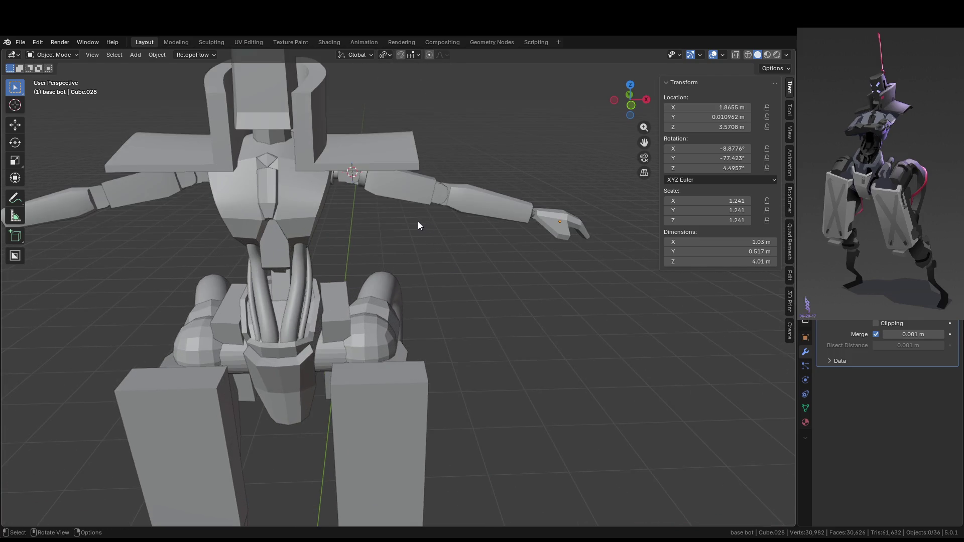
scroll(415, 222, "down", 5)
middle_click_drag(486, 210, 432, 242)
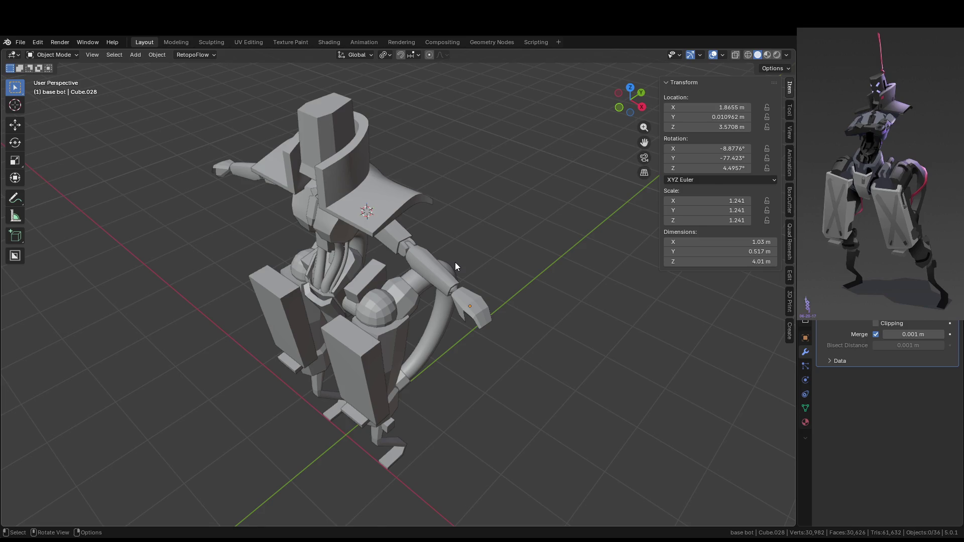
mouse_move(501, 265)
middle_mouse_down()
mouse_move(478, 305)
mouse_move(520, 333)
mouse_move(552, 312)
mouse_move(531, 275)
mouse_move(458, 233)
mouse_move(506, 176)
middle_mouse_up()
scroll(475, 316, "up", 5)
scroll(553, 311, "down", 5)
left_click(504, 175)
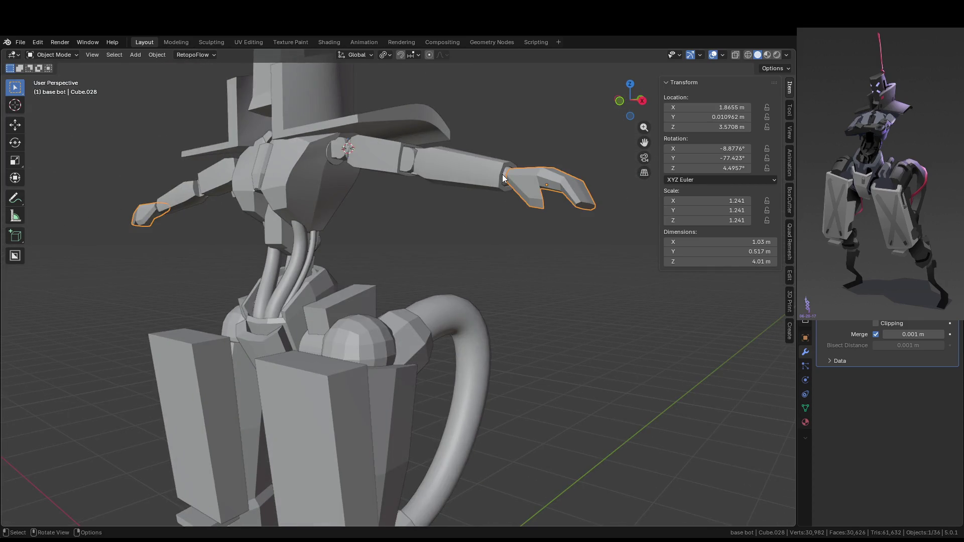
- Apply Shade Auto Smooth to the claw hand
left_click(504, 173)
left_click(504, 173)
right_click(505, 174)
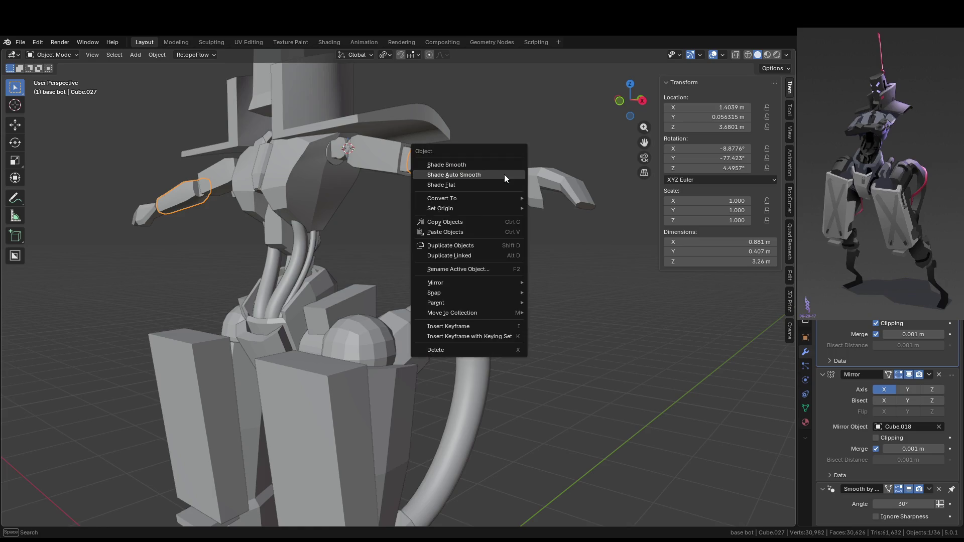
left_click(557, 181)
right_click(557, 181)
left_click(558, 180)
mouse_move(557, 181)
middle_mouse_down()
mouse_move(574, 239)
mouse_move(523, 268)
mouse_move(505, 263)
mouse_move(600, 257)
mouse_move(463, 266)
middle_mouse_up()
scroll(504, 276, "up", 4)
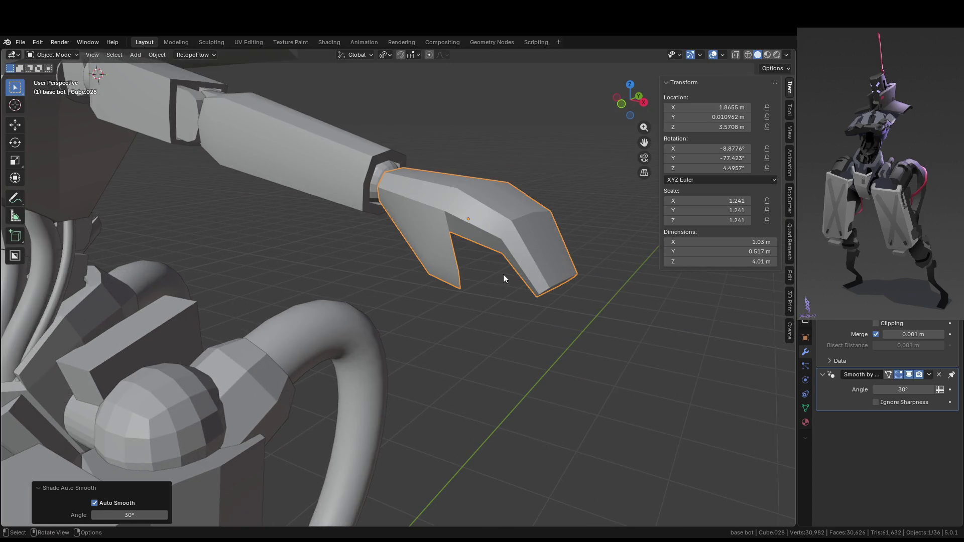
scroll(484, 246, "up", 5)
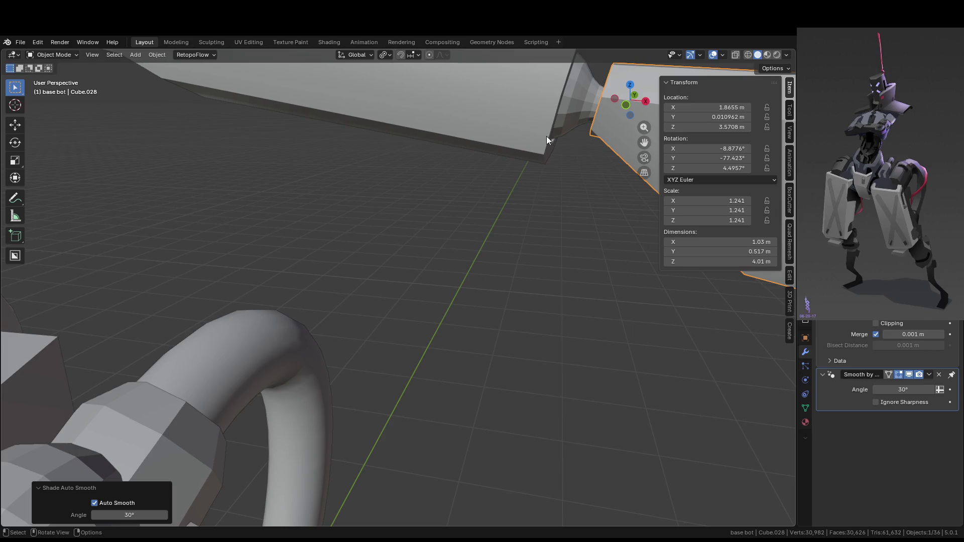
- Apply Shade Auto Smooth to the wrist joint piece
left_click(566, 101)
right_click(565, 99)
left_click(564, 100)
scroll(520, 264, "down", 5)
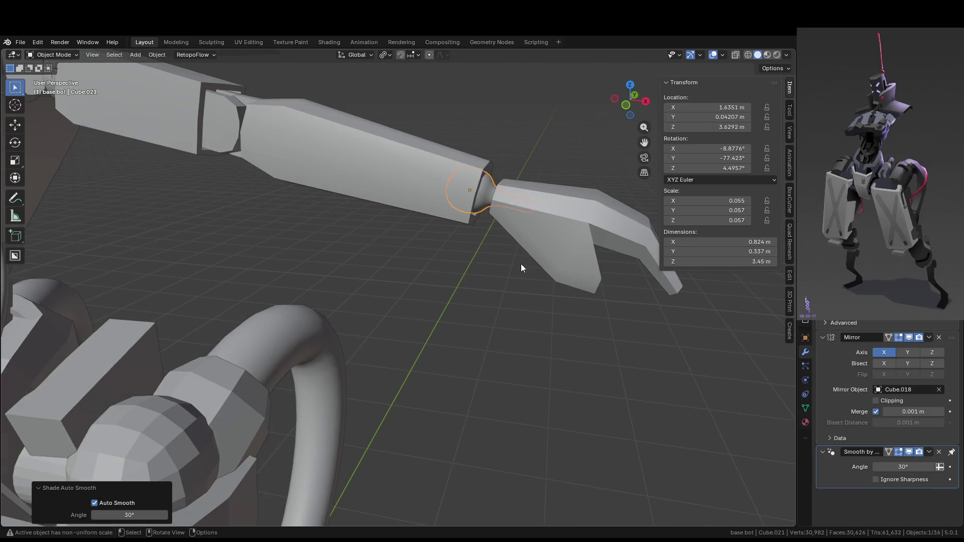
scroll(519, 273, "down", 3)
mouse_move(486, 275)
middle_mouse_down()
mouse_move(493, 245)
mouse_move(522, 246)
mouse_move(393, 340)
middle_mouse_up()
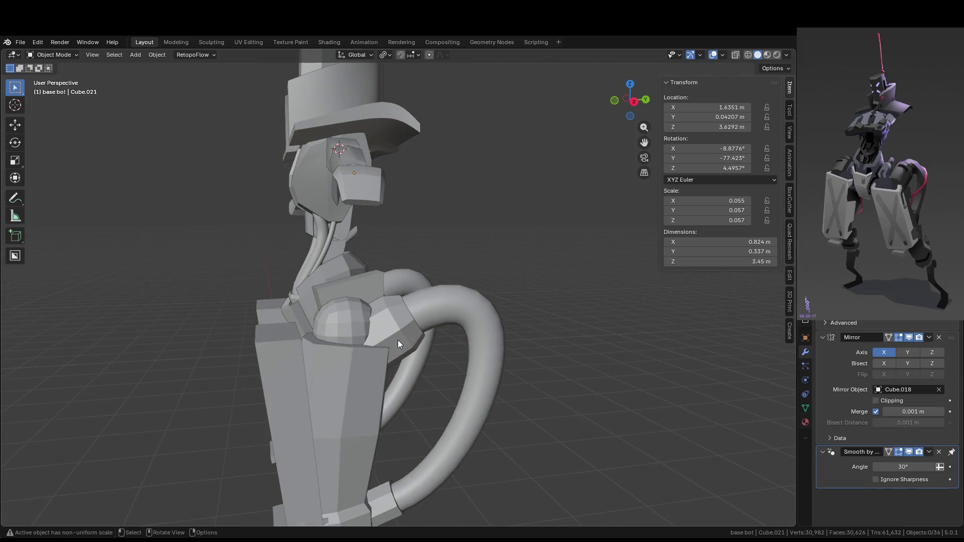
- Give the curved Bézier pipe tube Shade Smooth
left_click(483, 345)
right_click(484, 345)
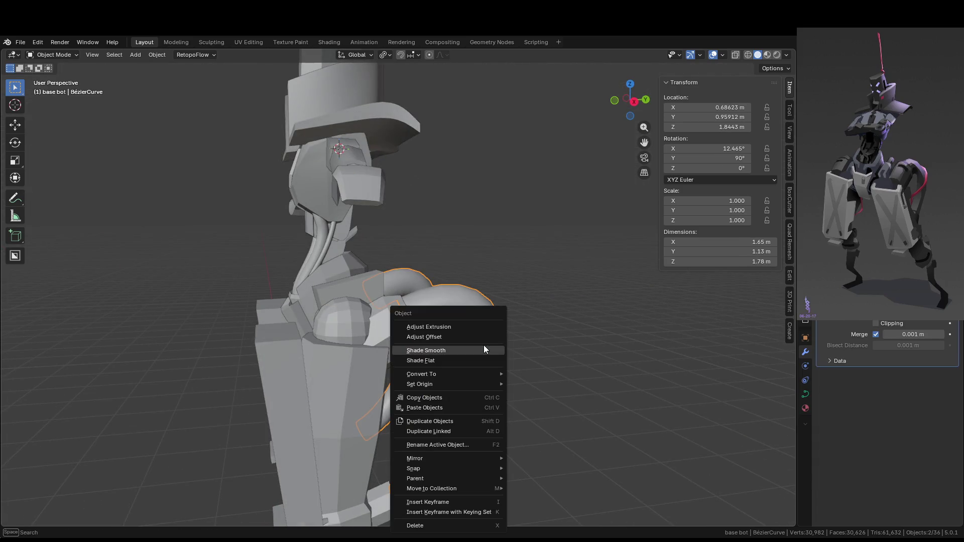
left_click(480, 350)
left_click(538, 360)
mouse_move(539, 360)
middle_mouse_down()
mouse_move(478, 379)
mouse_move(564, 338)
mouse_move(527, 353)
mouse_move(443, 348)
middle_mouse_up()
scroll(441, 353, "down", 3)
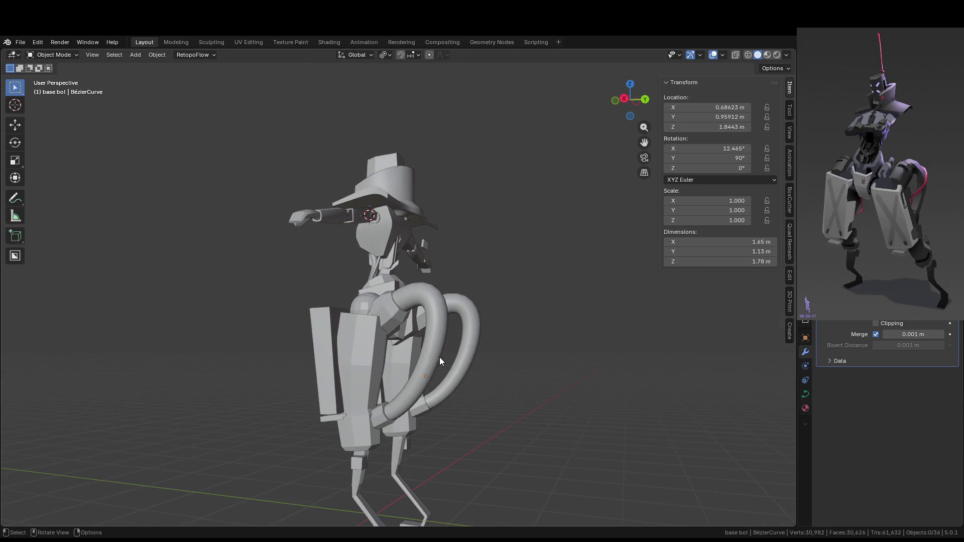
- Apply Auto Smooth at 30° to the front leg plate
left_click(368, 374)
right_click(368, 373)
left_click(365, 358)
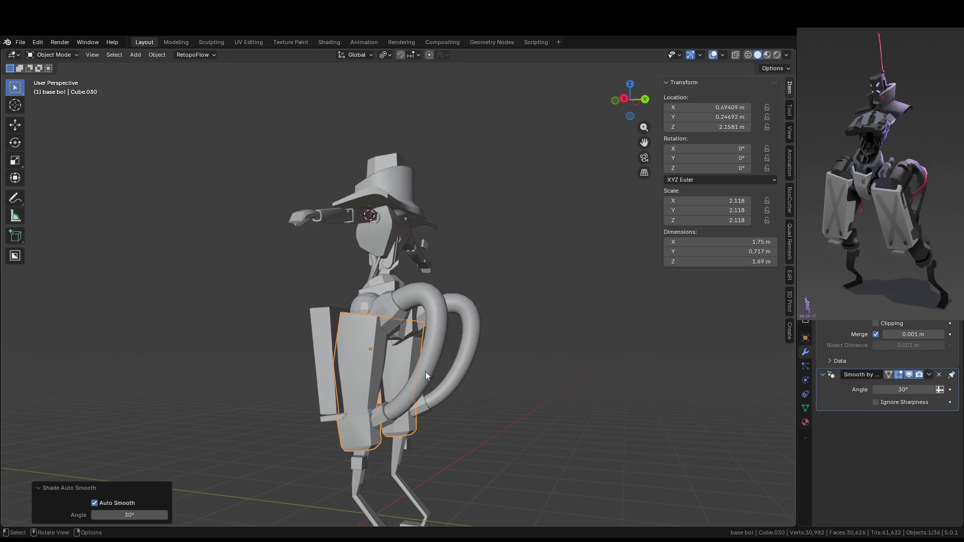
scroll(437, 421, "down", 2)
scroll(414, 381, "up", 6)
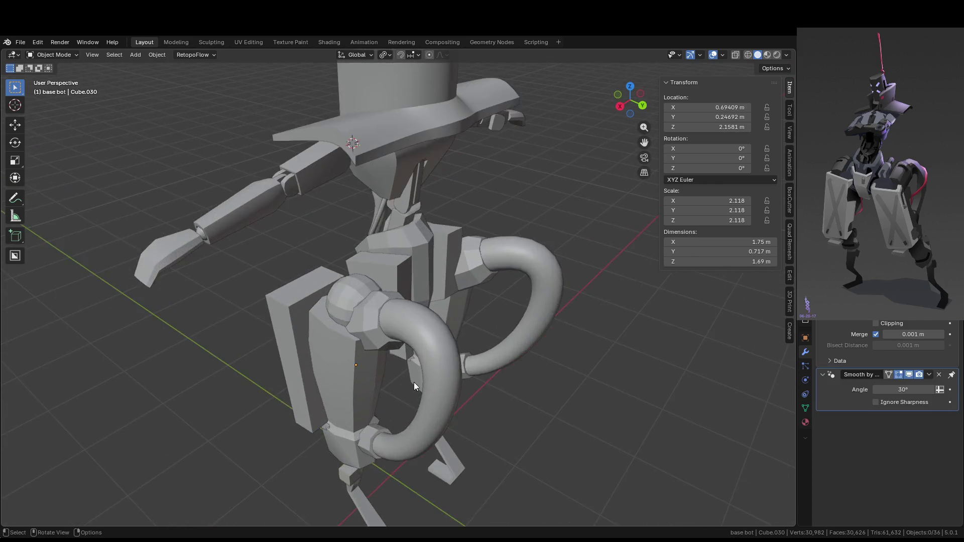
mouse_move(447, 367)
middle_mouse_down()
mouse_move(468, 265)
mouse_move(438, 338)
mouse_move(475, 295)
mouse_move(568, 273)
mouse_move(610, 275)
mouse_move(602, 260)
mouse_move(519, 242)
mouse_move(458, 296)
middle_mouse_up()
left_click(373, 282)
right_click(372, 282)
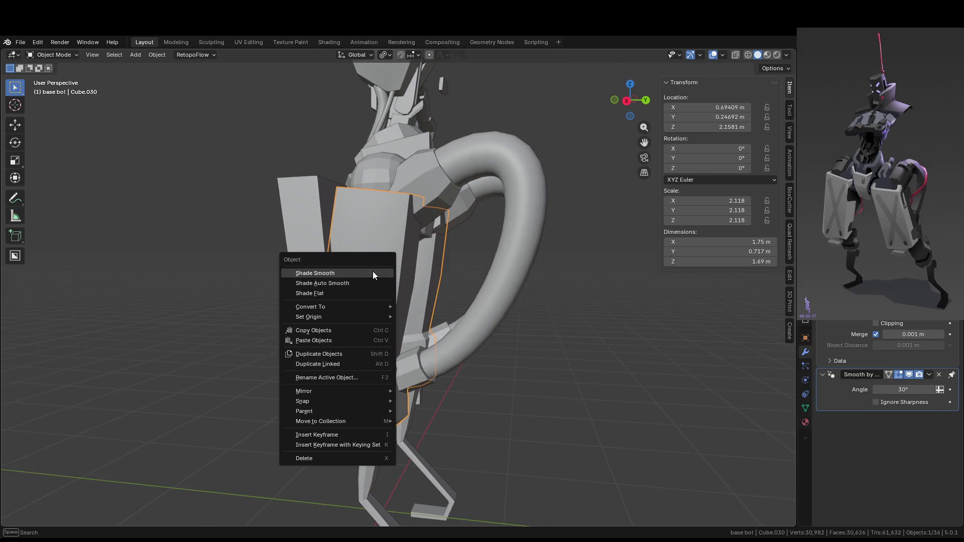
left_click(373, 271)
key("Tab")
mouse_move(376, 278)
middle_mouse_down()
mouse_move(472, 281)
mouse_move(499, 298)
mouse_move(510, 282)
mouse_move(493, 316)
mouse_move(474, 311)
mouse_move(427, 342)
middle_mouse_up()
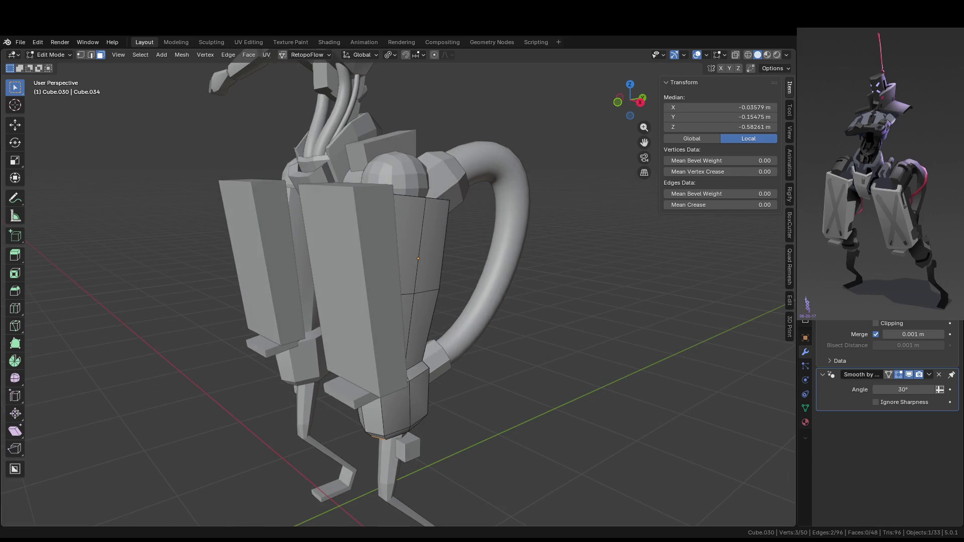
key("Tab")
middle_click_drag(463, 290, 499, 316)
left_click(500, 314)
scroll(493, 330, "down", 2)
mouse_move(507, 371)
middle_mouse_down()
mouse_move(535, 387)
mouse_move(429, 342)
middle_mouse_up()
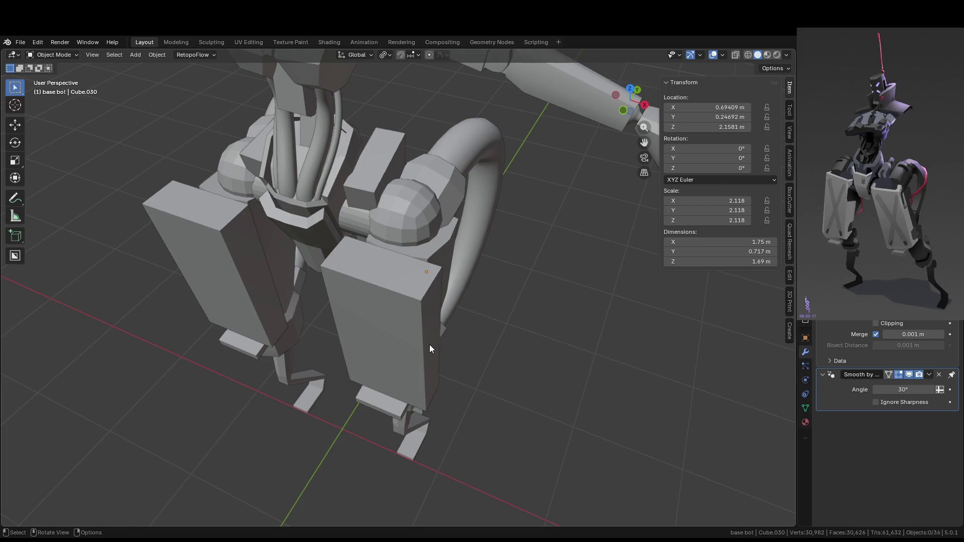
scroll(429, 344, "up", 1)
mouse_move(429, 344)
middle_mouse_down()
mouse_move(415, 357)
mouse_move(329, 316)
mouse_move(372, 335)
middle_mouse_up()
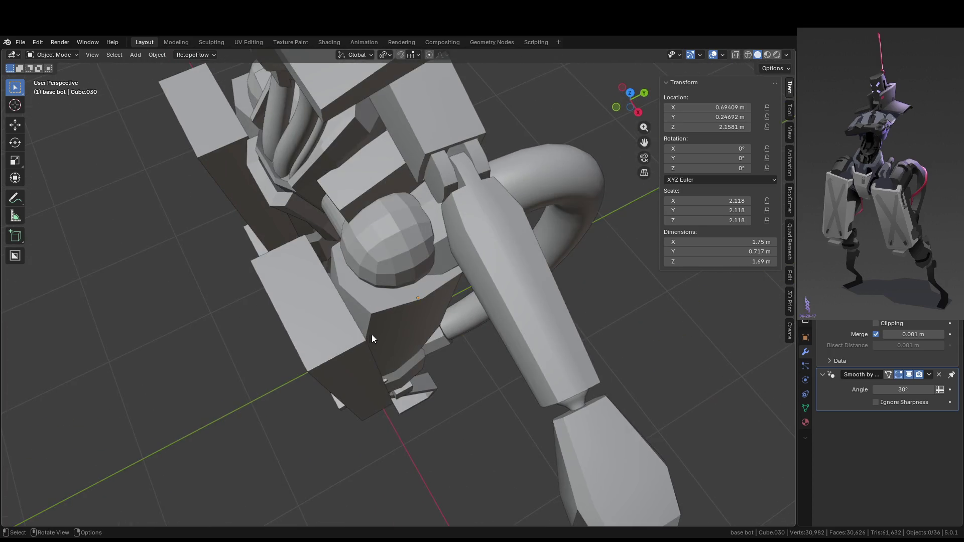
key("Tab")
left_click(337, 331)
key("Tab")
left_click(336, 342)
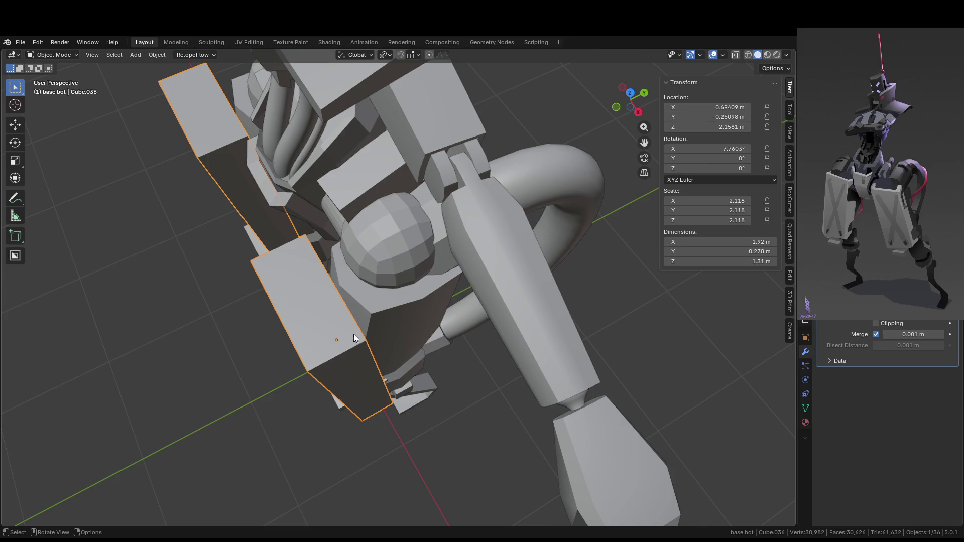
- Bring the hips into a front view and deselect the two side panels
middle_click_drag(348, 331, 416, 269)
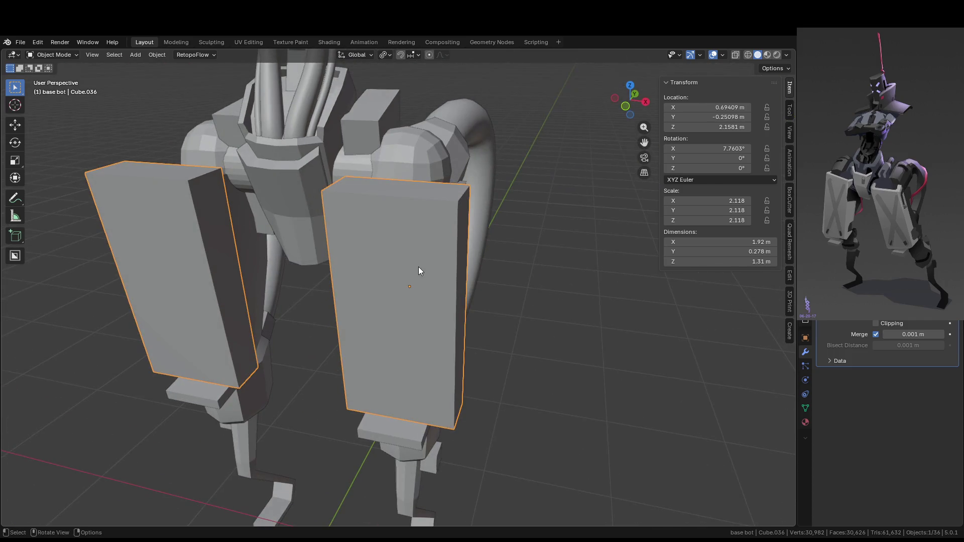
scroll(453, 216, "down", 3)
middle_click_drag(453, 216, 432, 287)
scroll(354, 204, "down", 5)
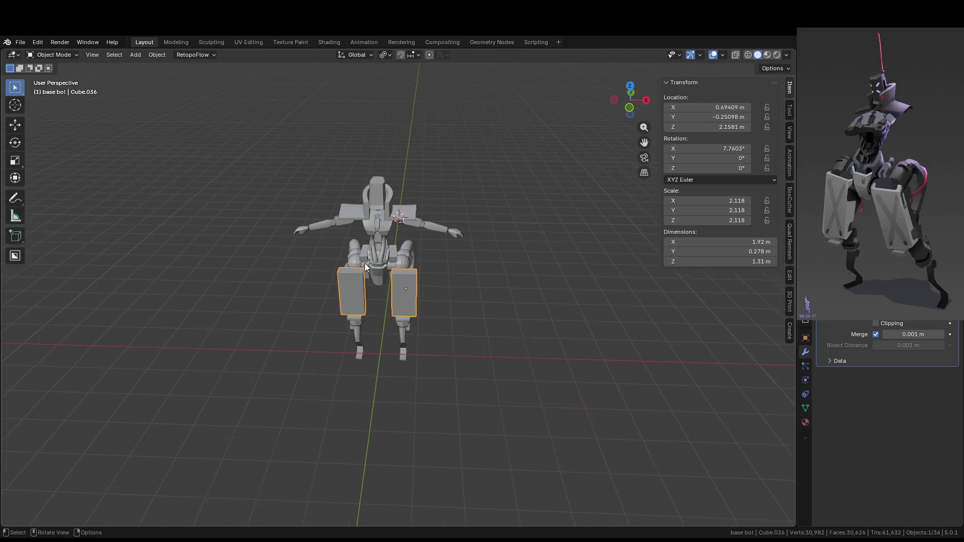
middle_click_drag(421, 206, 433, 179)
scroll(433, 180, "up", 5)
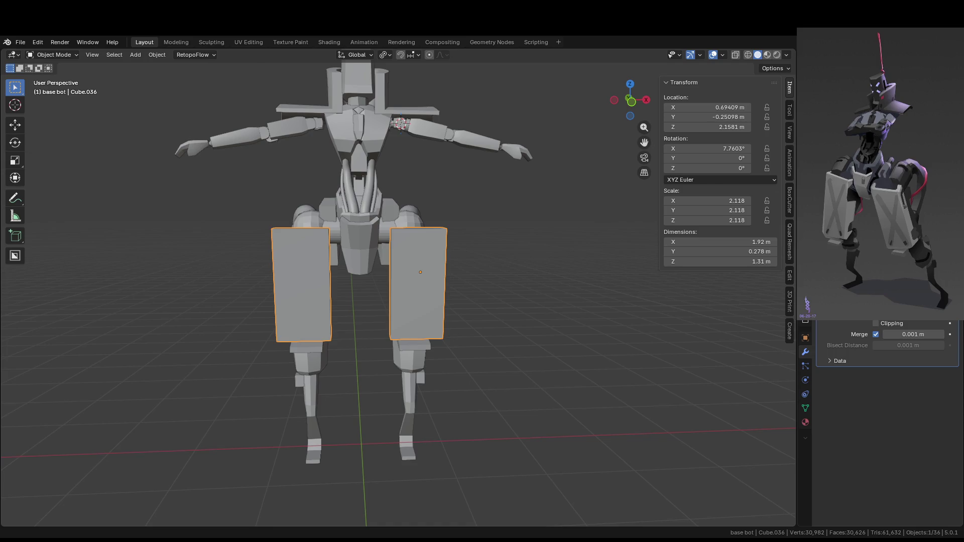
middle_click_drag(467, 322, 508, 261)
left_click(486, 303)
scroll(508, 261, "up", 2)
scroll(451, 258, "up", 2)
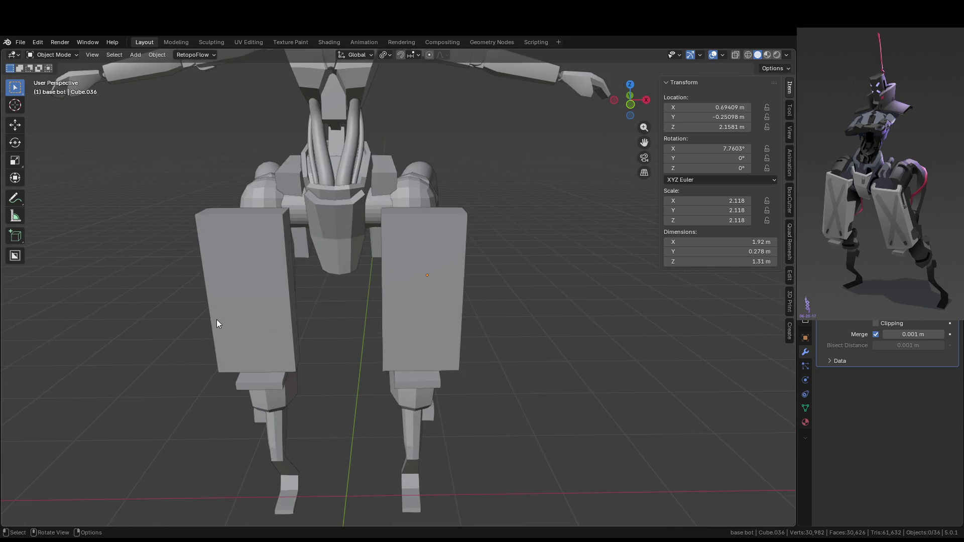
scroll(347, 253, "up", 2)
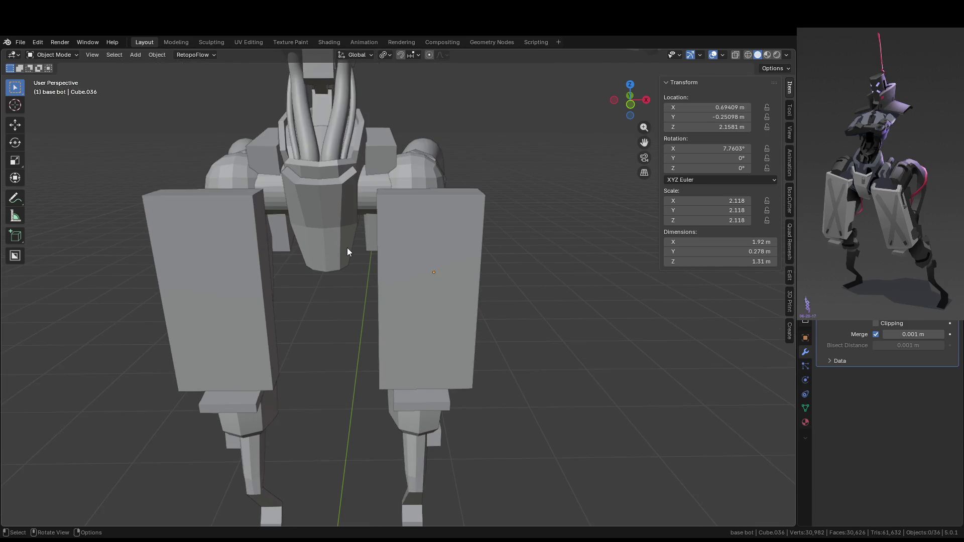
mouse_move(347, 251)
middle_mouse_down()
mouse_move(387, 187)
mouse_move(404, 215)
middle_mouse_up()
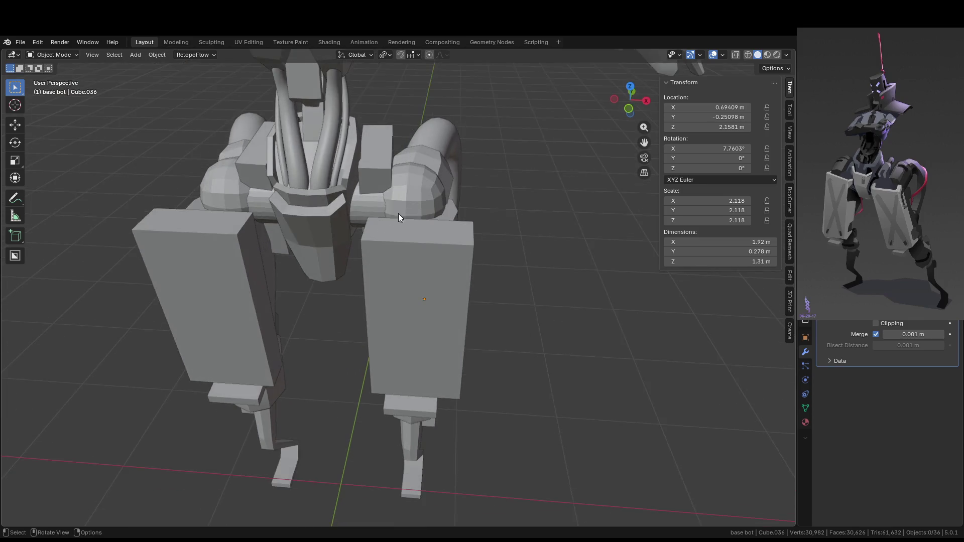
scroll(469, 206, "up", 3)
- Move the mirrored ring hip part Cube.023 about -0.35 m along X
left_click(357, 158)
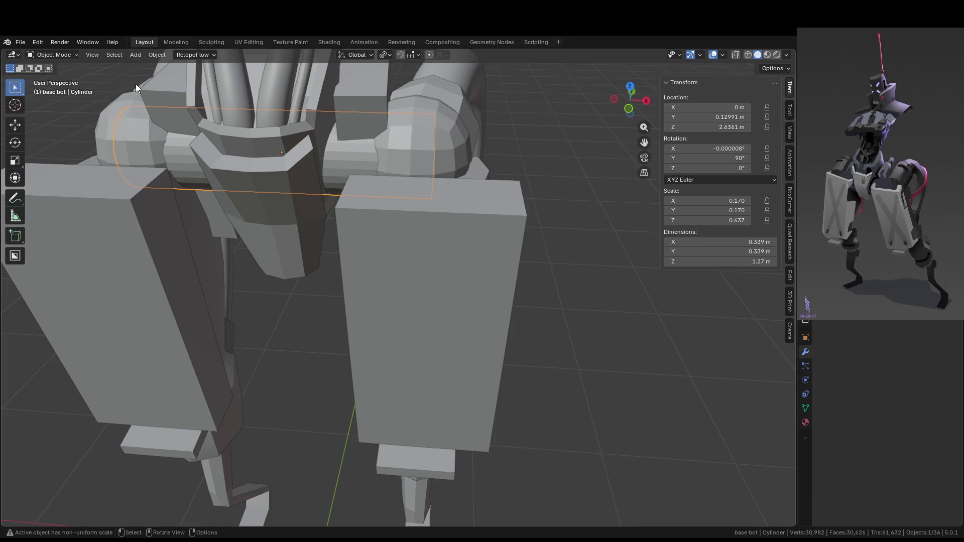
left_click(417, 149)
key("g")
key("x")
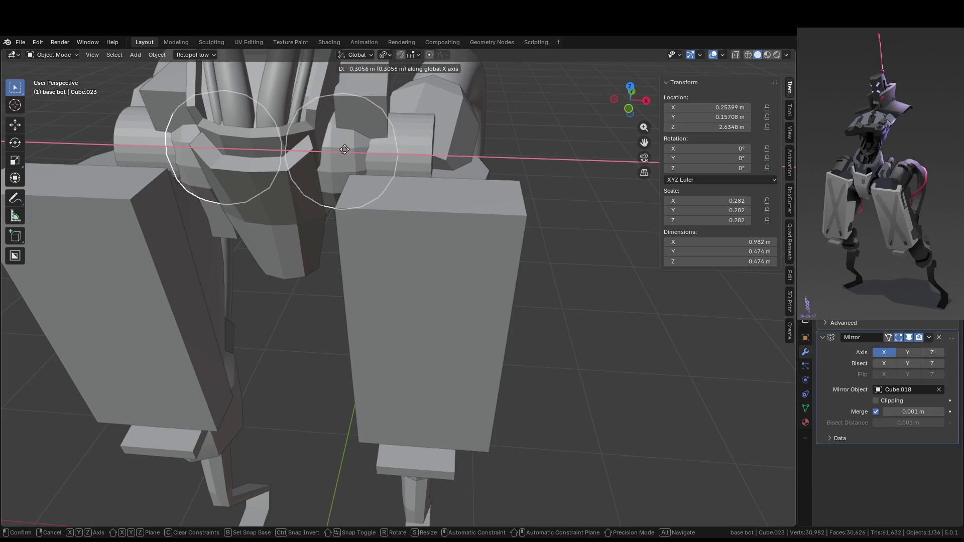
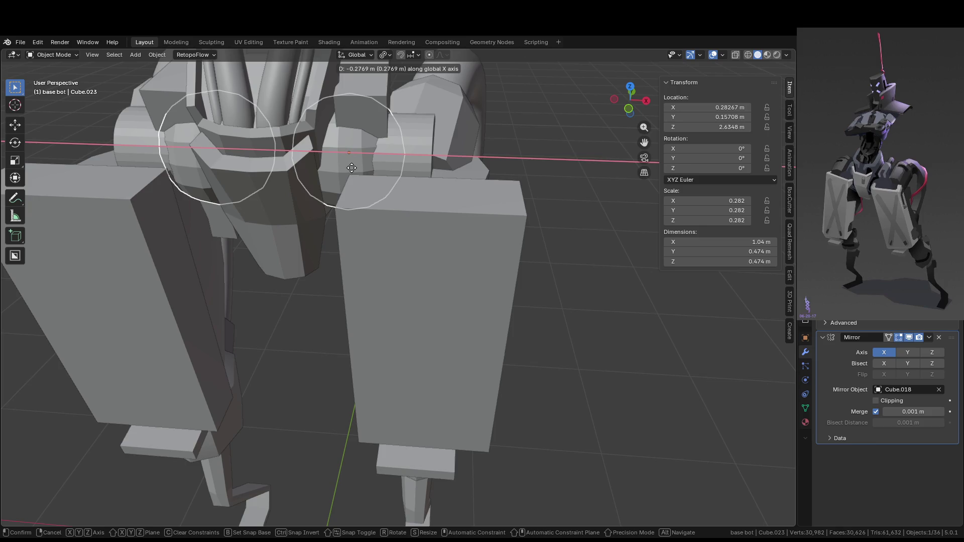
- Shift the mirrored hip joint piece along X, abandoning a stray resize
left_click(352, 168)
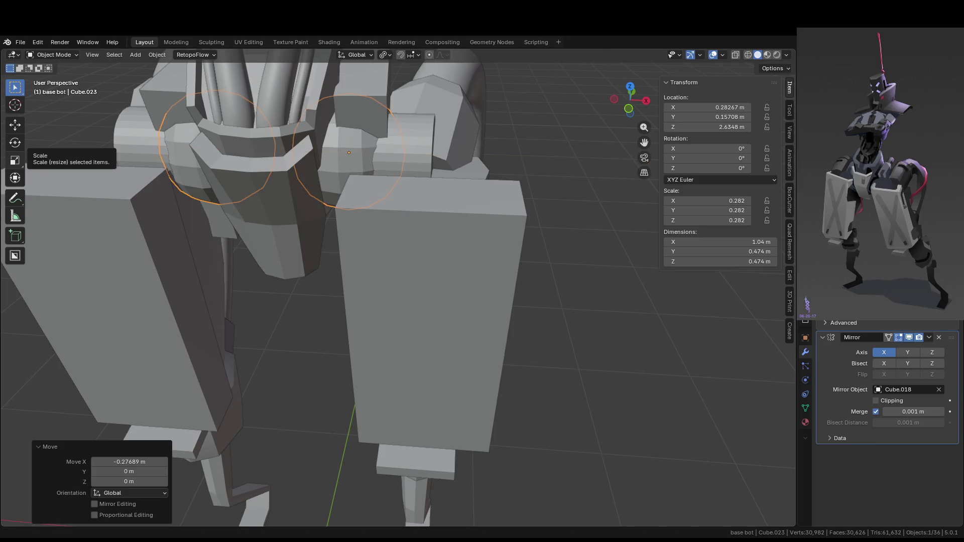
key("s")
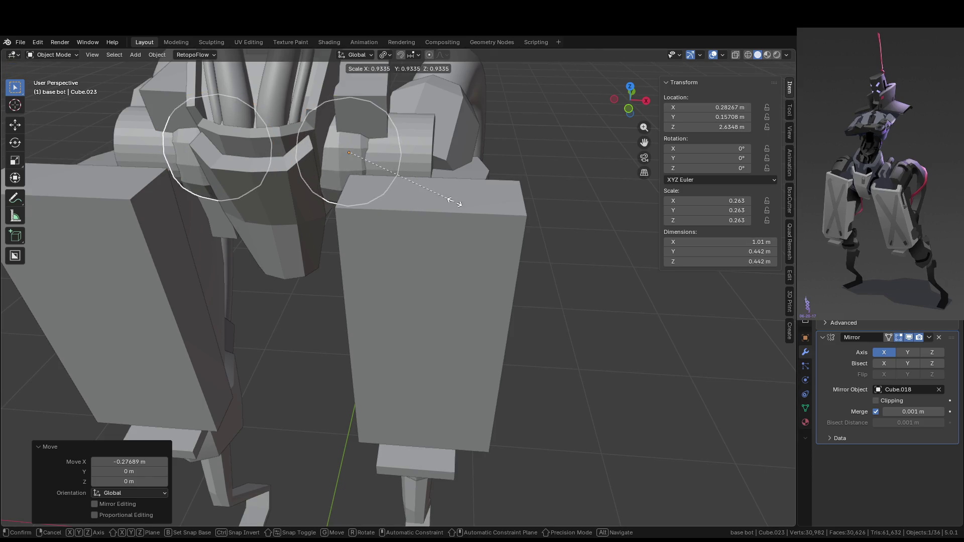
key("Escape")
- Select all of the hip cylinder's mesh in Edit Mode and widen it along X
left_click(410, 148)
key("Tab")
mouse_move(433, 162)
middle_mouse_down()
mouse_move(408, 164)
mouse_move(487, 177)
mouse_move(463, 183)
middle_mouse_up()
key("a")
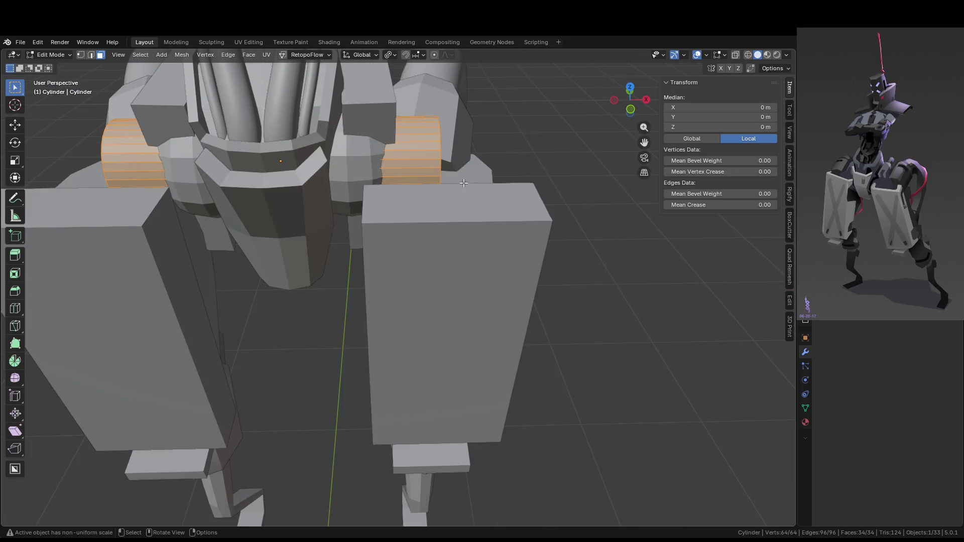
key("s")
key("x")
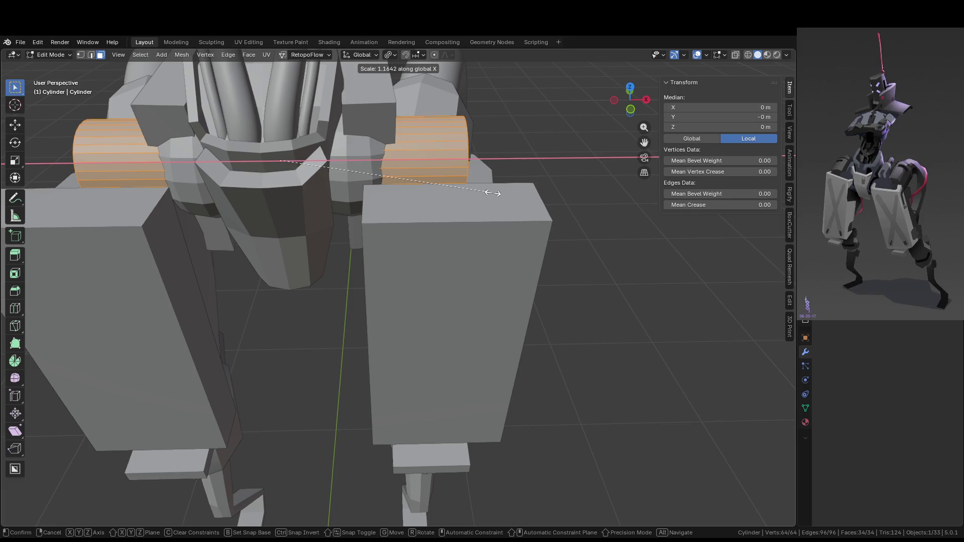
left_click(494, 193)
mouse_move(494, 193)
middle_mouse_down()
mouse_move(462, 205)
mouse_move(494, 221)
middle_mouse_up()
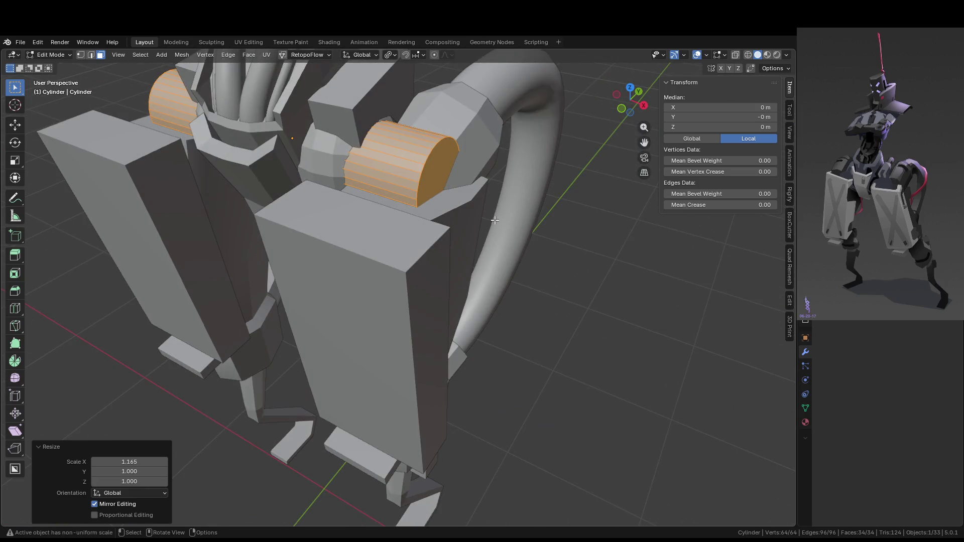
- Stretch the hip cylinders further along X, reaching 1.112, and exit Edit Mode
key("s")
key("x")
left_click(522, 231)
mouse_move(522, 232)
middle_mouse_down()
mouse_move(666, 379)
mouse_move(697, 381)
middle_mouse_up()
key("Tab")
- Clear the selection and select the hip joint piece from a top-down angle
left_click(640, 348)
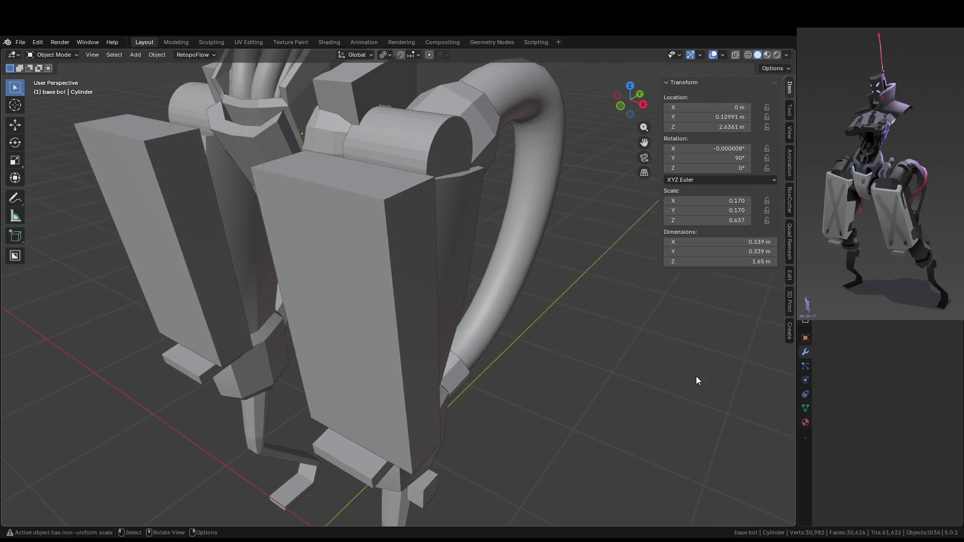
middle_click_drag(408, 231, 339, 176)
left_click(339, 176)
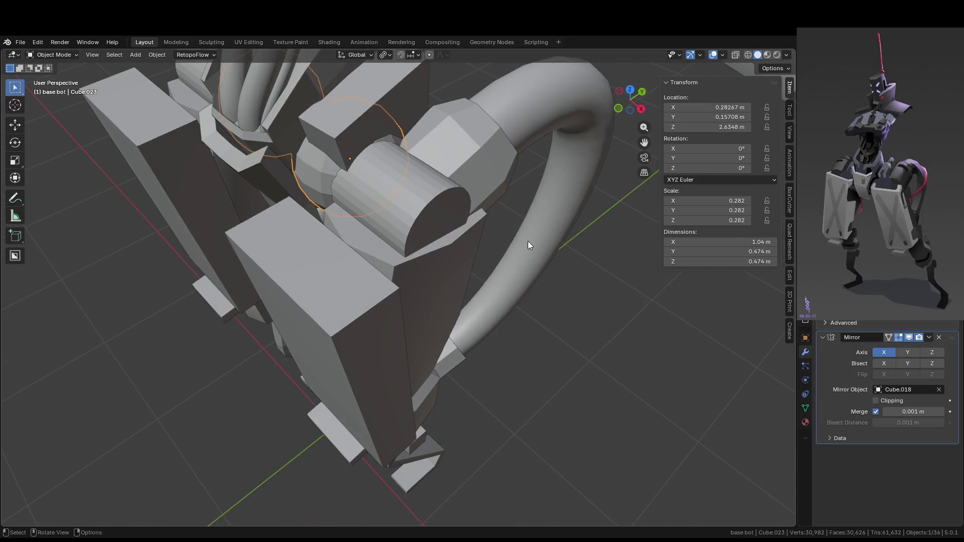
- Scale the hip joint piece up by 1.07 and shift it along Y
key("s")
left_click(539, 252)
mouse_move(538, 252)
middle_mouse_down()
mouse_move(444, 218)
mouse_move(466, 211)
middle_mouse_up()
key("g")
key("y")
left_click(484, 207)
- Push the hip joint piece further back along Y
key("Tab")
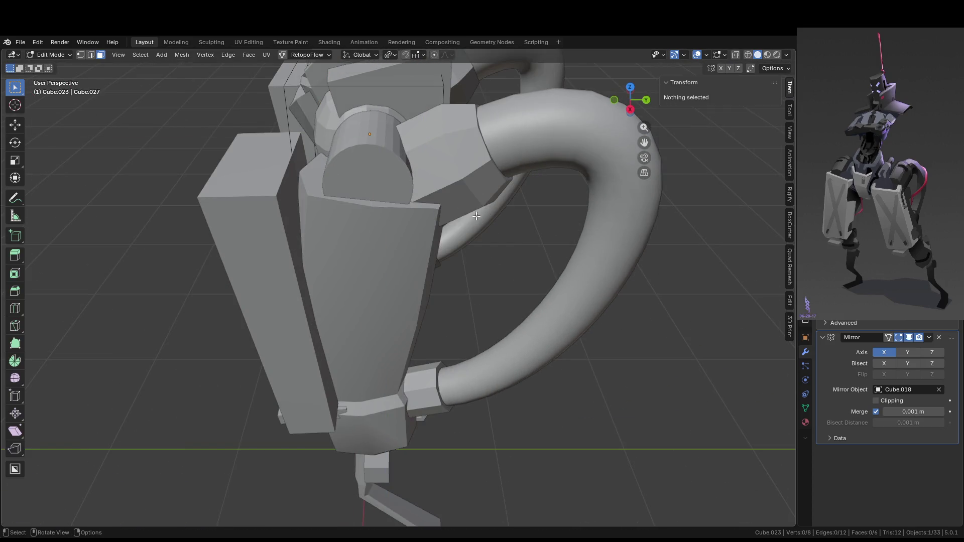
mouse_move(477, 267)
middle_mouse_down()
mouse_move(554, 262)
mouse_move(574, 272)
middle_mouse_up()
key("Tab")
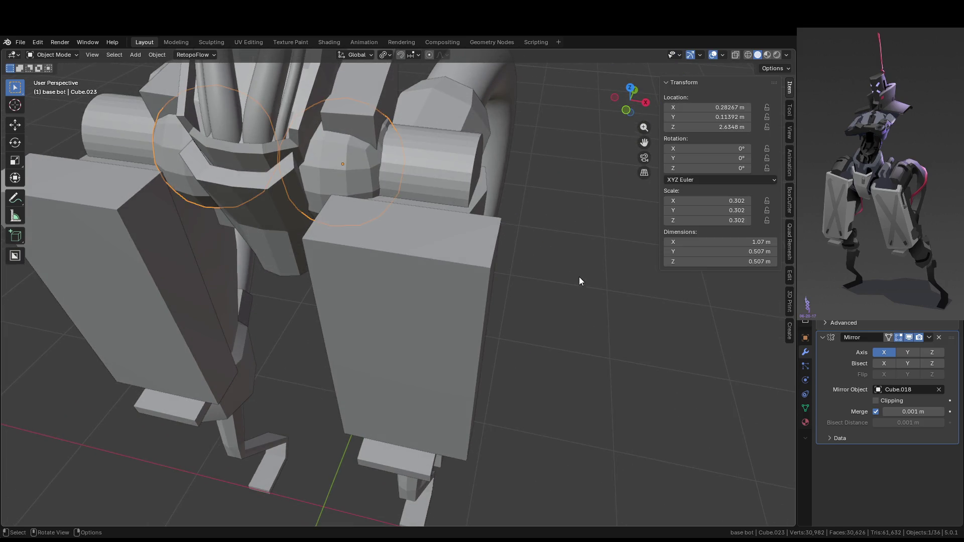
scroll(579, 276, "down", 8)
scroll(395, 231, "up", 5)
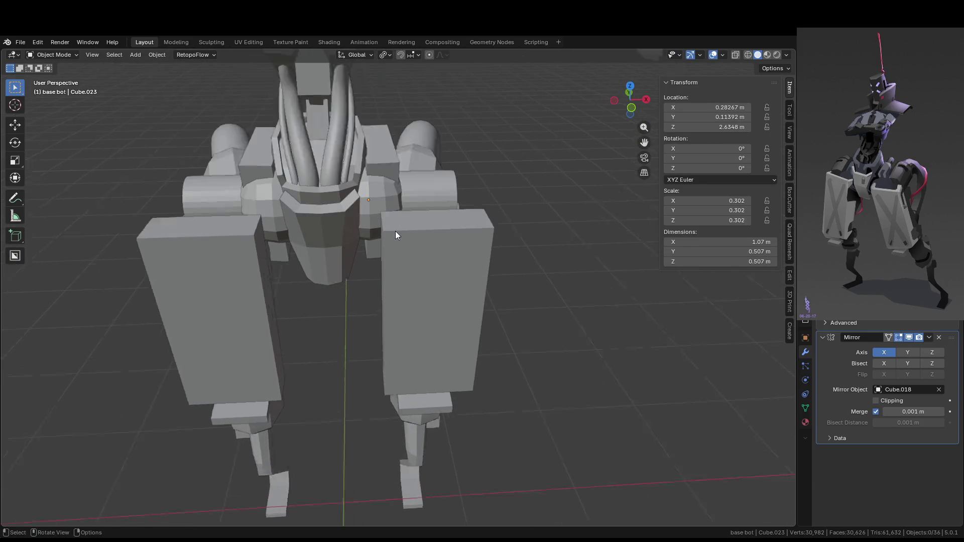
mouse_move(377, 227)
middle_mouse_down()
mouse_move(351, 228)
mouse_move(342, 192)
mouse_move(359, 210)
middle_mouse_up()
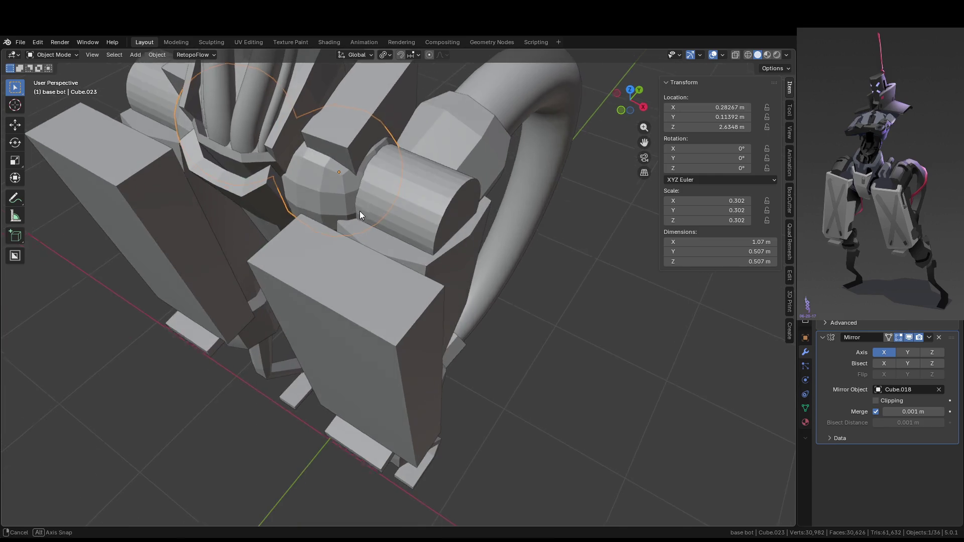
key("g")
key("y")
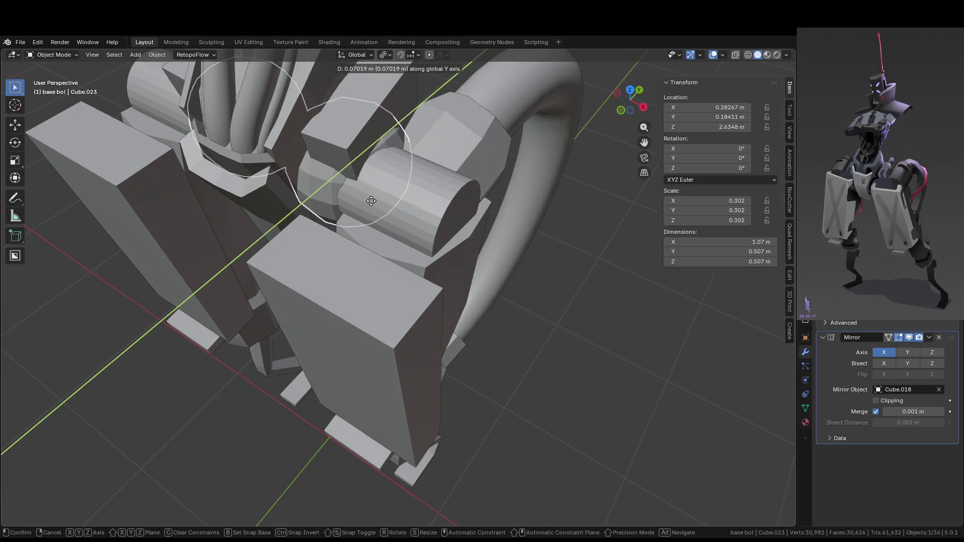
left_click(371, 200)
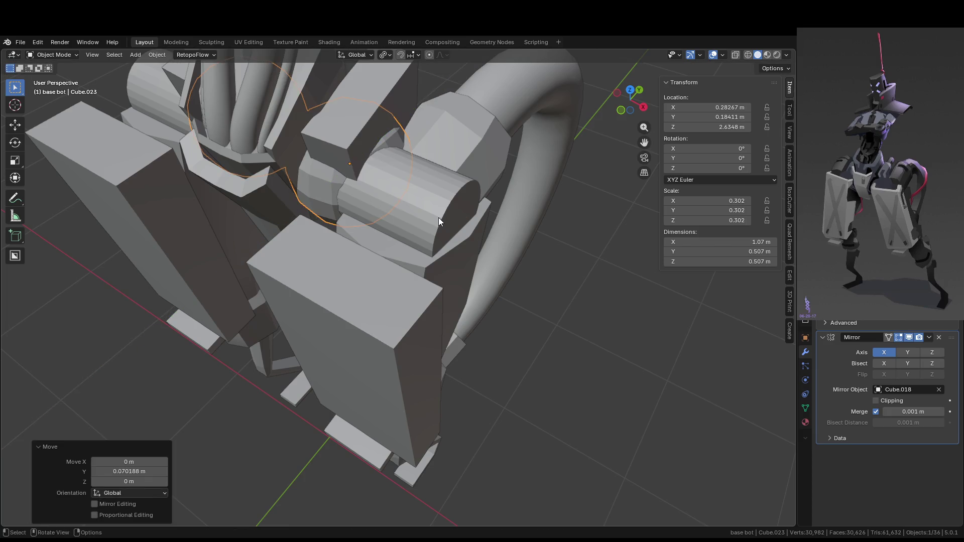
- Move the hip joint piece and hip cylinder together along Y, then deselect
middle_click_drag(439, 218, 398, 218)
left_click(399, 216, "shift")
key("g")
key("y")
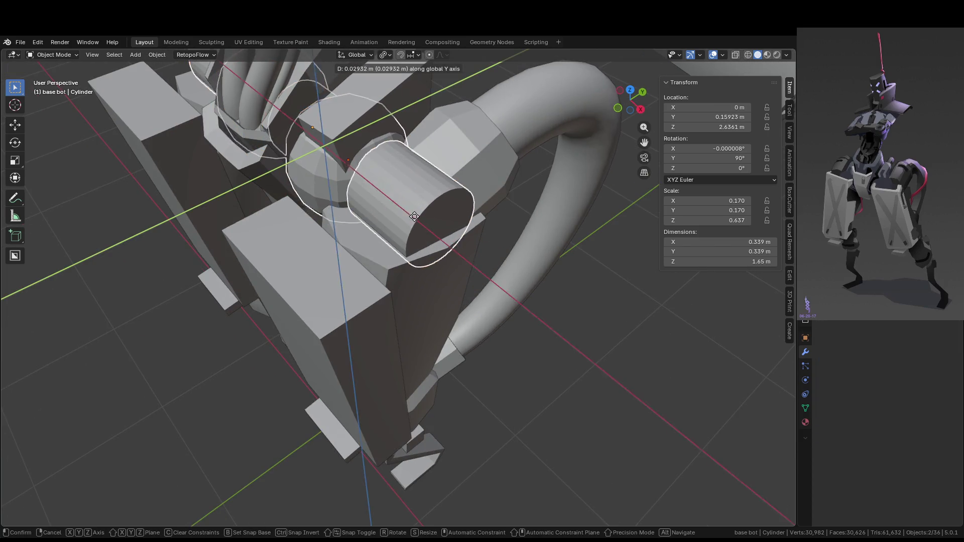
left_click(416, 215)
left_click(609, 365)
mouse_move(604, 374)
middle_mouse_down()
mouse_move(600, 366)
mouse_move(595, 378)
middle_mouse_up()
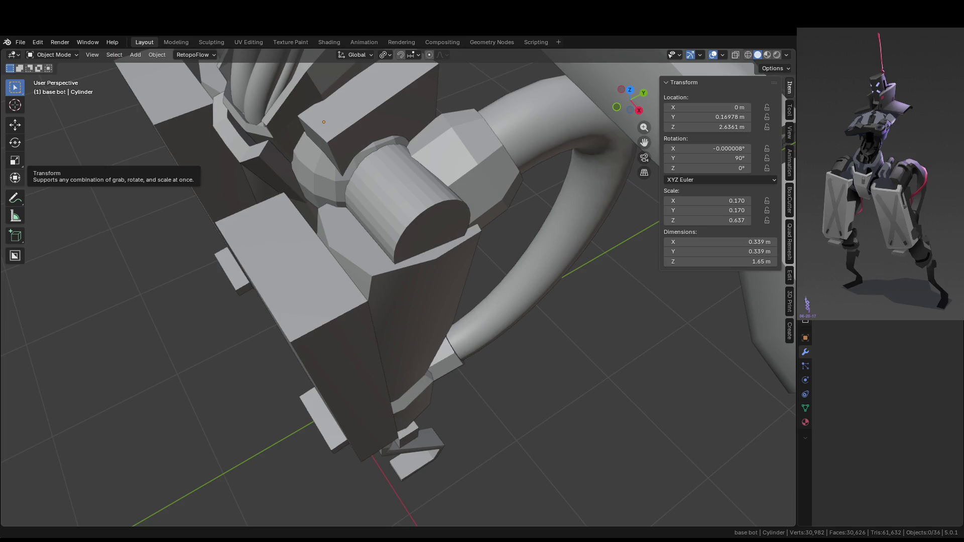
- Scale the hip cylinder down to make it thinner
mouse_move(339, 206)
middle_mouse_down()
mouse_move(468, 194)
mouse_move(408, 221)
middle_mouse_up()
left_click(404, 181)
key("s")
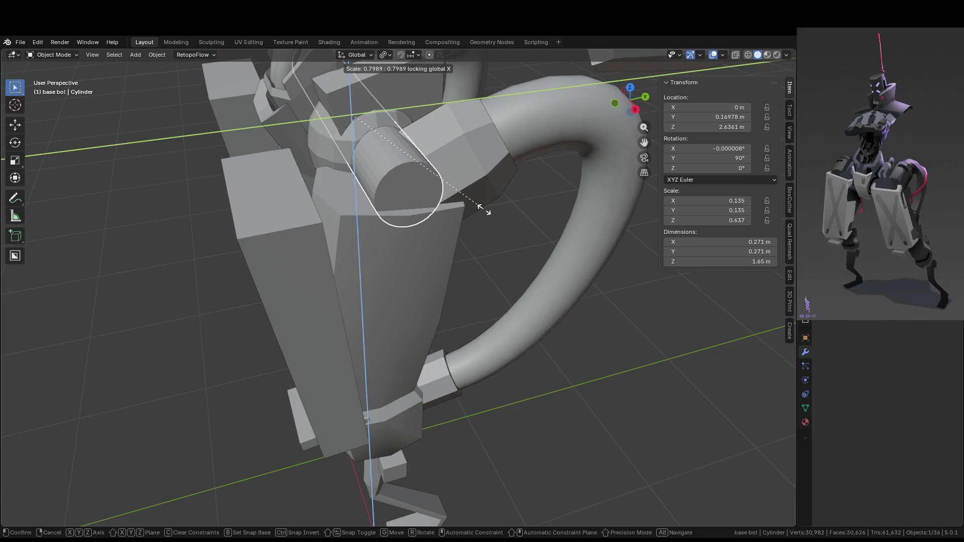
left_click(484, 209)
key("Tab")
key("Tab")
scroll(516, 248, "down", 5)
mouse_move(516, 248)
middle_mouse_down()
mouse_move(552, 239)
mouse_move(575, 270)
mouse_move(573, 294)
mouse_move(435, 251)
mouse_move(459, 255)
middle_mouse_up()
scroll(460, 255, "up", 6)
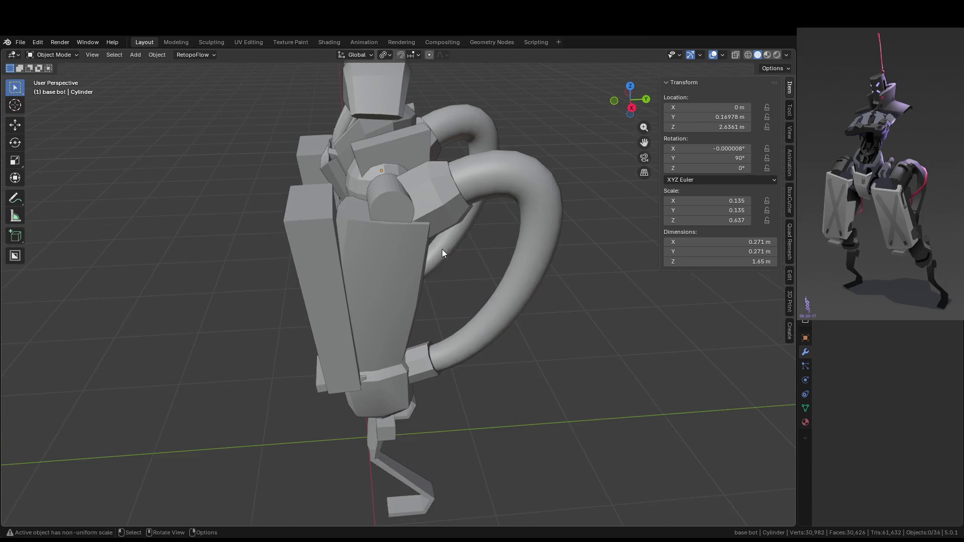
mouse_move(387, 196)
middle_mouse_down()
mouse_move(448, 225)
mouse_move(312, 198)
middle_mouse_up()
- Inset the four top faces of the thigh armor block
left_click(312, 198)
key("Tab")
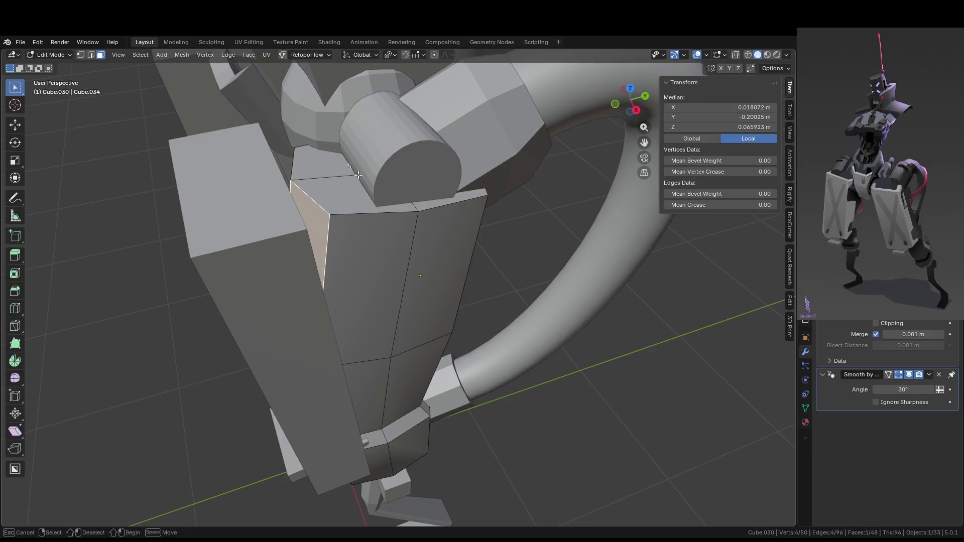
left_click(350, 163, "alt")
left_click(412, 187, "alt+shift")
middle_click_drag(482, 191, 575, 204)
key("i")
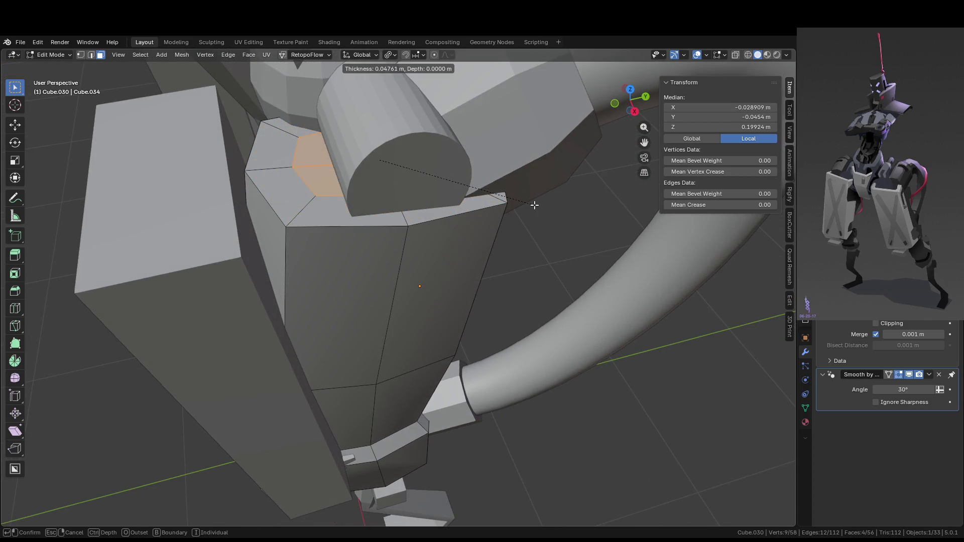
left_click(540, 207)
- Raise the inset faces along Z and exit Edit Mode
key("g")
key("z")
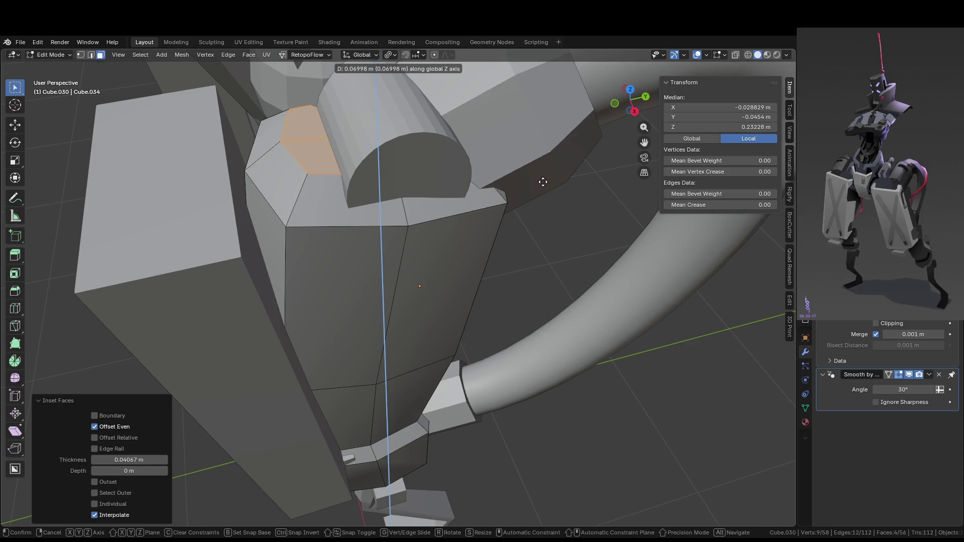
left_click(543, 182)
scroll(534, 181, "down", 5)
mouse_move(564, 228)
middle_mouse_down()
mouse_move(573, 204)
mouse_move(643, 268)
mouse_move(554, 227)
middle_mouse_up()
key("Tab")
- Shorten the hip cylinders along X to 0.9185 in Edit Mode
left_click(644, 268)
scroll(532, 236, "up", 5)
left_click(463, 192)
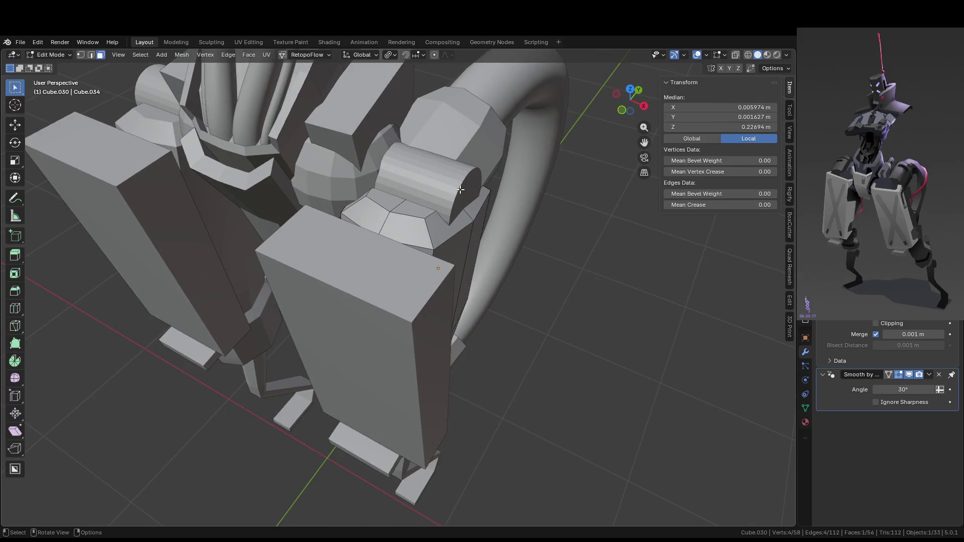
key("Tab")
left_click(477, 196)
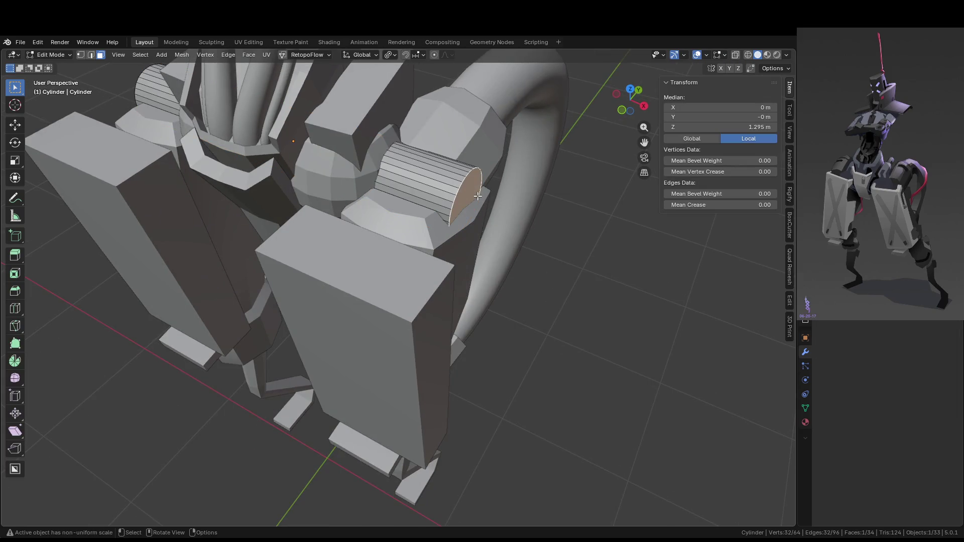
key("a")
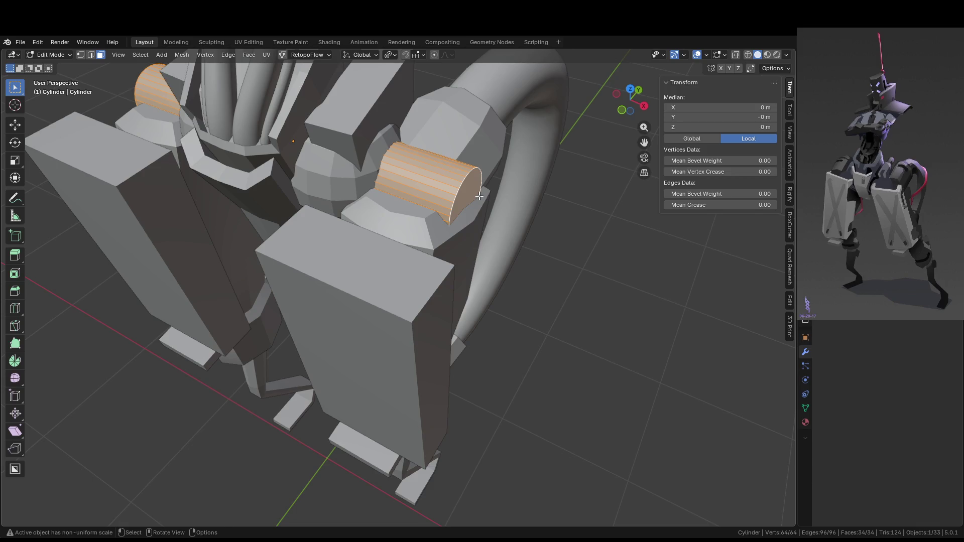
key("s")
key("x")
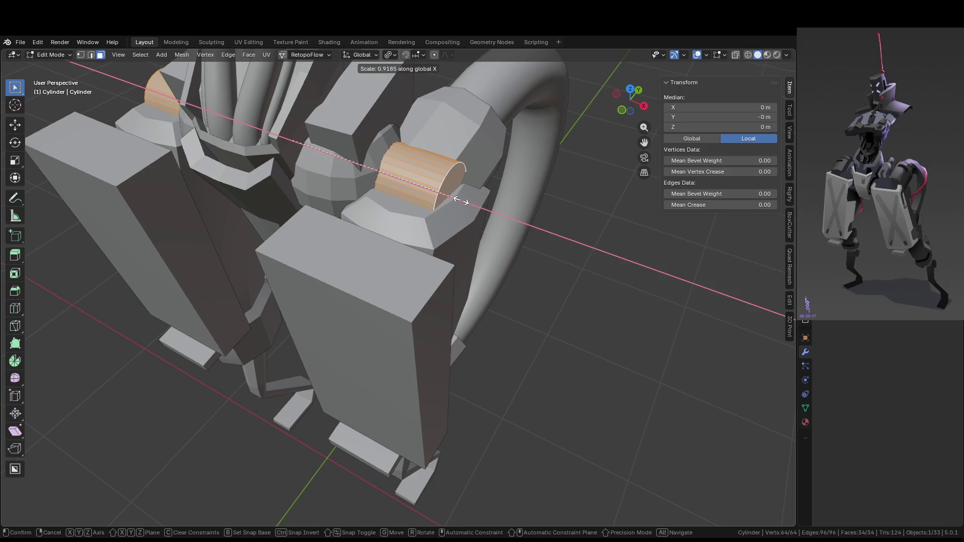
left_click(461, 201)
key("Tab")
mouse_move(557, 271)
middle_mouse_down()
mouse_move(473, 253)
mouse_move(450, 274)
mouse_move(409, 168)
middle_mouse_up()
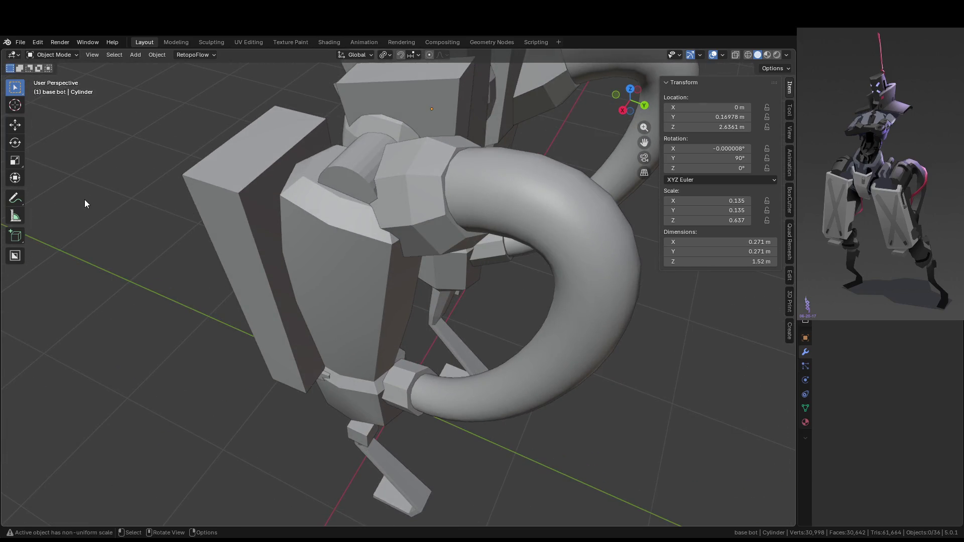
mouse_move(396, 272)
middle_mouse_down()
mouse_move(462, 269)
mouse_move(390, 239)
middle_mouse_up()
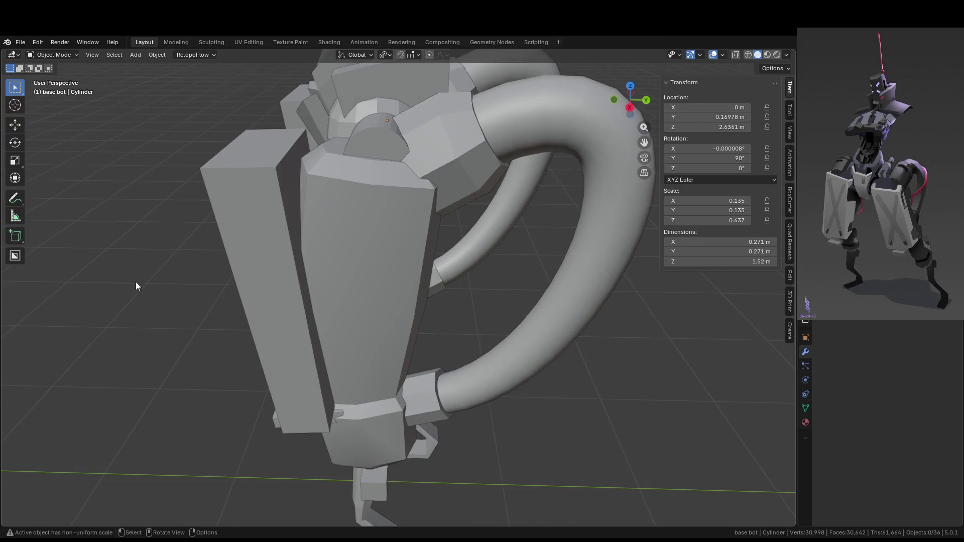
- From the right side view, move the leg armor plate along Y
mouse_move(322, 304)
middle_mouse_down()
mouse_move(410, 242)
mouse_move(386, 246)
middle_mouse_up()
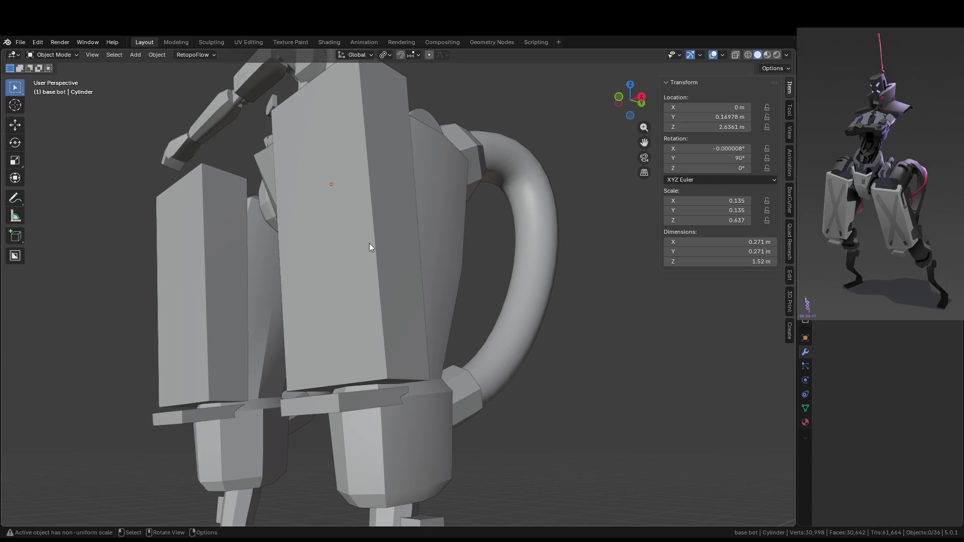
mouse_move(368, 243)
middle_mouse_down()
mouse_move(344, 295)
mouse_move(319, 317)
mouse_move(315, 296)
middle_mouse_up()
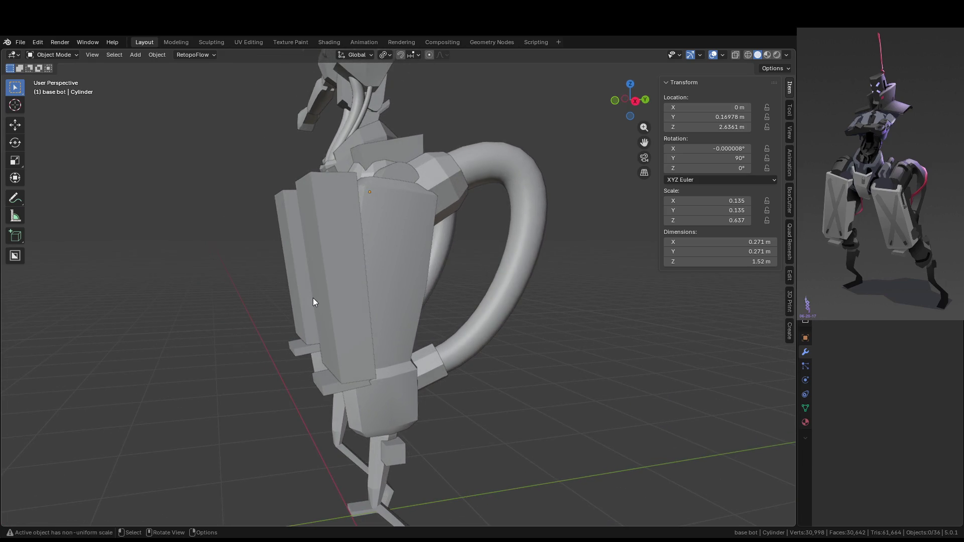
key("KP_3")
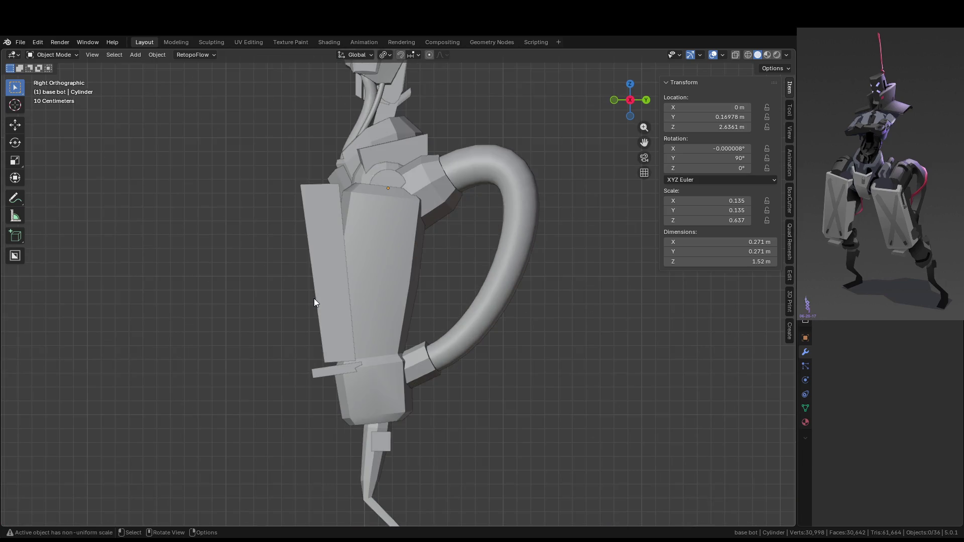
left_click(338, 308)
key("g")
key("y")
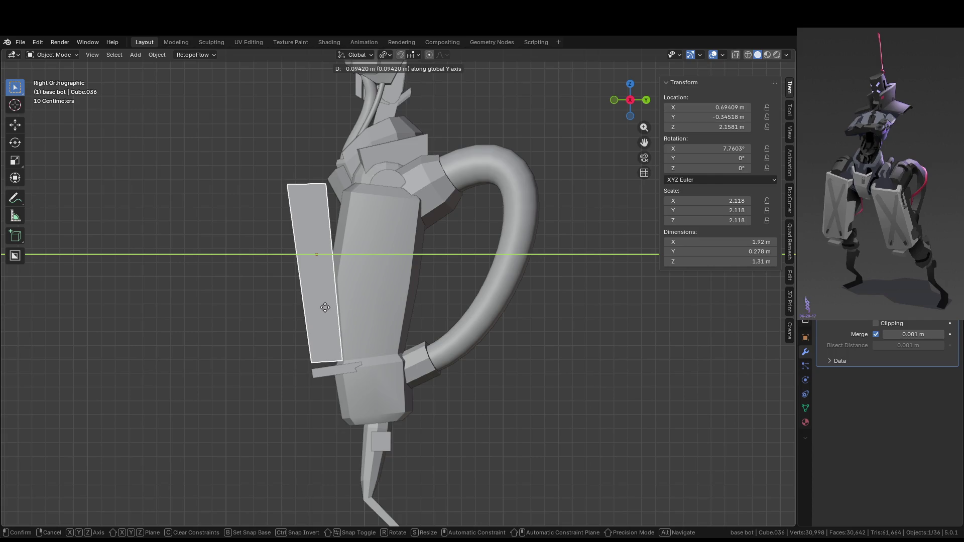
left_click(325, 308)
- Shift the plate's bottom edge -0.054346 m along Y so it angles against the thigh
middle_click_drag(327, 310, 386, 321)
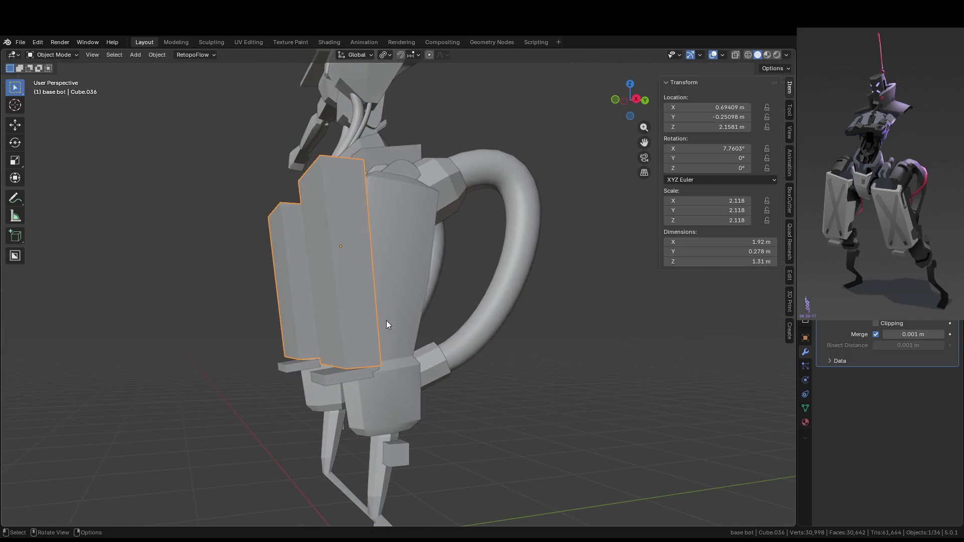
key("Tab")
key("2")
left_click(354, 335)
key("KP_3")
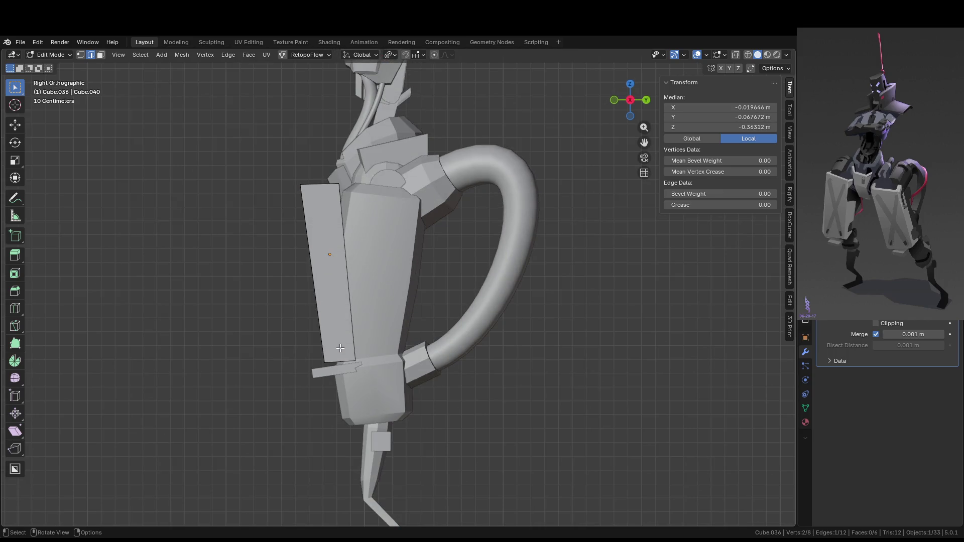
key("g")
key("y")
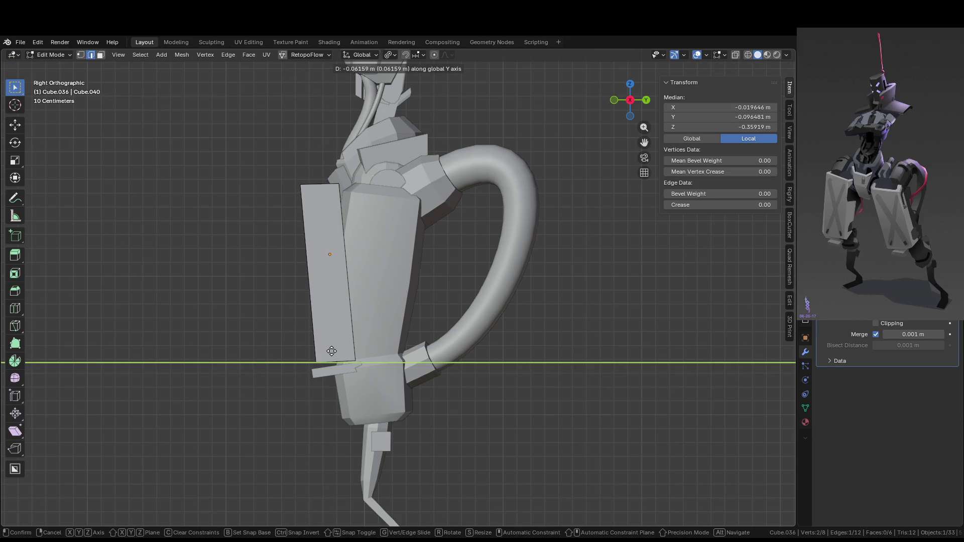
left_click(332, 352)
mouse_move(333, 352)
middle_mouse_down()
mouse_move(378, 425)
mouse_move(363, 348)
mouse_move(363, 361)
middle_mouse_up()
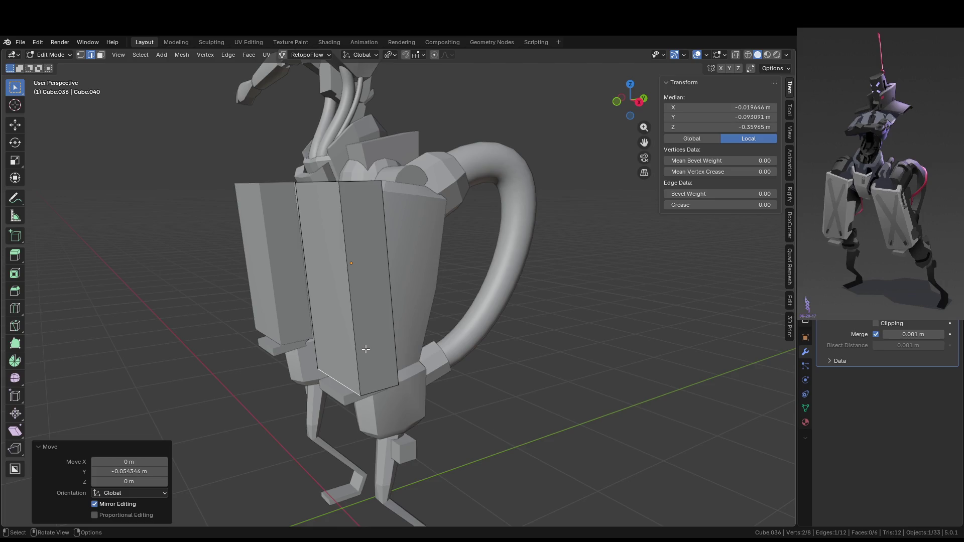
mouse_move(366, 348)
middle_mouse_down()
mouse_move(371, 327)
mouse_move(312, 245)
middle_mouse_up()
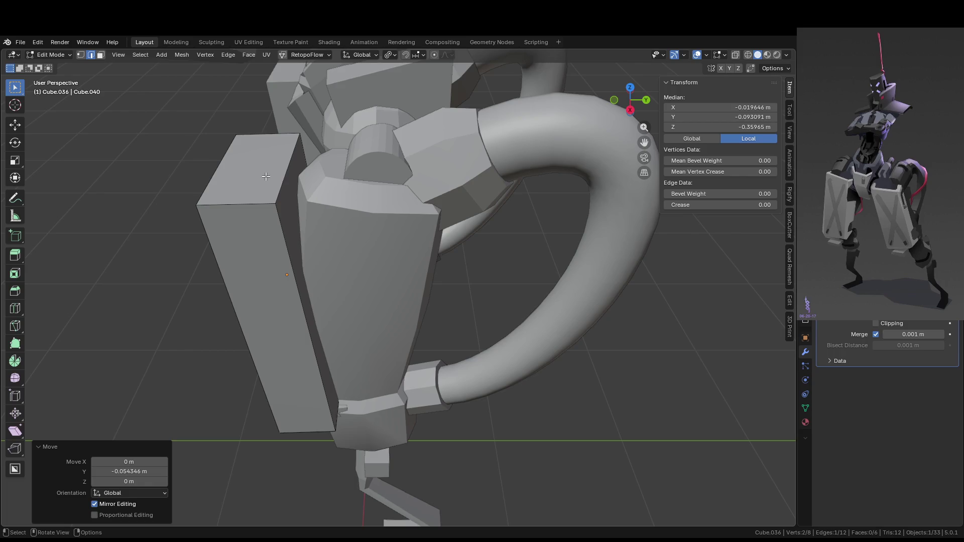
- Insert two evenly spaced lengthwise loop cuts into the leg armor plate
key("3")
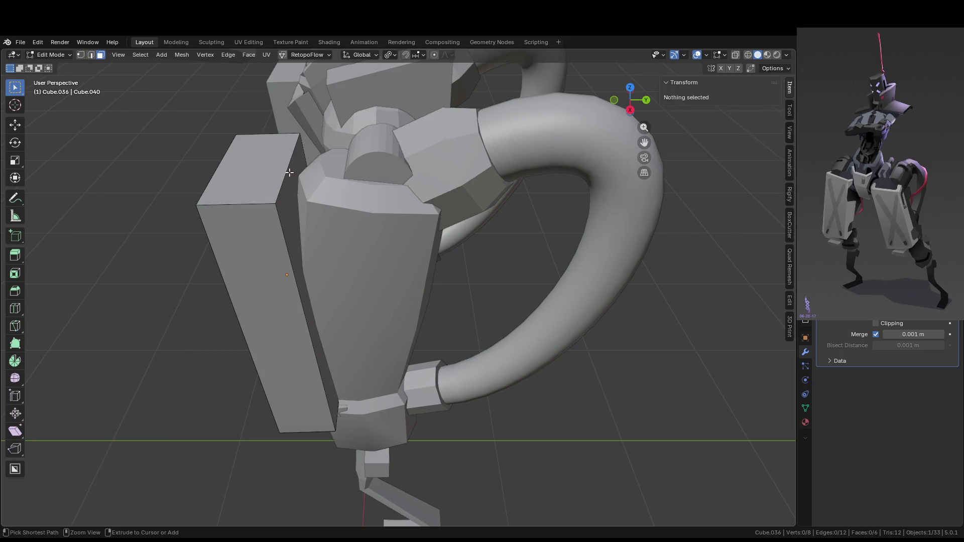
key("ctrl+r")
scroll(284, 179, "up", 1)
left_click(289, 176)
right_click(290, 173)
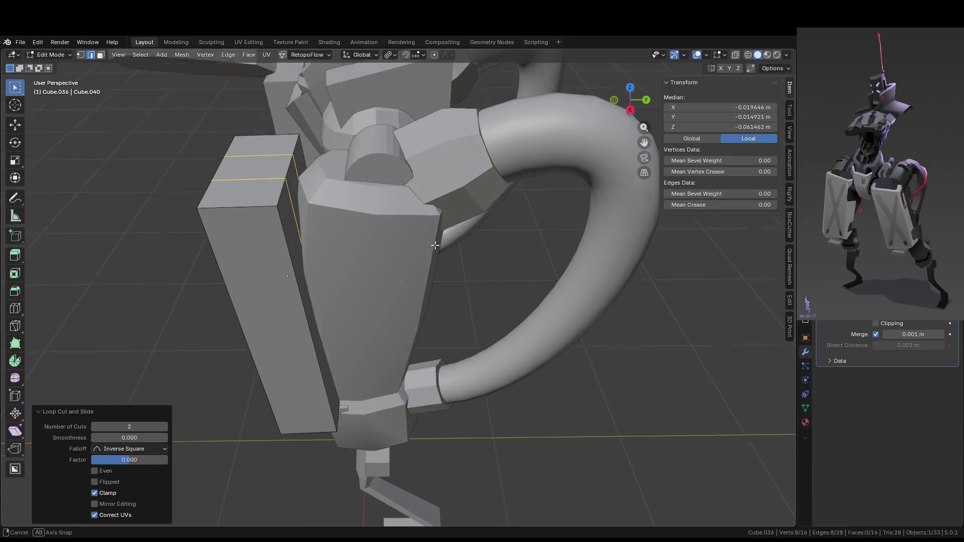
middle_click_drag(290, 173, 511, 259)
- Try scaling the new loops along X, cancelling each attempt
key("s")
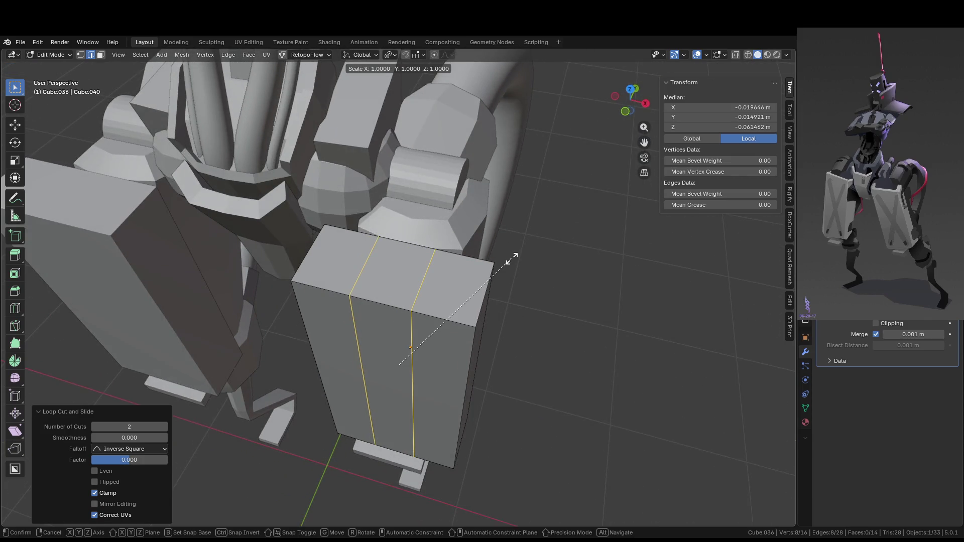
right_click(548, 337)
right_click(548, 338)
key("s")
key("x")
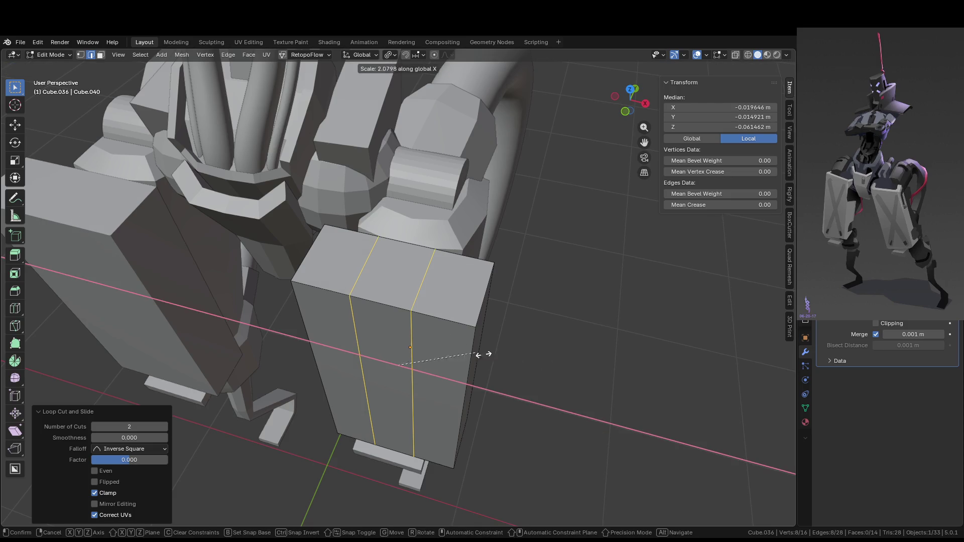
key("Escape")
key("s")
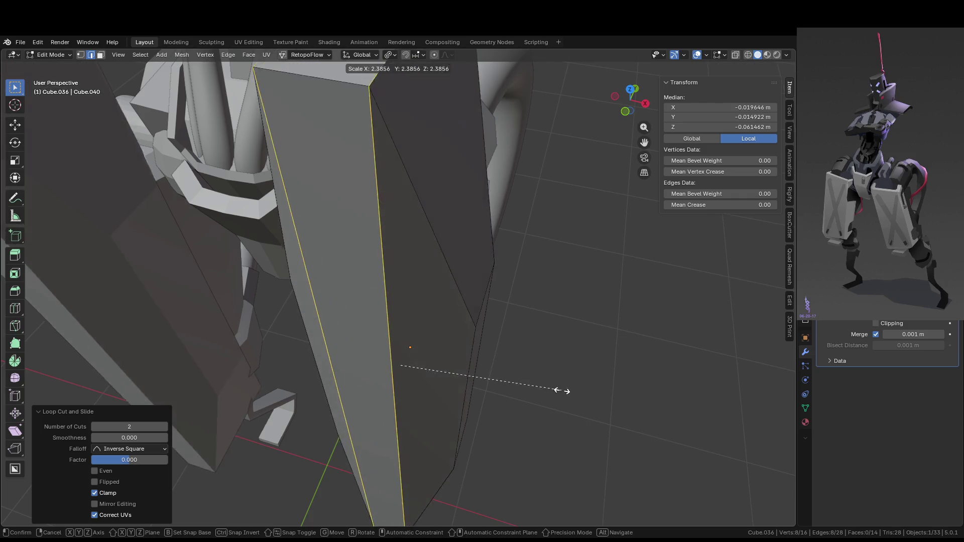
key("Escape")
- Apply the armor plate's scale so it reads 1.000
key("Tab")
right_click(434, 318)
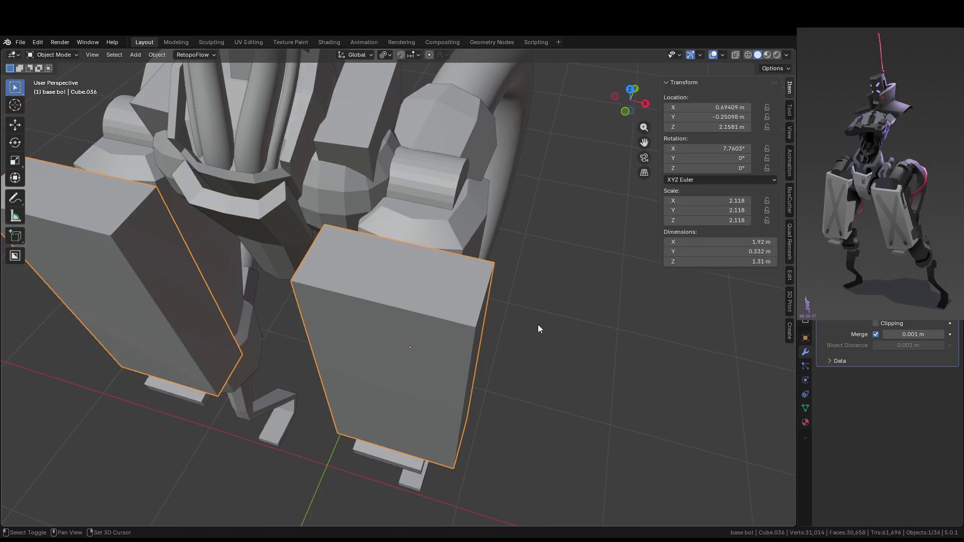
key("shift+a")
key("Escape")
key("ctrl+a")
left_click(552, 290)
- Spread the two loops apart along X and slide one loop into place
key("s")
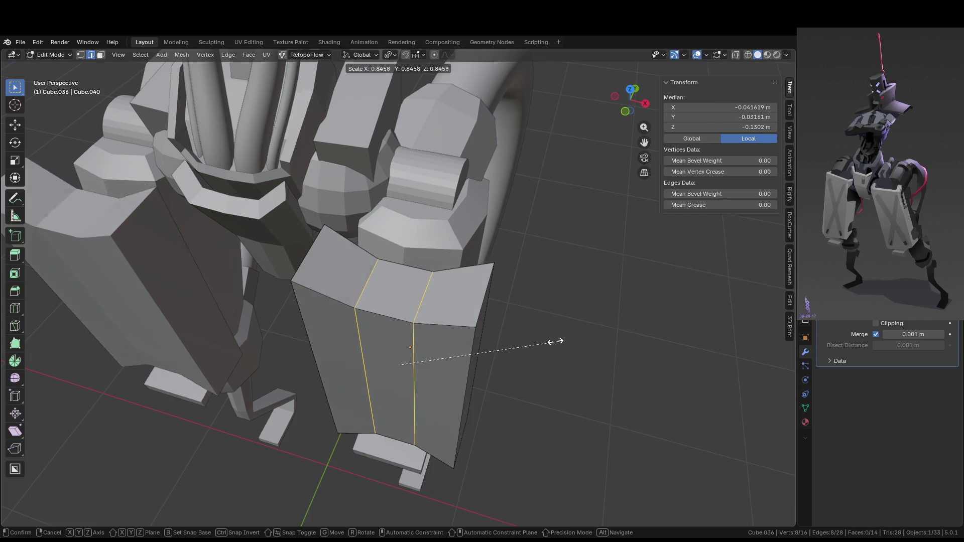
key("x")
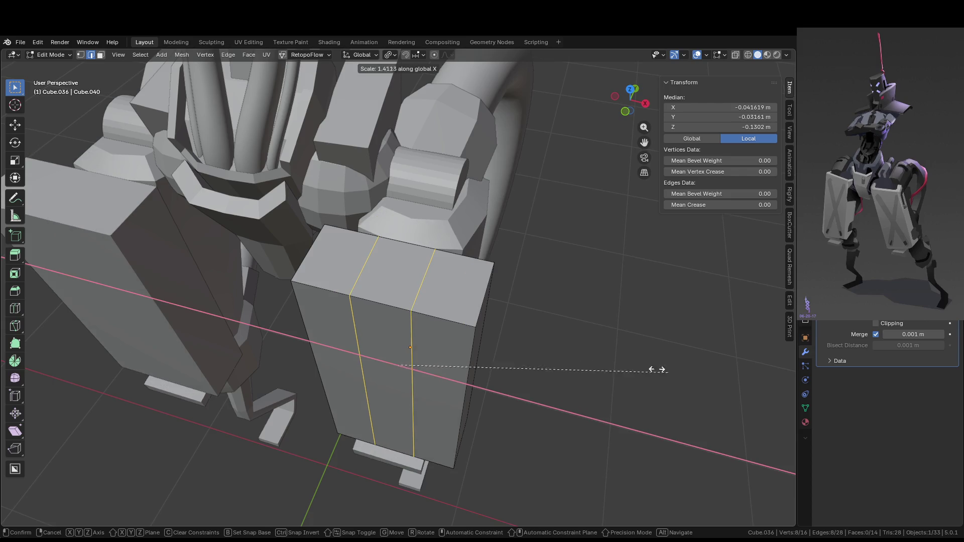
left_click(514, 372)
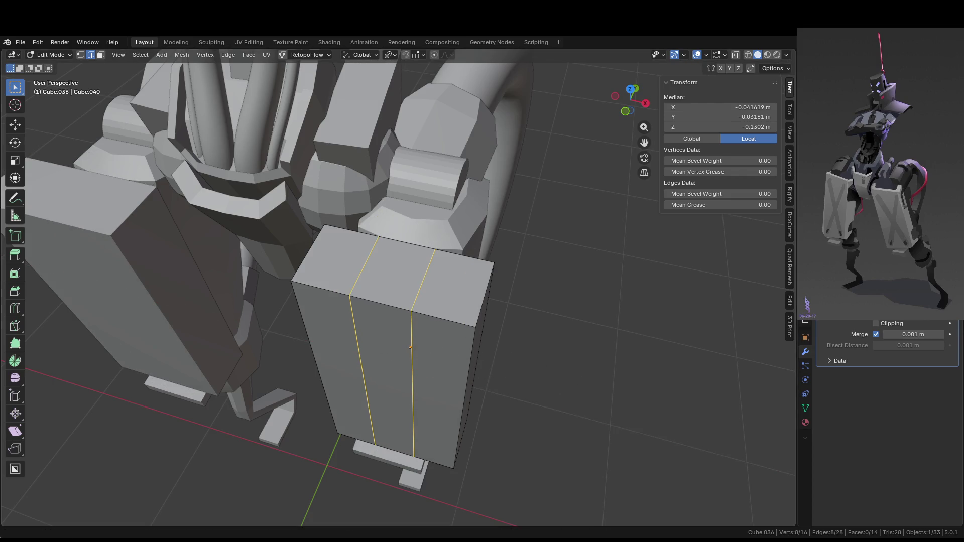
mouse_move(500, 242)
middle_mouse_down()
mouse_move(485, 264)
mouse_move(494, 264)
mouse_move(492, 280)
middle_mouse_up()
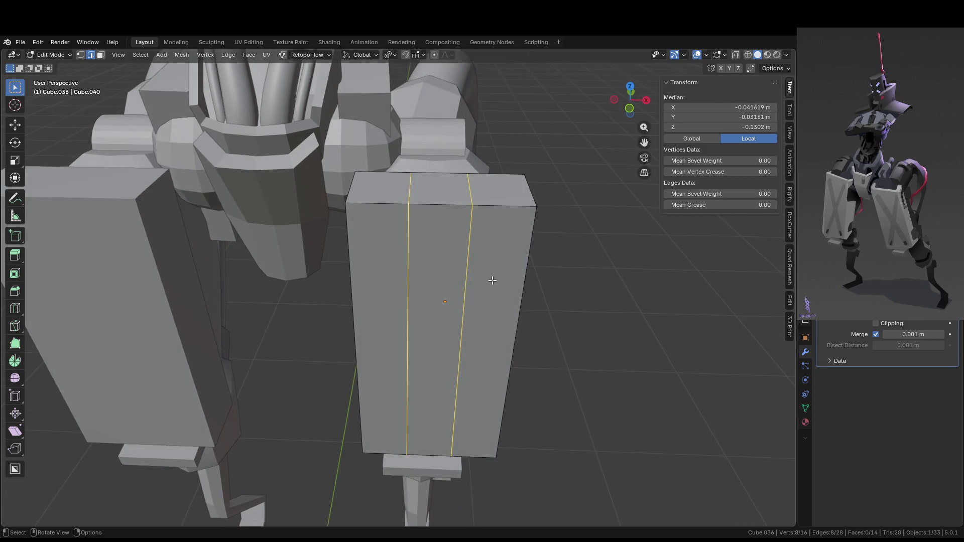
key("Tab")
key("Tab")
key("Tab")
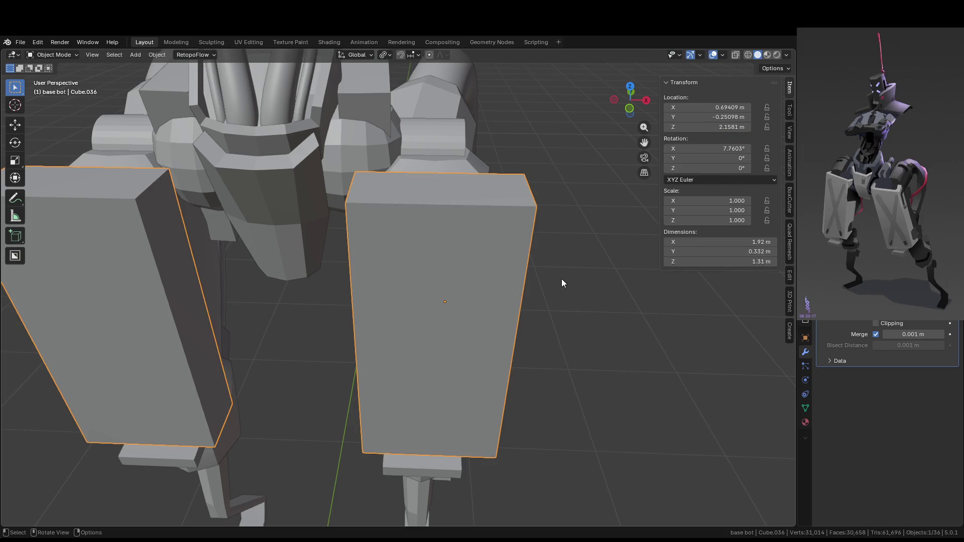
key("ctrl+Tab")
key("Tab")
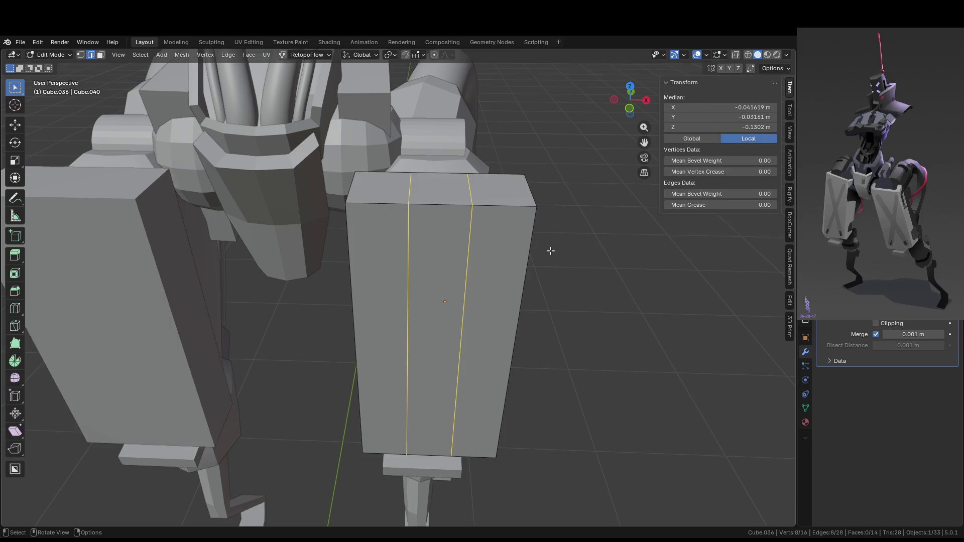
key("s")
key("x")
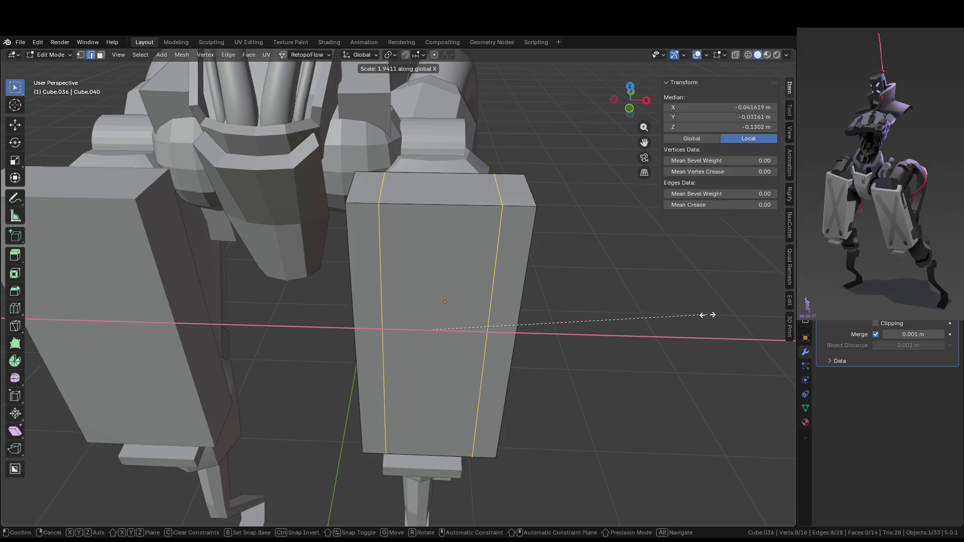
left_click(776, 339)
mouse_move(776, 338)
middle_mouse_down()
mouse_move(555, 334)
mouse_move(318, 355)
middle_mouse_up()
key("g")
key("g")
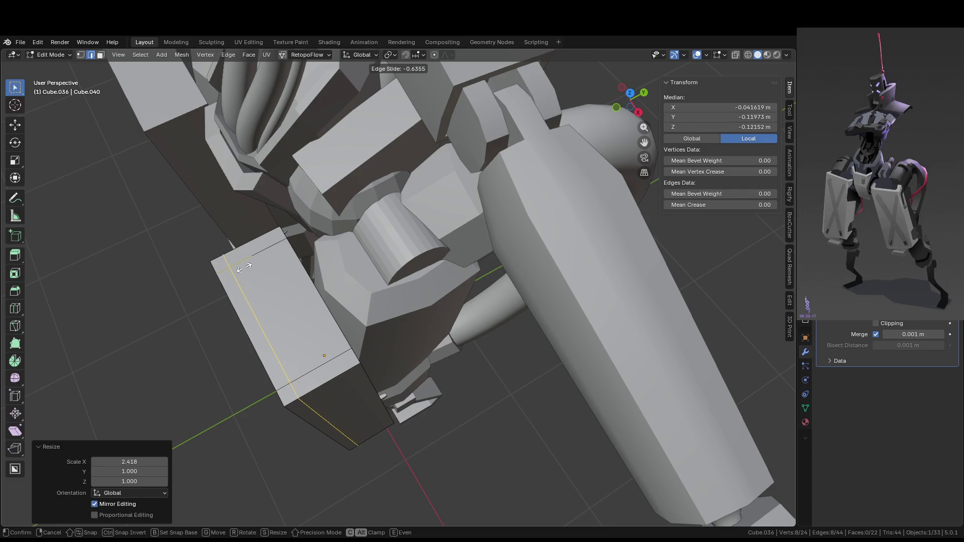
left_click(244, 268)
middle_click_drag(244, 267, 294, 253)
- Delete the three side faces so the plate becomes an open channel
key("3")
left_click(281, 211)
mouse_move(282, 211)
middle_mouse_down()
mouse_move(270, 149)
mouse_move(302, 275)
mouse_move(474, 389)
mouse_move(442, 394)
mouse_move(379, 279)
mouse_move(495, 303)
middle_mouse_up()
left_click(297, 311, "ctrl")
key("x")
left_click(299, 311)
- Isolate the armor pieces in local view and select the plate's rim edges
key("KP_Divide")
key("2")
left_click(365, 280)
left_click(364, 282)
key("KP_Divide")
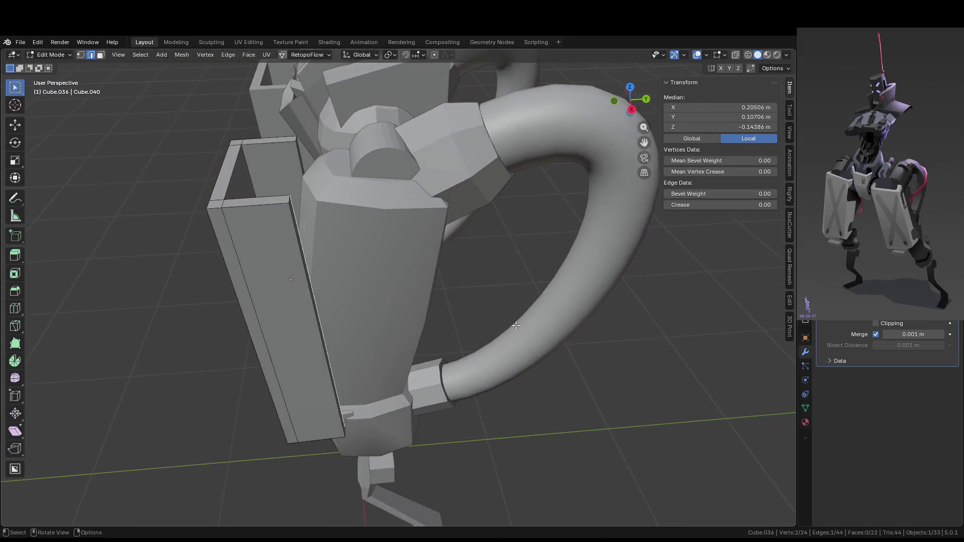
- Select a side edge and the inner rim strip of the thigh plate Cube.036
key("Tab")
mouse_move(523, 377)
middle_mouse_down()
mouse_move(567, 309)
mouse_move(559, 366)
middle_mouse_up()
scroll(559, 366, "up", 5)
mouse_move(458, 335)
middle_mouse_down()
mouse_move(373, 293)
mouse_move(310, 290)
middle_mouse_up()
key("Tab")
left_click(298, 256)
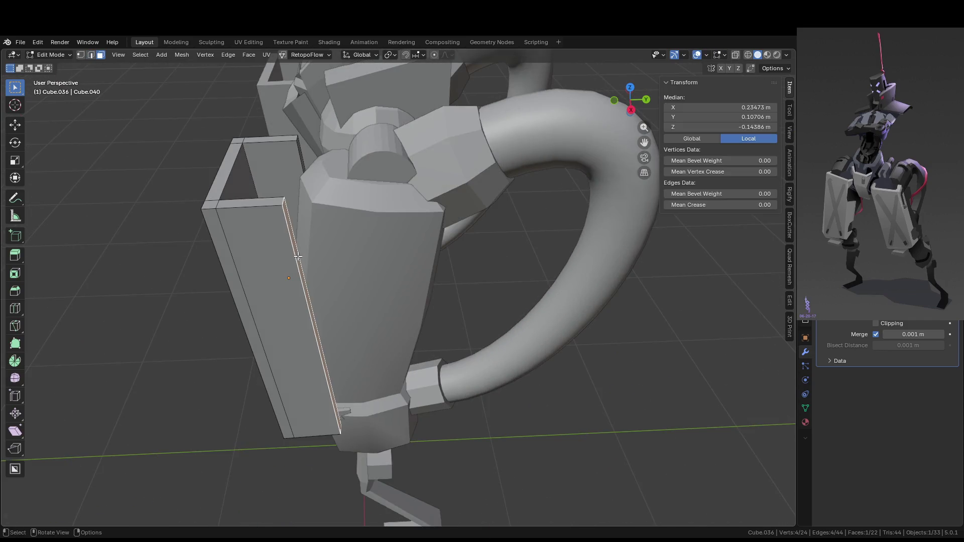
middle_click_drag(311, 232, 307, 216)
left_click(305, 182, "shift")
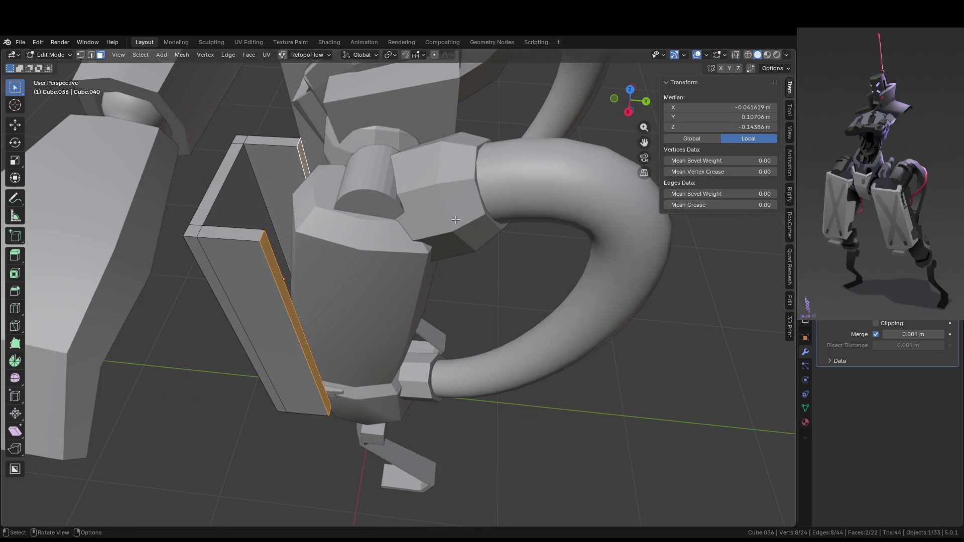
middle_click_drag(467, 231, 484, 209)
- Pull the selected rim edges back along world Y
key("g")
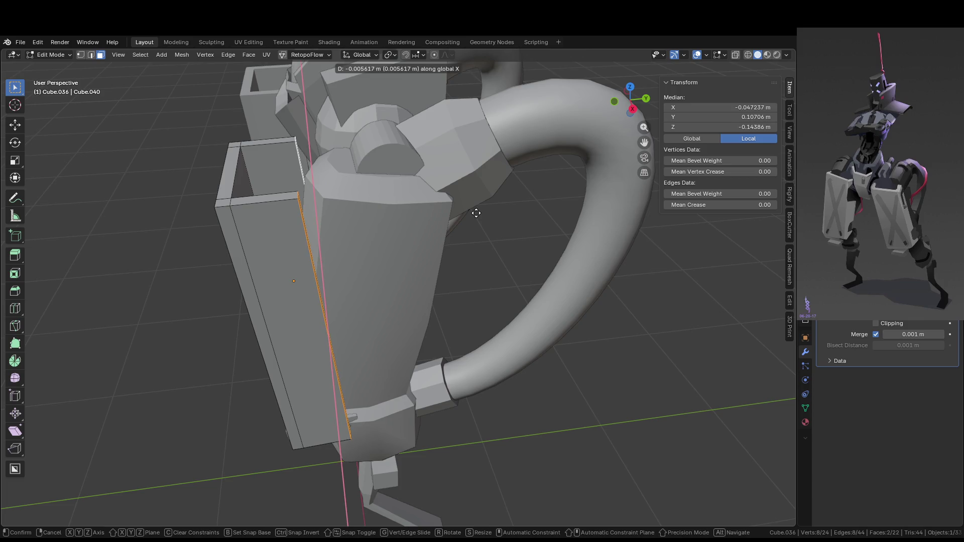
key("y")
key("y")
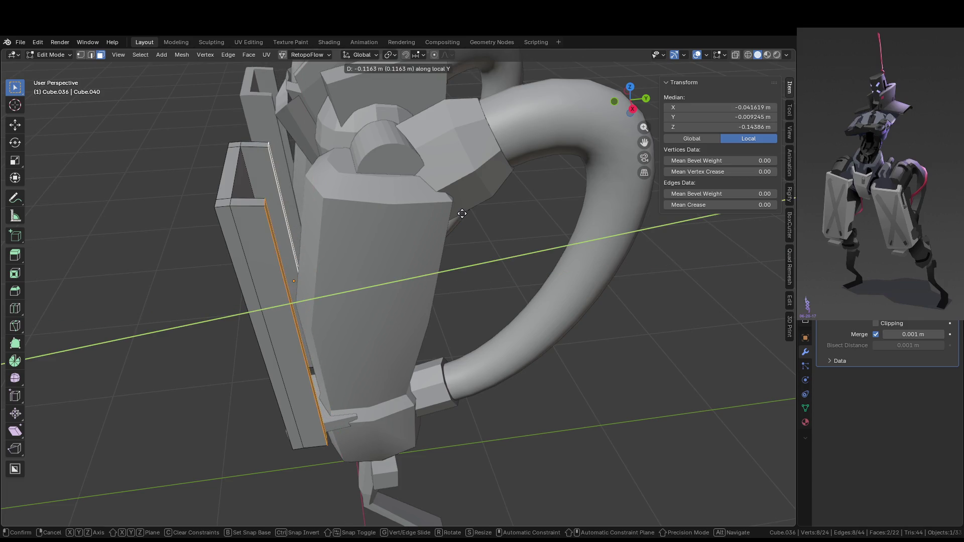
key("y")
key("y")
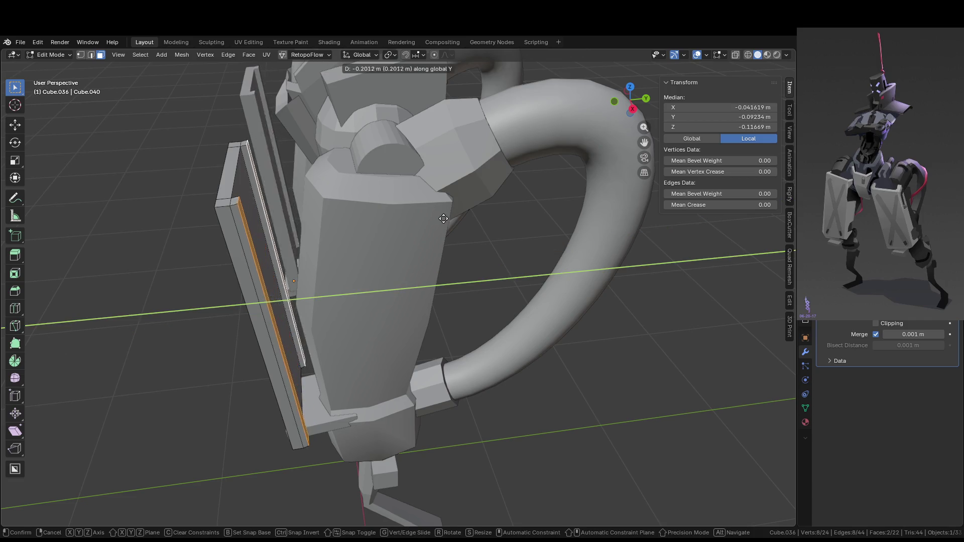
left_click(467, 226)
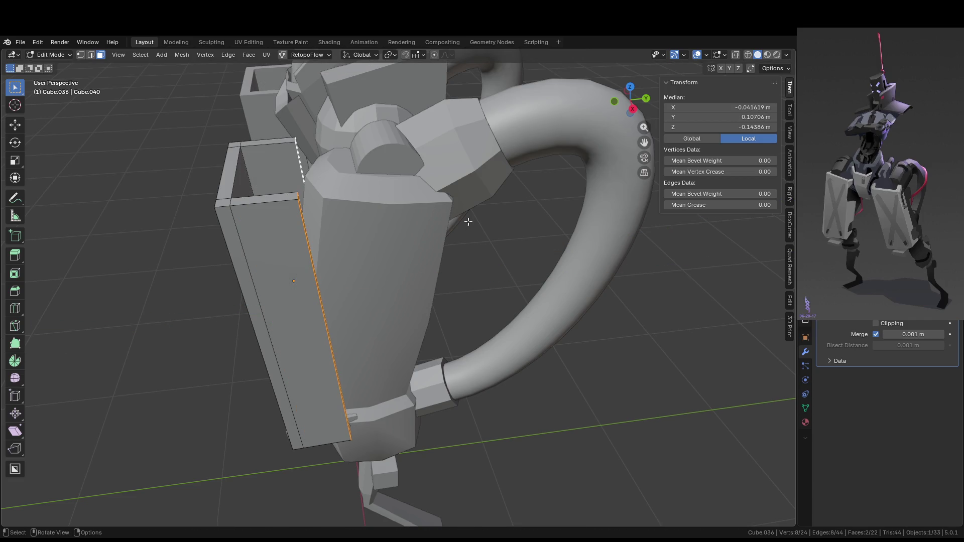
- From the right view, shift the edges along Y again, then hide them
key("ctrl+Tab")
key("KP_3")
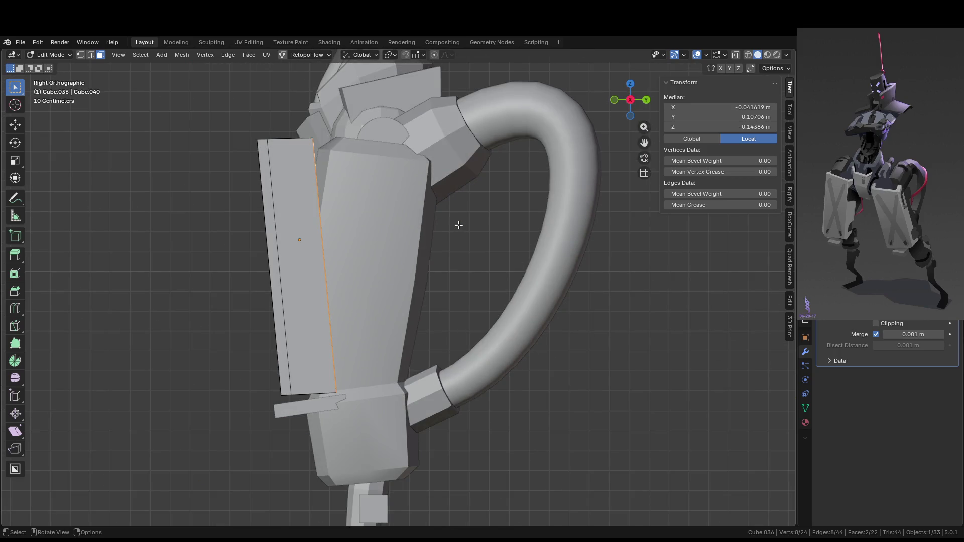
key("g")
key("y")
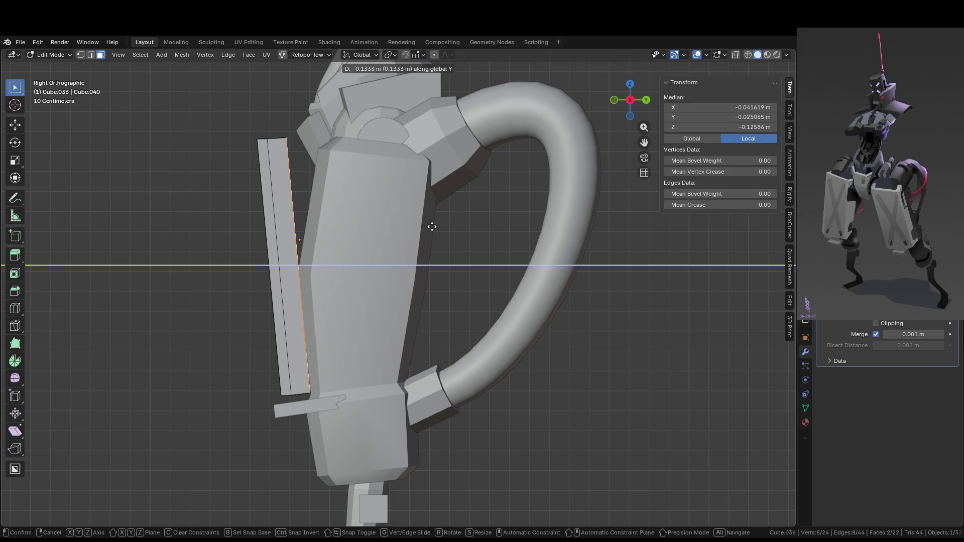
left_click(432, 226)
key("h")
- Switch to edge select and pick the plate's outer edge
mouse_move(432, 226)
middle_mouse_down()
mouse_move(459, 291)
mouse_move(382, 301)
mouse_move(271, 227)
middle_mouse_up()
key("2")
left_click(256, 176)
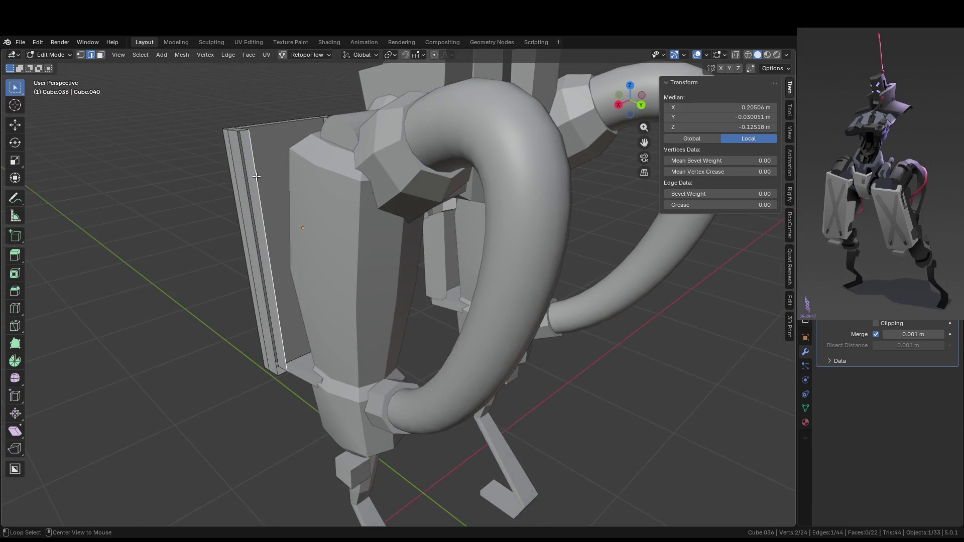
- Isolate the two leg armor panels in local view and select their lip edges
left_click(244, 180)
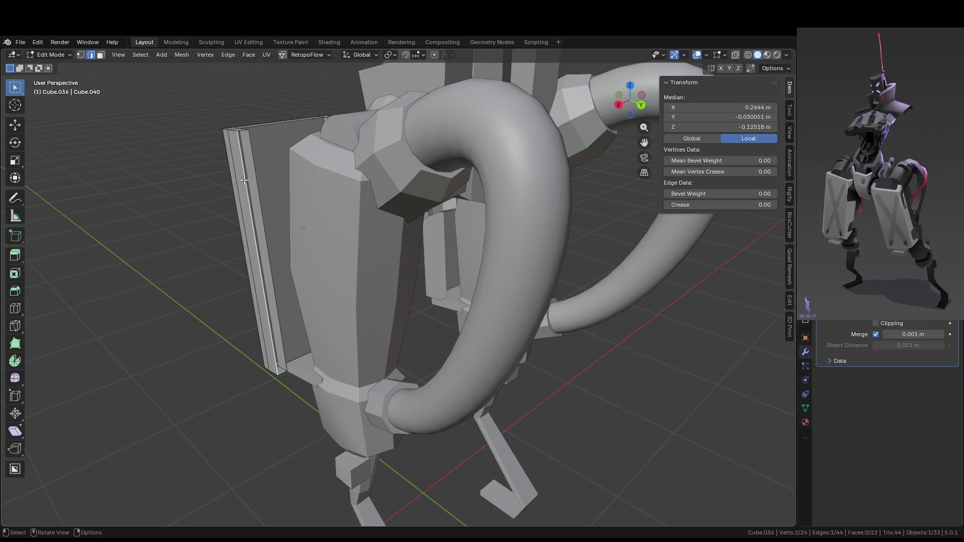
left_click(259, 185)
middle_click_drag(259, 185, 342, 338)
key("KP_Divide")
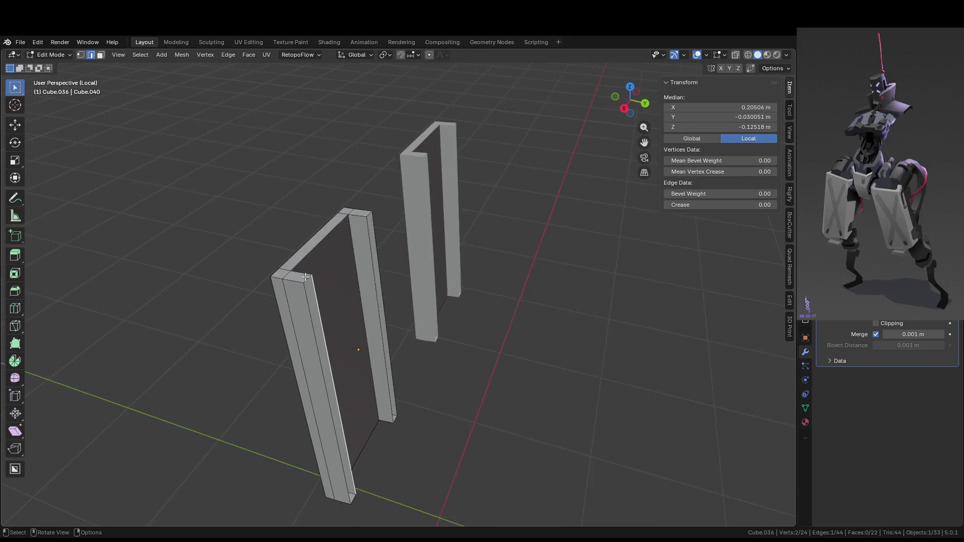
middle_click_drag(305, 276, 307, 258)
left_click(319, 240)
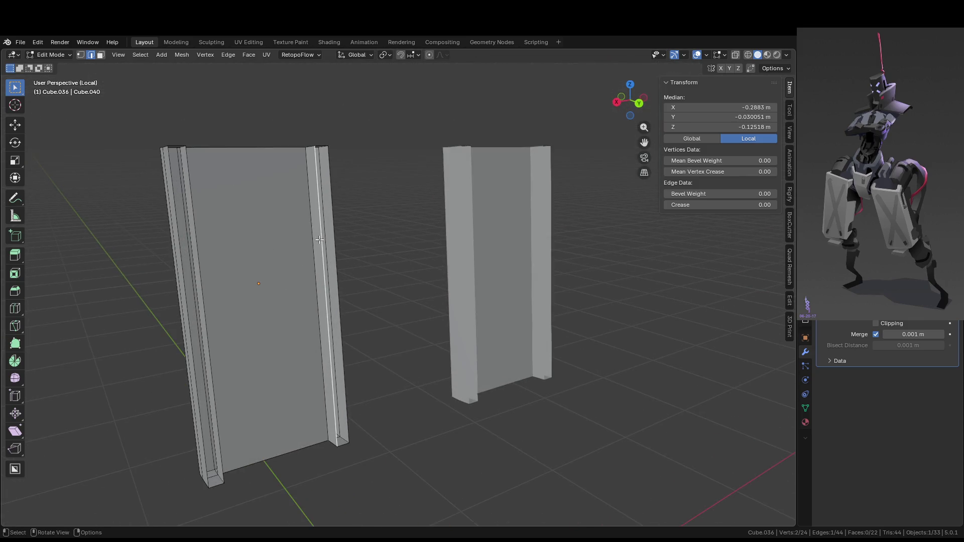
left_click(341, 441, "alt+shift")
left_click(350, 419, "alt+shift")
- Grab the selected panel edges and reposition them into a cleaner channel
middle_click_drag(351, 400, 347, 260)
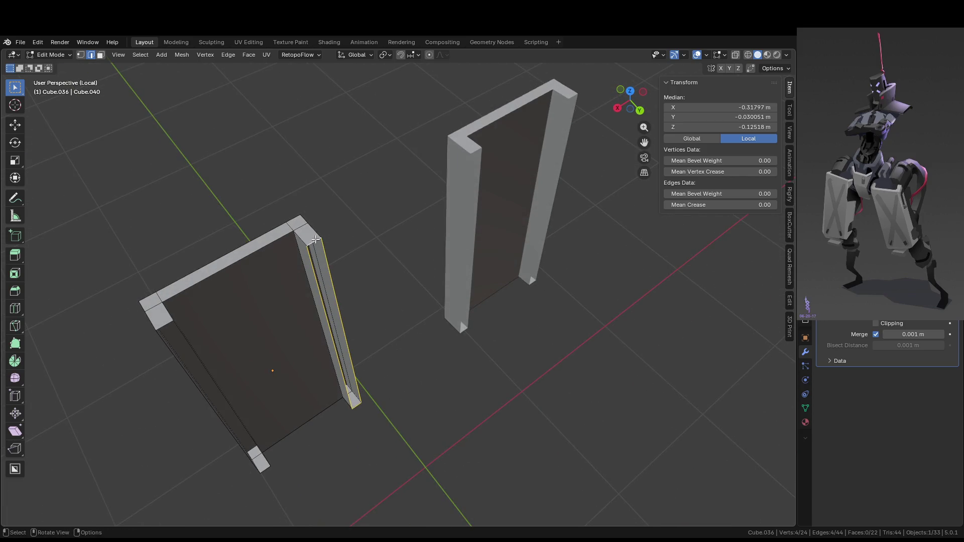
mouse_move(371, 293)
middle_mouse_down()
mouse_move(367, 281)
mouse_move(407, 343)
mouse_move(281, 354)
mouse_move(277, 271)
mouse_move(229, 258)
middle_mouse_up()
scroll(364, 260, "up", 5)
scroll(377, 267, "down", 5)
scroll(229, 258, "down", 6)
mouse_move(402, 281)
middle_mouse_down()
mouse_move(427, 277)
mouse_move(348, 423)
middle_mouse_up()
key("g")
left_click(417, 301)
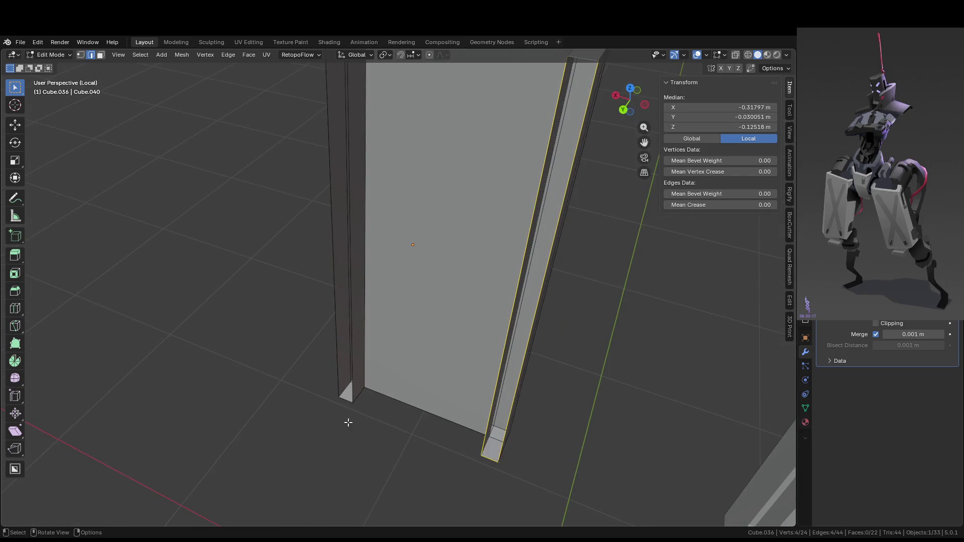
- Select edges on the right and left panels, then return to Object Mode
left_click(351, 397, "alt")
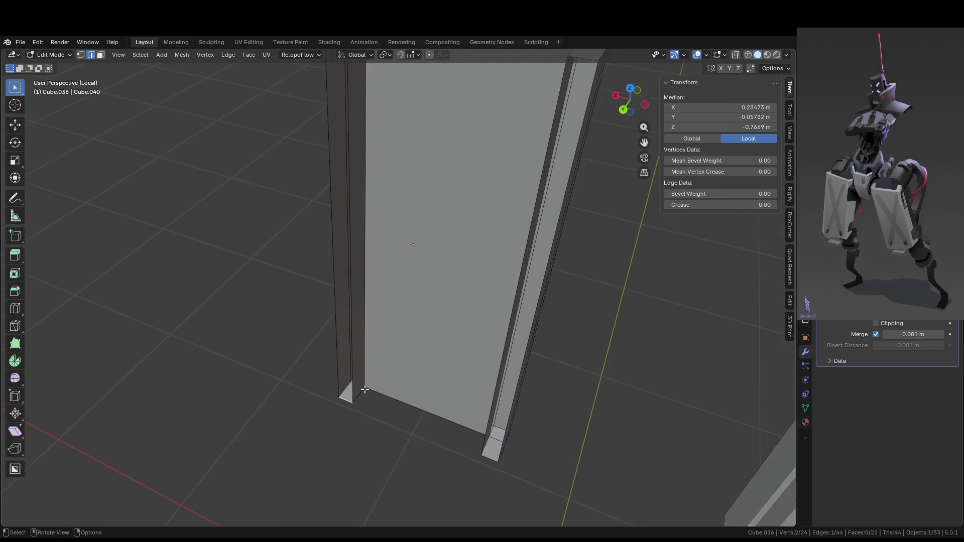
left_click(400, 372, "alt")
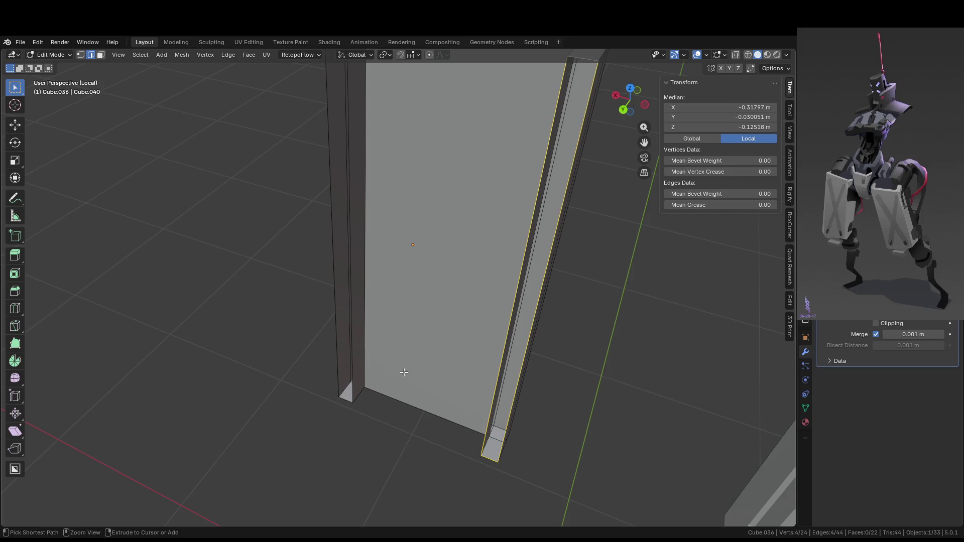
left_click(404, 372, "alt")
middle_click_drag(403, 372, 475, 359)
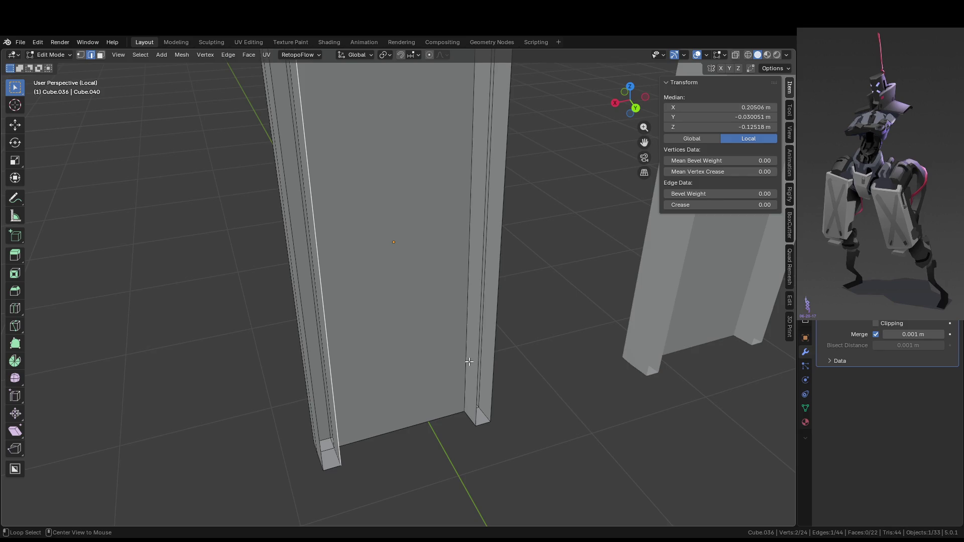
key("l")
scroll(468, 362, "down", 5)
key("Tab")
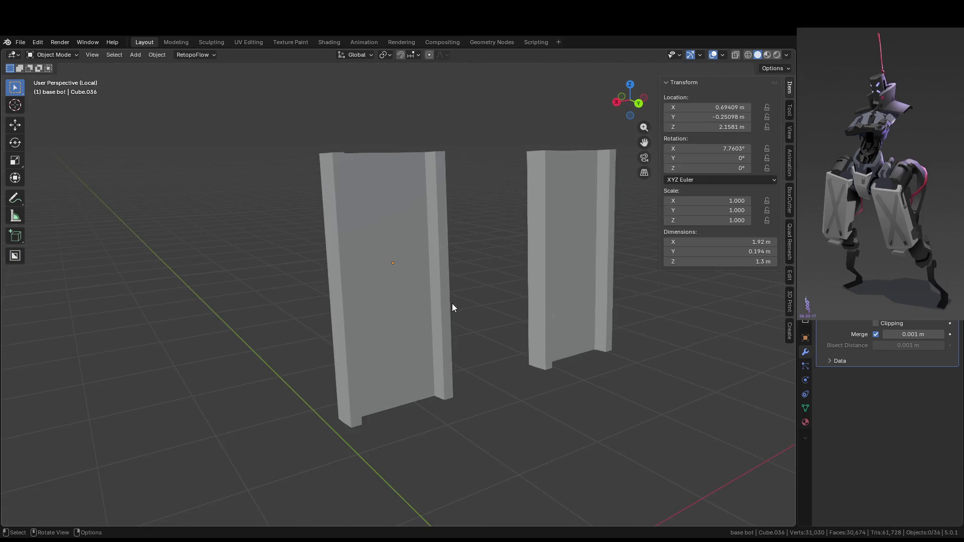
middle_click_drag(452, 304, 434, 332)
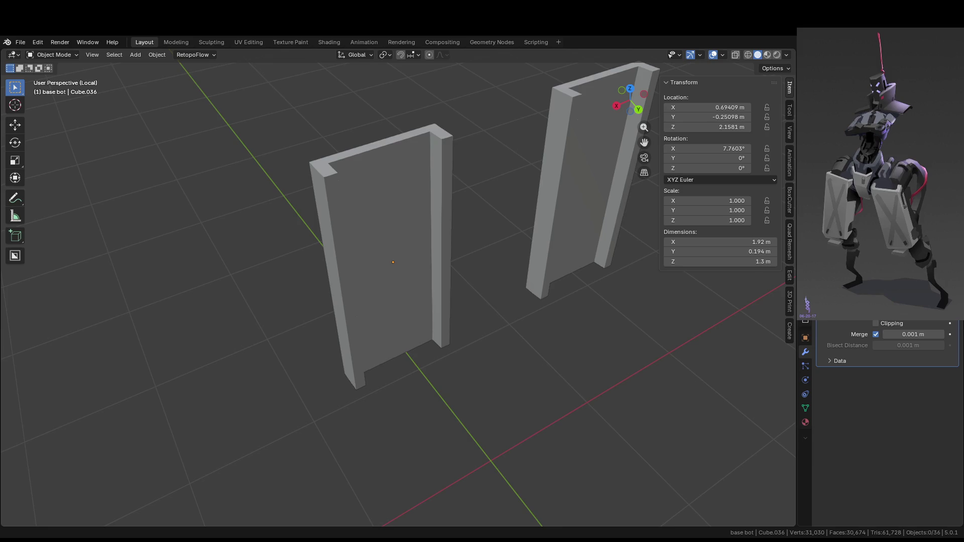
- Exit local view and select the panel's thin side face in face mode
mouse_move(465, 212)
middle_mouse_down()
mouse_move(510, 233)
mouse_move(482, 217)
mouse_move(523, 221)
mouse_move(485, 254)
mouse_move(493, 258)
mouse_move(477, 280)
mouse_move(447, 258)
middle_mouse_up()
key("Tab")
key("KP_Divide")
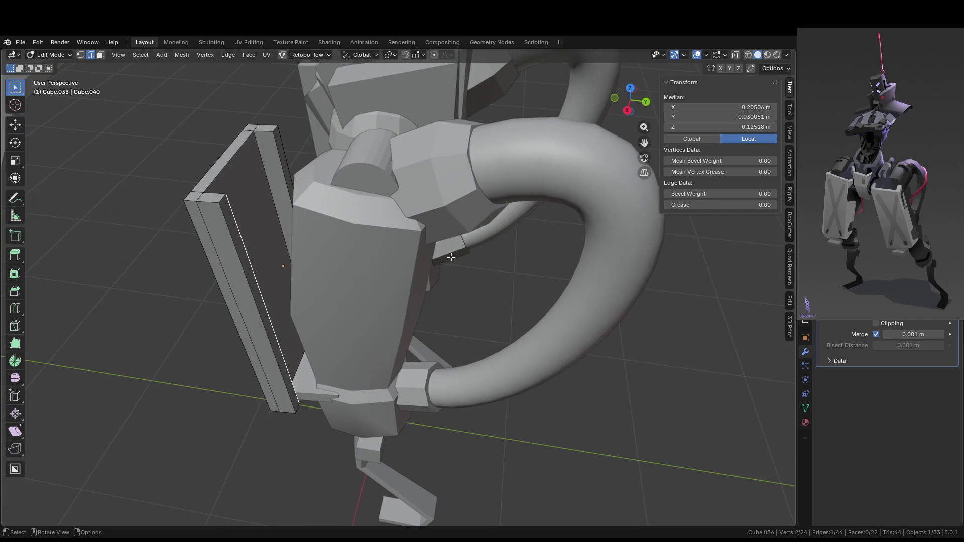
key("3")
left_click(284, 163)
- Slide the side face along Y, deepening the plate to 0.245 m
key("g")
middle_click_drag(262, 265, 304, 232)
key("y")
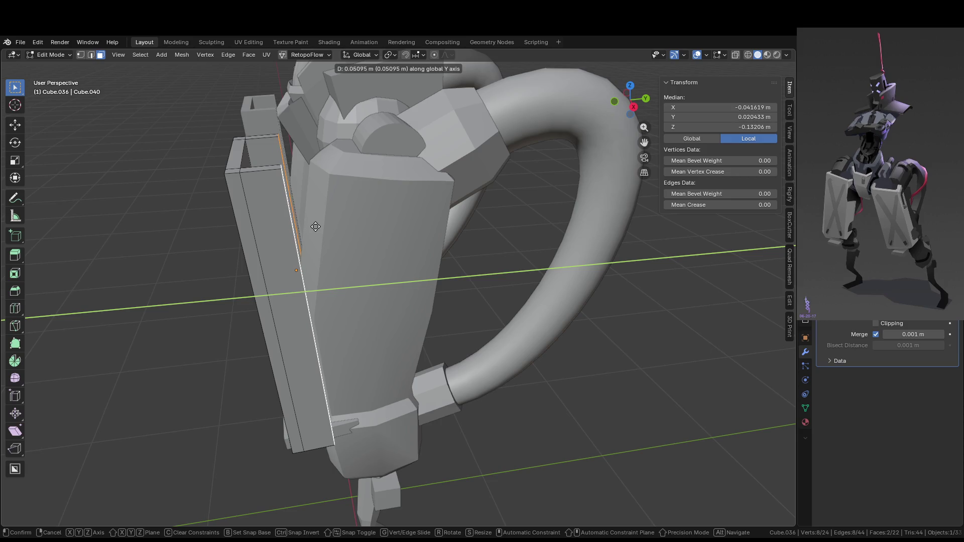
left_click(314, 225)
key("Tab")
mouse_move(314, 226)
middle_mouse_down()
mouse_move(463, 311)
mouse_move(449, 319)
mouse_move(409, 260)
mouse_move(356, 243)
mouse_move(540, 281)
mouse_move(457, 325)
mouse_move(515, 315)
mouse_move(486, 293)
mouse_move(432, 289)
mouse_move(440, 320)
middle_mouse_up()
left_click(438, 287)
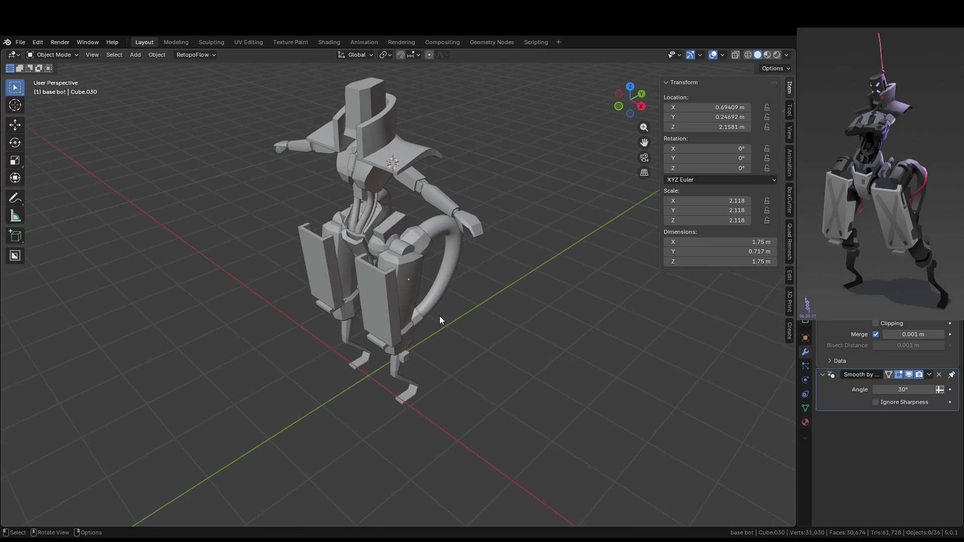
- Inspect the torso, selecting Cube.023 and the cylinder part
mouse_move(418, 249)
middle_mouse_down()
mouse_move(338, 192)
mouse_move(420, 262)
mouse_move(404, 191)
middle_mouse_up()
scroll(338, 191, "up", 5)
left_click(378, 199)
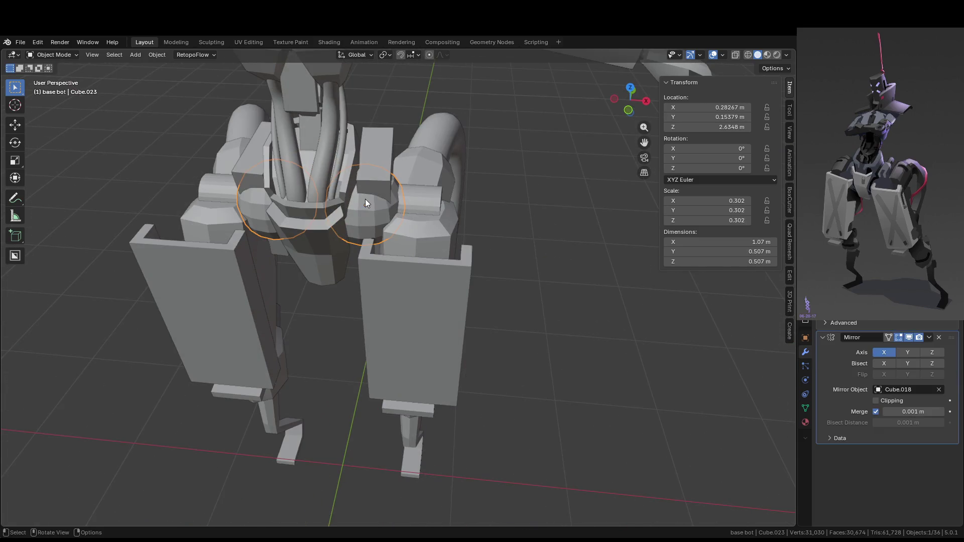
left_click(425, 210)
mouse_move(426, 210)
middle_mouse_down()
mouse_move(457, 192)
mouse_move(447, 231)
mouse_move(378, 172)
mouse_move(492, 207)
mouse_move(485, 235)
mouse_move(516, 199)
mouse_move(487, 174)
mouse_move(507, 123)
mouse_move(489, 213)
mouse_move(560, 150)
middle_mouse_up()
left_click(378, 173)
- Try turning Cube.037 10.8° around Z and moving it on X, then undo
left_click(385, 240)
mouse_move(385, 240)
middle_mouse_down()
mouse_move(505, 290)
mouse_move(571, 289)
mouse_move(589, 330)
mouse_move(506, 262)
mouse_move(463, 266)
mouse_move(486, 294)
mouse_move(451, 231)
middle_mouse_up()
key("r")
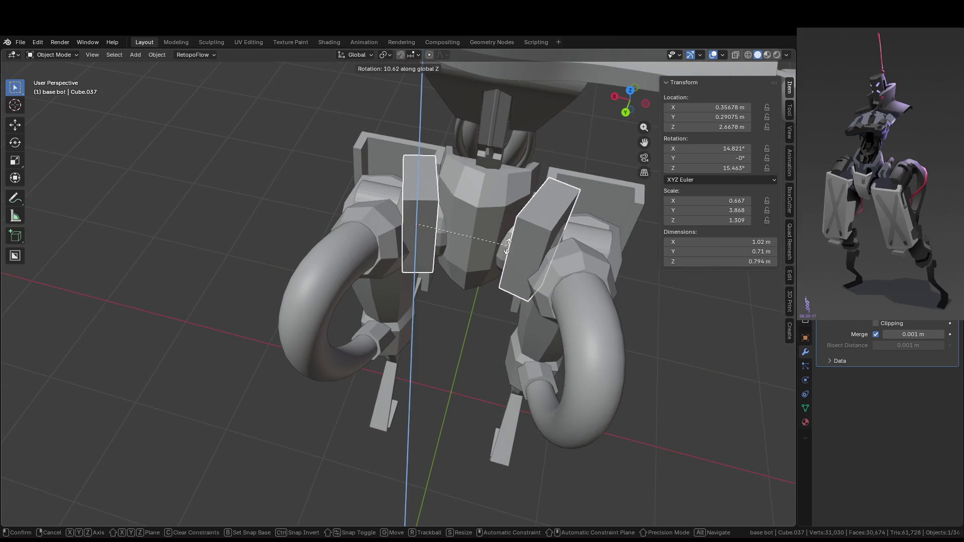
left_click(508, 246)
key("g")
key("x")
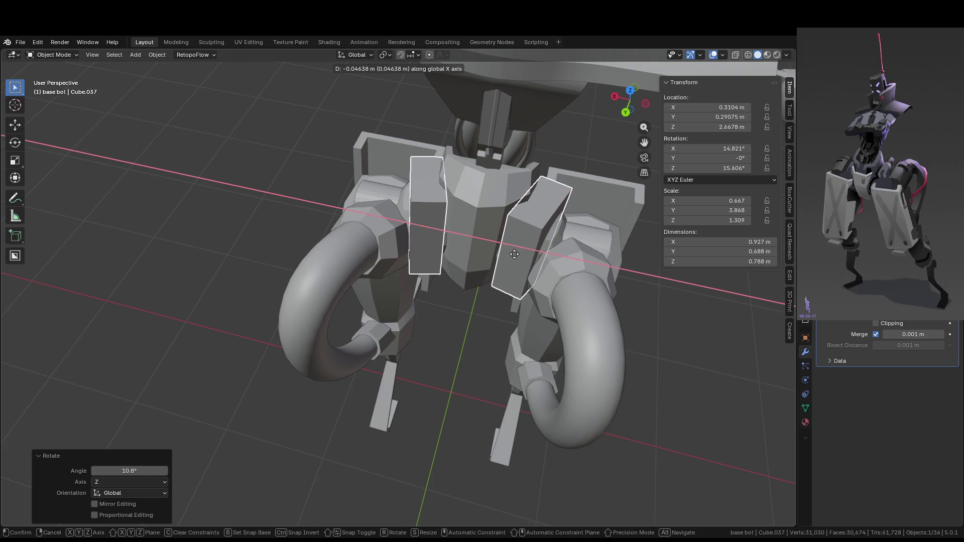
left_click(514, 254)
mouse_move(514, 254)
middle_mouse_down()
mouse_move(407, 255)
mouse_move(349, 233)
mouse_move(331, 240)
mouse_move(395, 259)
mouse_move(396, 271)
middle_mouse_up()
key("ctrl+z")
key("ctrl+z")
- Move hip joint caps Cube.043 0.10562 m along X and rotate them around Z
left_click(481, 235)
mouse_move(481, 235)
middle_mouse_down()
mouse_move(353, 238)
mouse_move(372, 258)
mouse_move(481, 282)
mouse_move(469, 280)
middle_mouse_up()
key("g")
key("x")
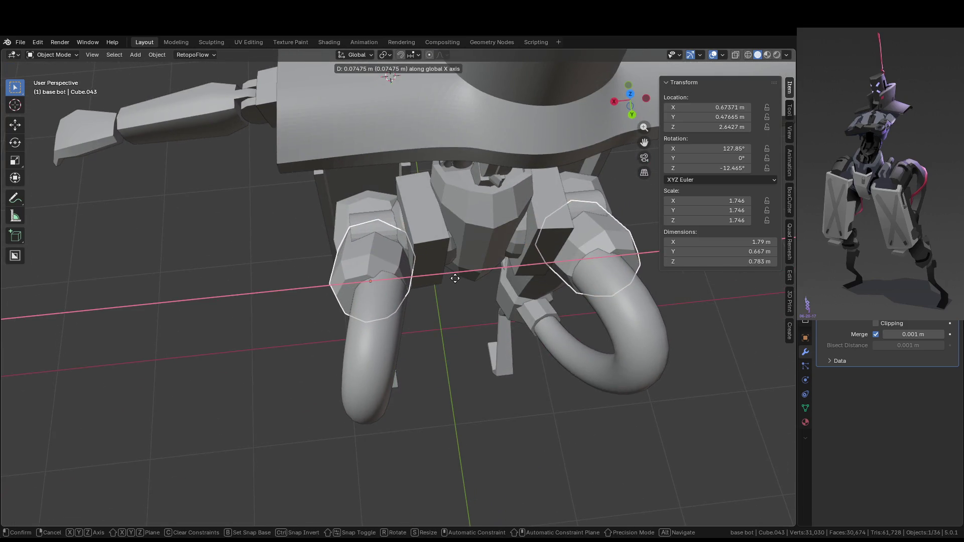
left_click(451, 282)
key("r")
key("z")
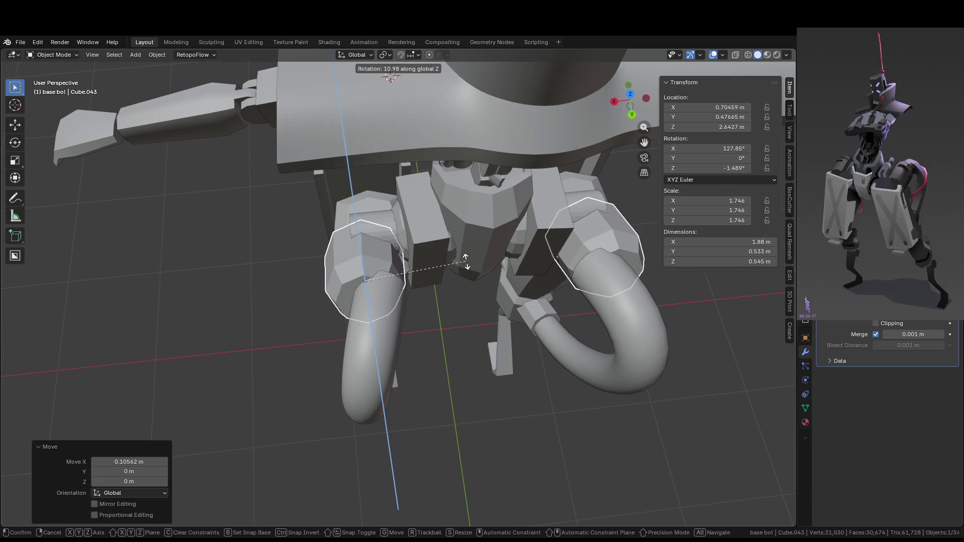
left_click(466, 261)
mouse_move(465, 261)
middle_mouse_down()
mouse_move(515, 232)
mouse_move(430, 215)
middle_mouse_up()
left_click(469, 222)
- Snap the 3D cursor to a corner vertex of the isolated caps
key("Tab")
left_click(429, 215)
key("KP_Divide")
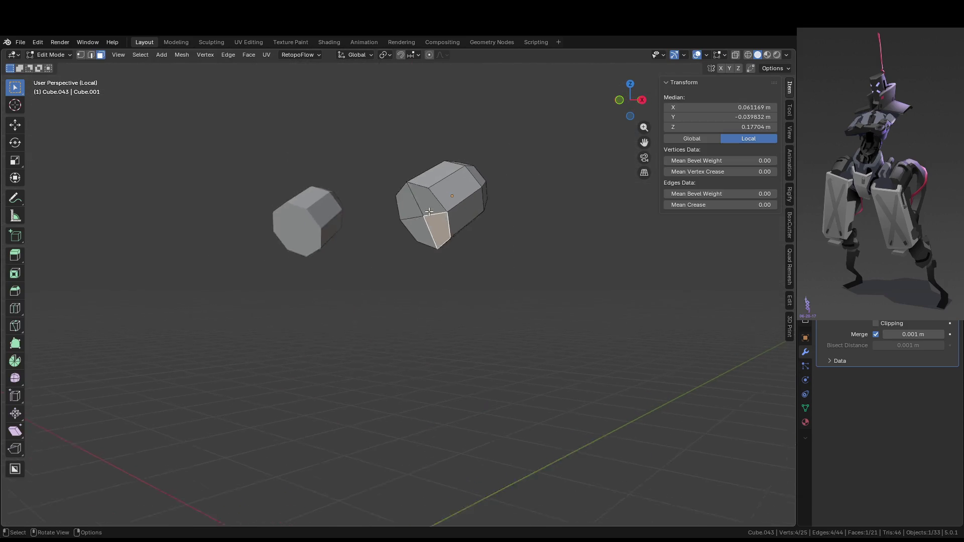
key("1")
left_click(505, 318)
key("shift+s")
left_click(519, 378)
- Set the caps' origin to the 3D cursor and bring back the full mech
key("Tab")
right_click(538, 309)
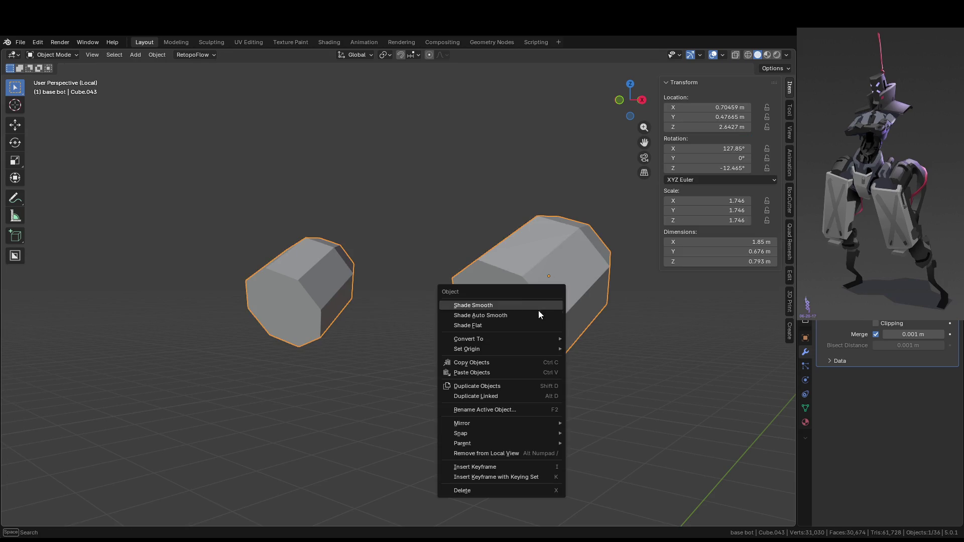
mouse_move(549, 351)
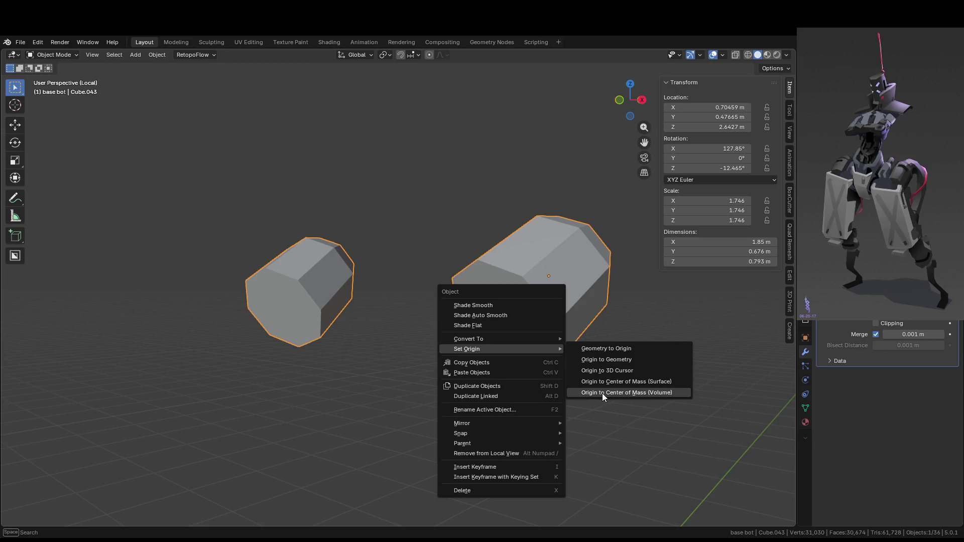
left_click(610, 370)
mouse_move(626, 361)
middle_mouse_down()
mouse_move(560, 378)
mouse_move(495, 358)
mouse_move(358, 398)
mouse_move(363, 390)
mouse_move(366, 415)
middle_mouse_up()
key("KP_Divide")
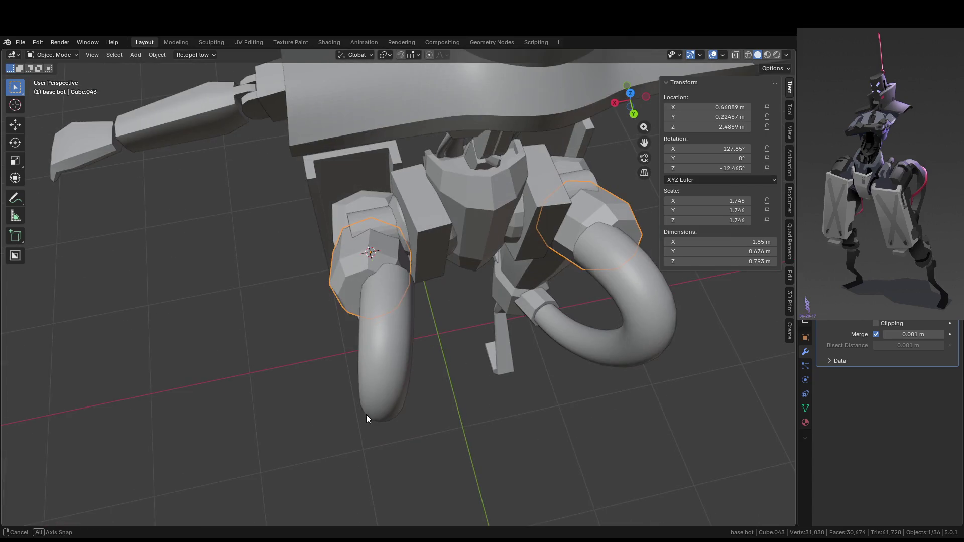
- Move Cube.043 a further 0.068705 m along X onto the hose ends
key("r")
right_click(432, 376)
key("g")
key("x")
left_click(442, 365)
key("r")
key("z")
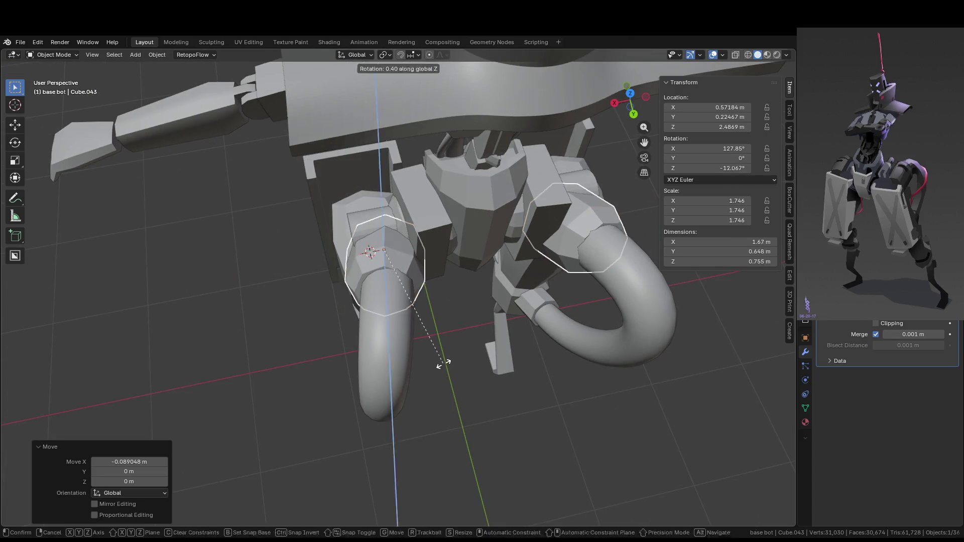
right_click(468, 363)
key("g")
key("x")
left_click(456, 366)
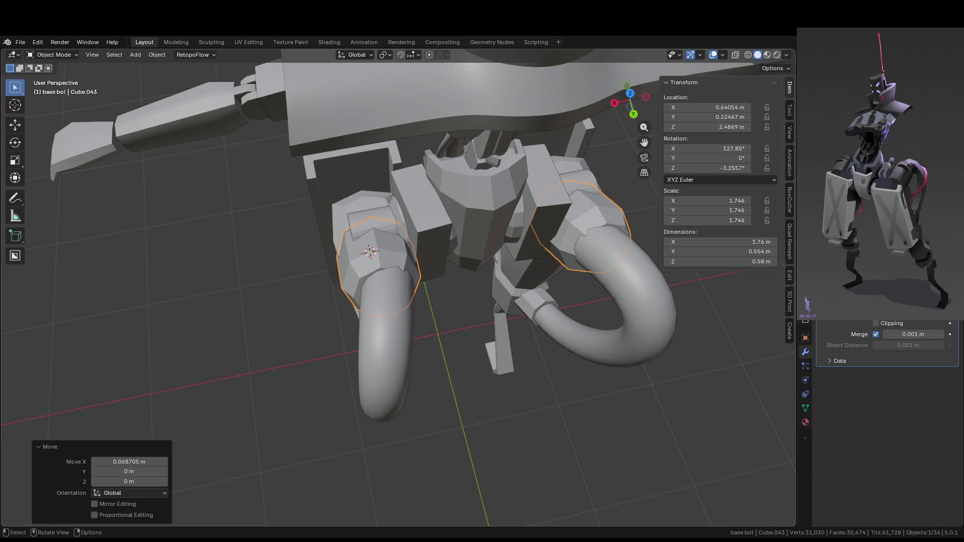
left_click(401, 302)
- Move the BézierCurve's end control point along X and rotate it -15.6°
key("Tab")
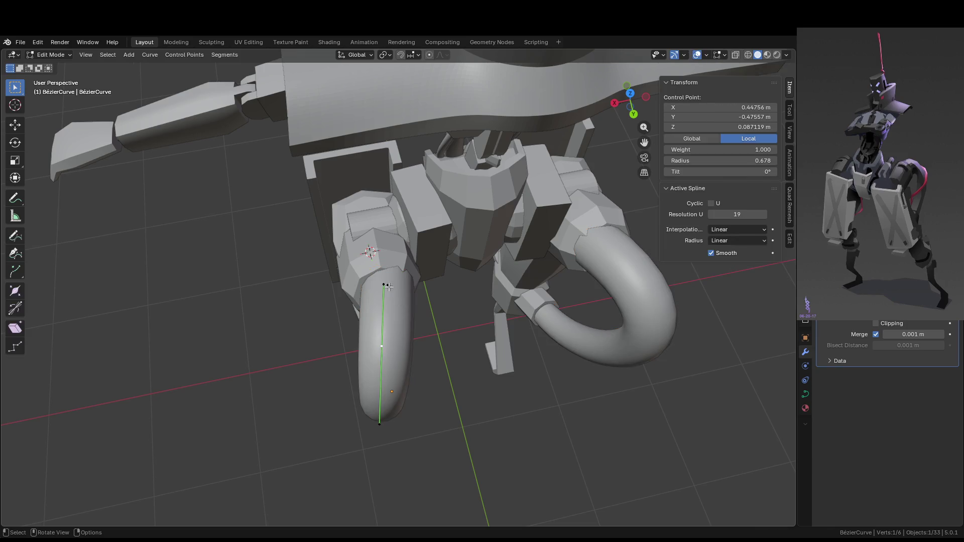
left_click(384, 284)
mouse_move(450, 291)
middle_mouse_down()
mouse_move(347, 291)
mouse_move(437, 286)
middle_mouse_up()
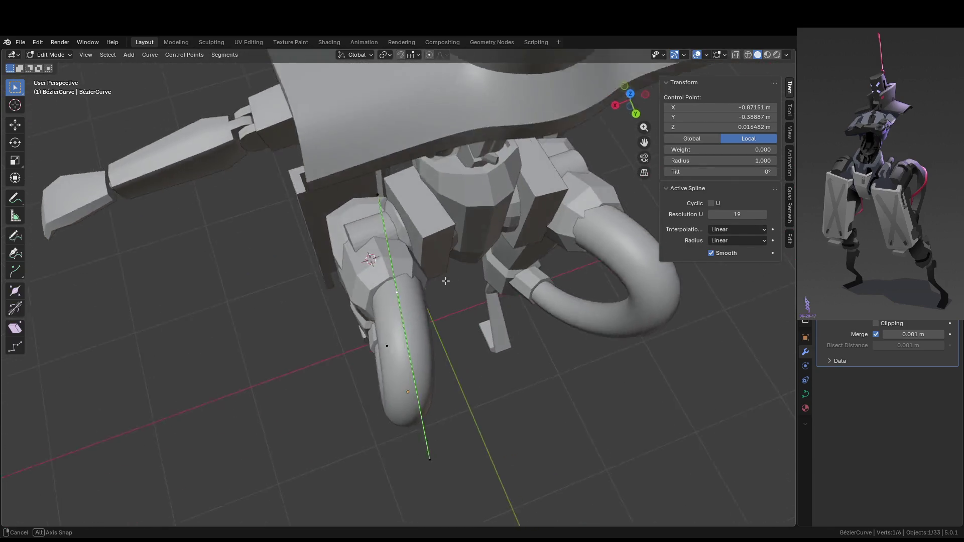
key("g")
key("x")
left_click(434, 288)
key("r")
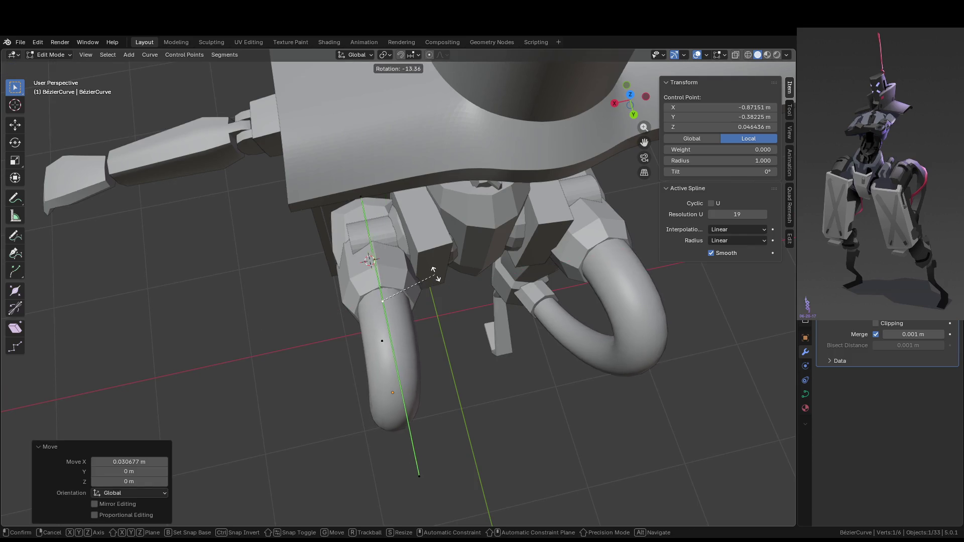
left_click(434, 273)
mouse_move(434, 274)
middle_mouse_down()
mouse_move(419, 244)
mouse_move(396, 239)
middle_mouse_up()
- Shift the end point along Y so the hose meets the cap, then exit editing
key("g")
key("y")
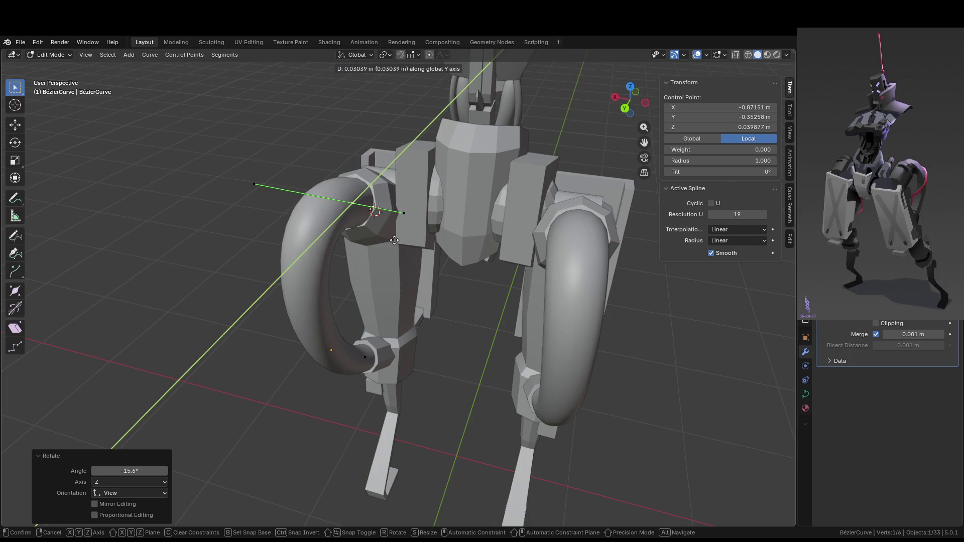
left_click(402, 240)
mouse_move(401, 240)
middle_mouse_down()
mouse_move(445, 273)
mouse_move(511, 249)
middle_mouse_up()
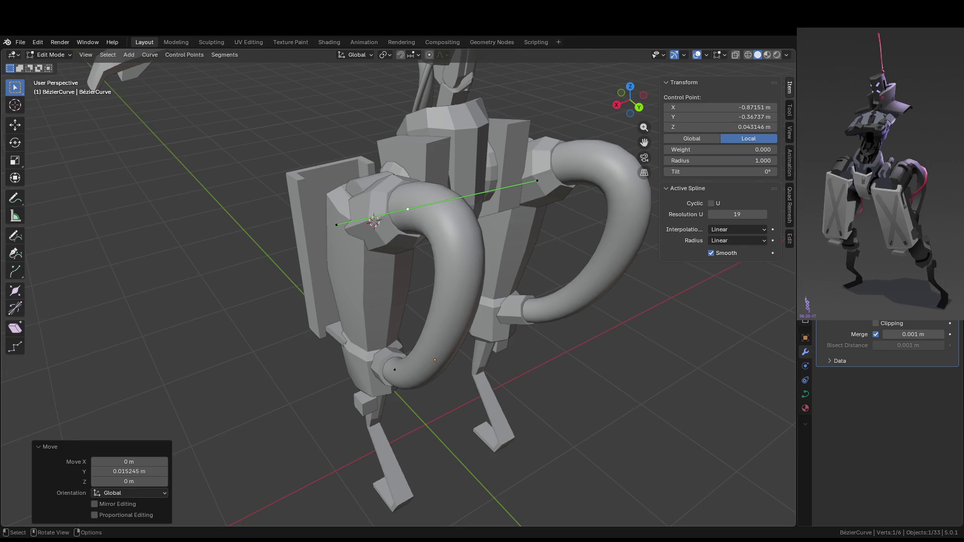
middle_click_drag(412, 284, 369, 289)
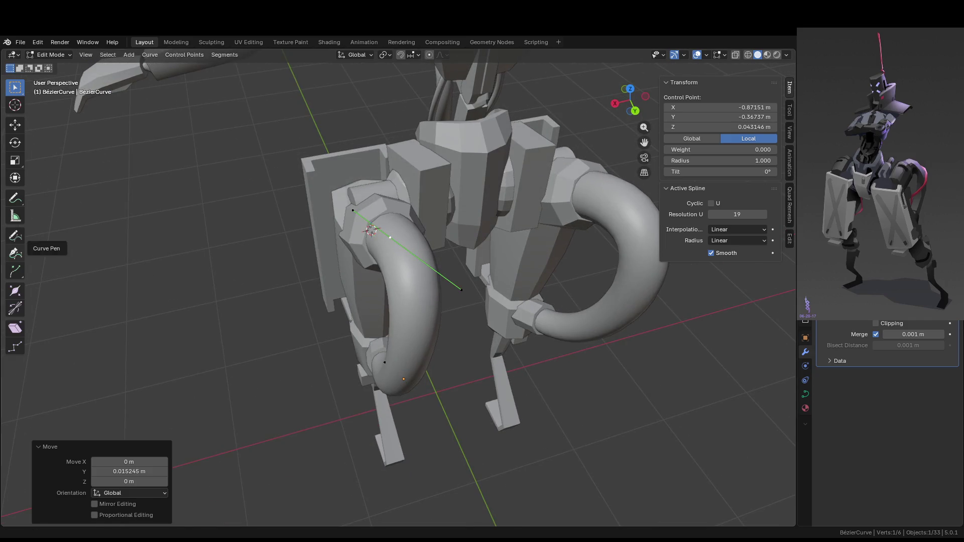
key("Tab")
mouse_move(523, 369)
middle_mouse_down()
mouse_move(520, 405)
mouse_move(415, 437)
mouse_move(615, 393)
mouse_move(697, 403)
mouse_move(647, 415)
mouse_move(580, 409)
mouse_move(476, 289)
middle_mouse_up()
left_click(517, 410)
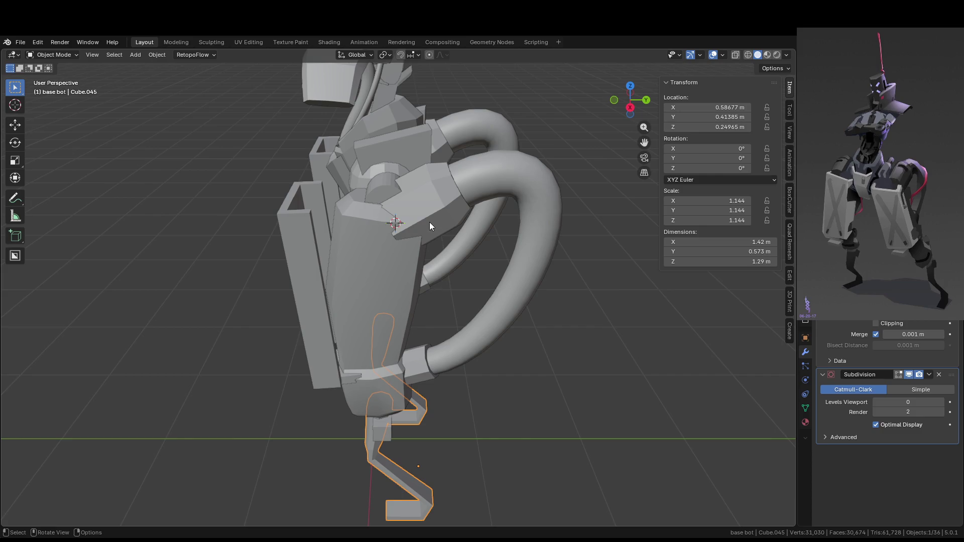
- Move the top connector Cube.043 to a new position in the right view
mouse_move(426, 223)
middle_mouse_down()
mouse_move(384, 216)
mouse_move(438, 223)
middle_mouse_up()
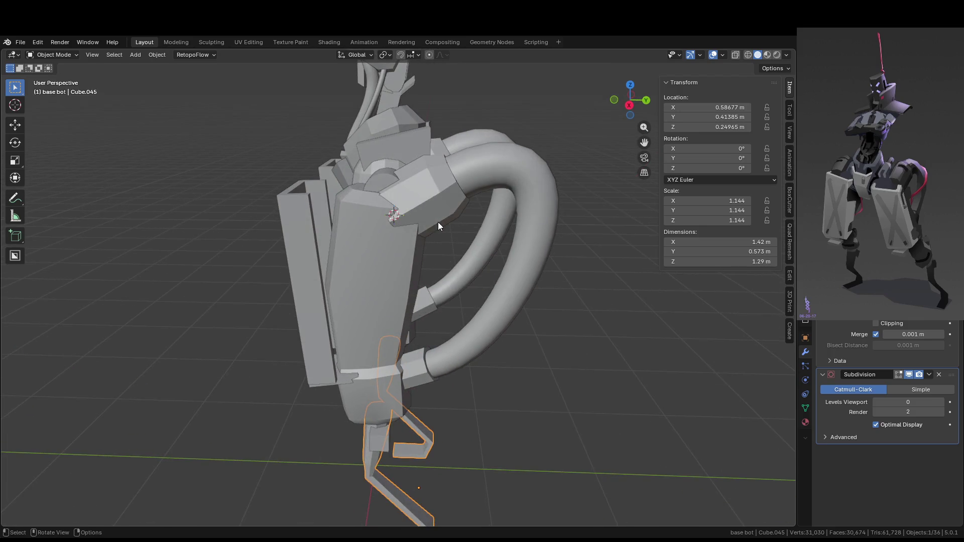
left_click(411, 207)
mouse_move(411, 208)
middle_mouse_down()
mouse_move(447, 236)
mouse_move(366, 216)
mouse_move(396, 226)
middle_mouse_up()
key("KP_3")
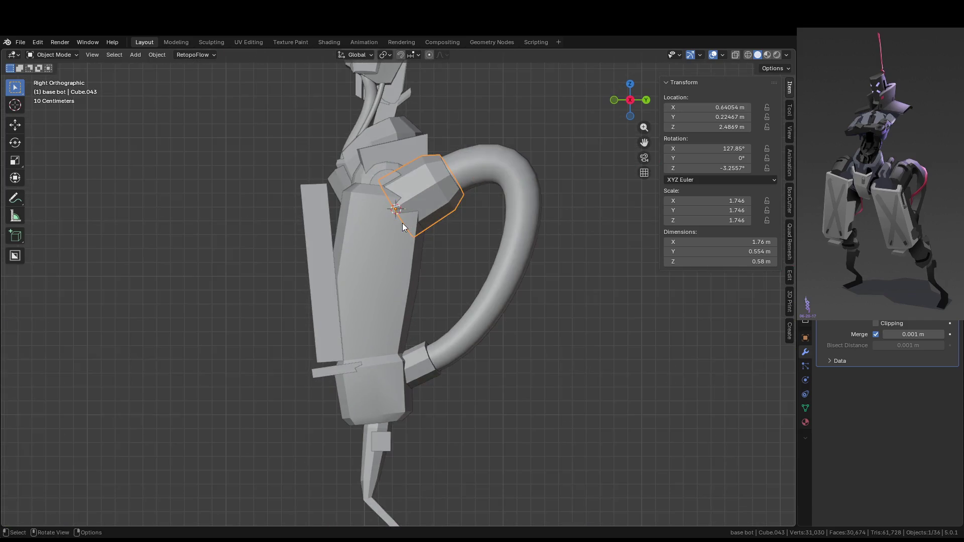
key("g")
left_click(422, 217)
mouse_move(422, 218)
middle_mouse_down()
mouse_move(549, 272)
mouse_move(598, 270)
mouse_move(522, 278)
mouse_move(558, 296)
mouse_move(578, 295)
mouse_move(475, 271)
mouse_move(482, 268)
mouse_move(413, 270)
mouse_move(490, 230)
mouse_move(392, 282)
mouse_move(408, 253)
mouse_move(384, 211)
middle_mouse_up()
- Scale the connector down by 0.904, then pick the hose curve's top control point
key("s")
left_click(544, 291)
scroll(406, 270, "up", 4)
left_click(384, 211)
key("Tab")
left_click(326, 216)
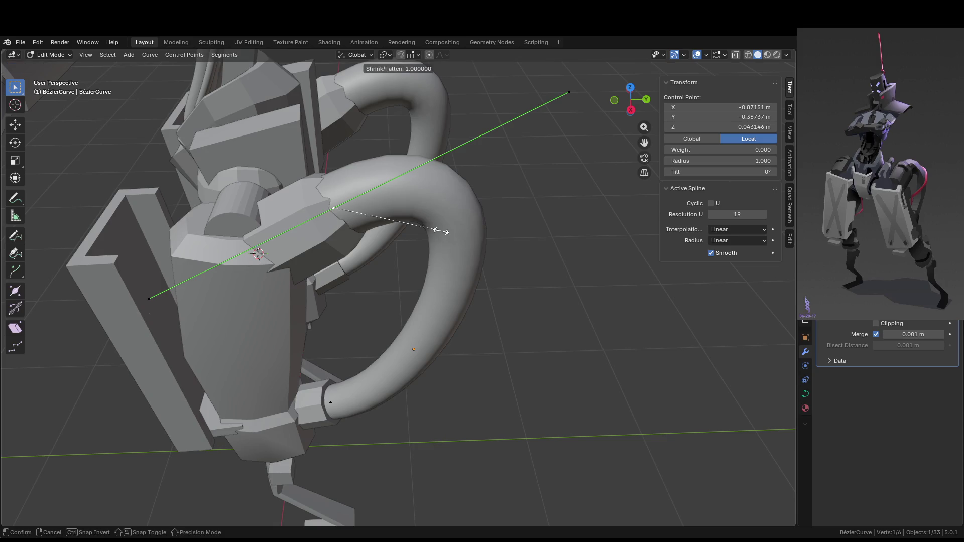
- Shrink the radius of the hose's top control point to about 0.75
key("alt+s")
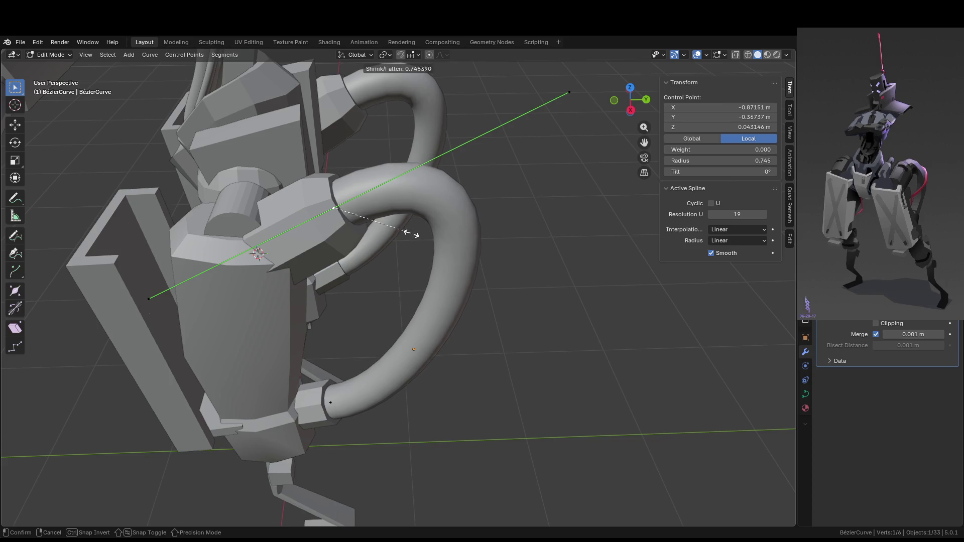
left_click(411, 234)
key("Tab")
- Nudge the hose's top control point into place, then select the top connector Cube.043
mouse_move(520, 276)
middle_mouse_down()
mouse_move(532, 268)
mouse_move(370, 296)
mouse_move(400, 200)
middle_mouse_up()
key("Tab")
key("g")
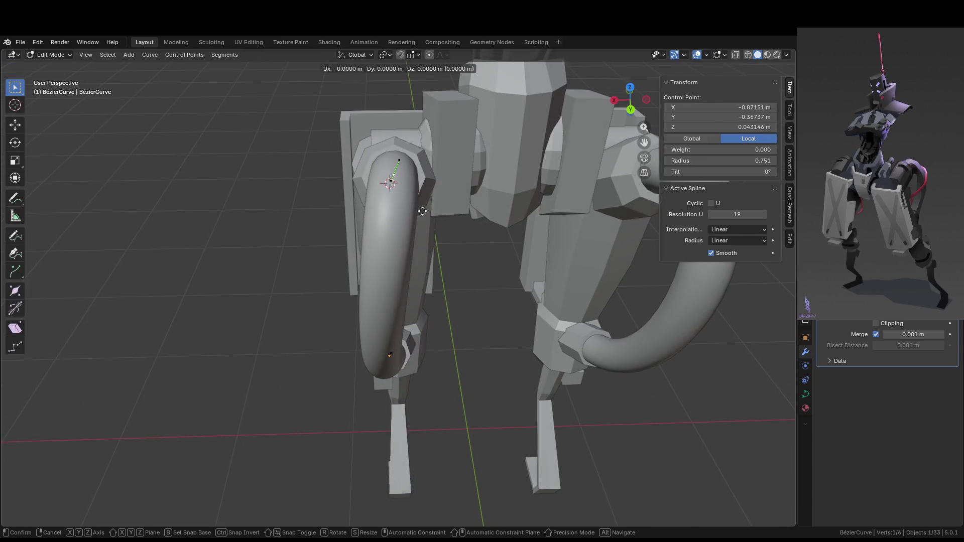
left_click(421, 211)
mouse_move(422, 211)
middle_mouse_down()
mouse_move(536, 258)
mouse_move(494, 271)
mouse_move(430, 256)
mouse_move(342, 269)
mouse_move(513, 287)
middle_mouse_up()
key("g")
left_click(531, 262)
key("Tab")
left_click(322, 242)
- Scale the top connector Cube.043 down by a factor of 0.924
key("s")
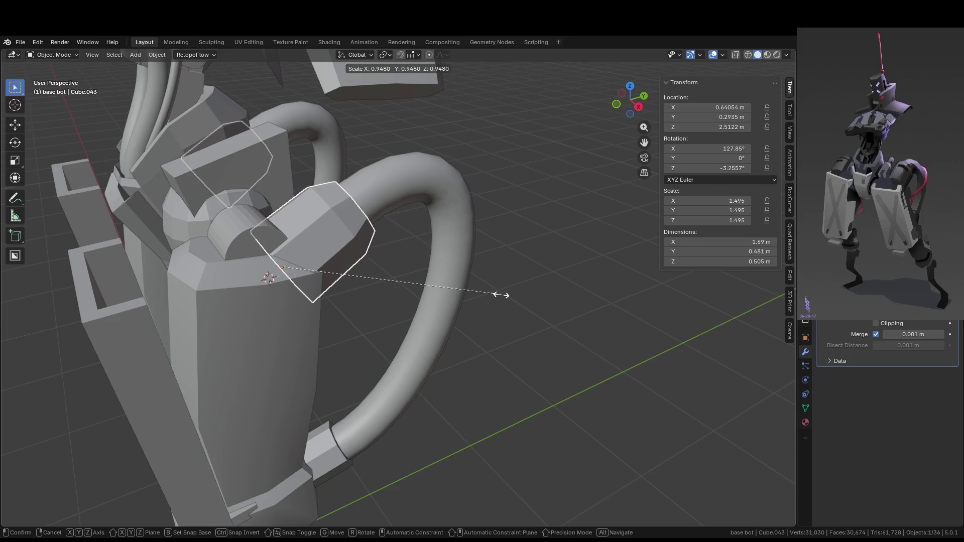
left_click(492, 314)
mouse_move(492, 315)
middle_mouse_down()
mouse_move(375, 308)
mouse_move(390, 300)
mouse_move(394, 282)
mouse_move(431, 312)
mouse_move(329, 287)
middle_mouse_up()
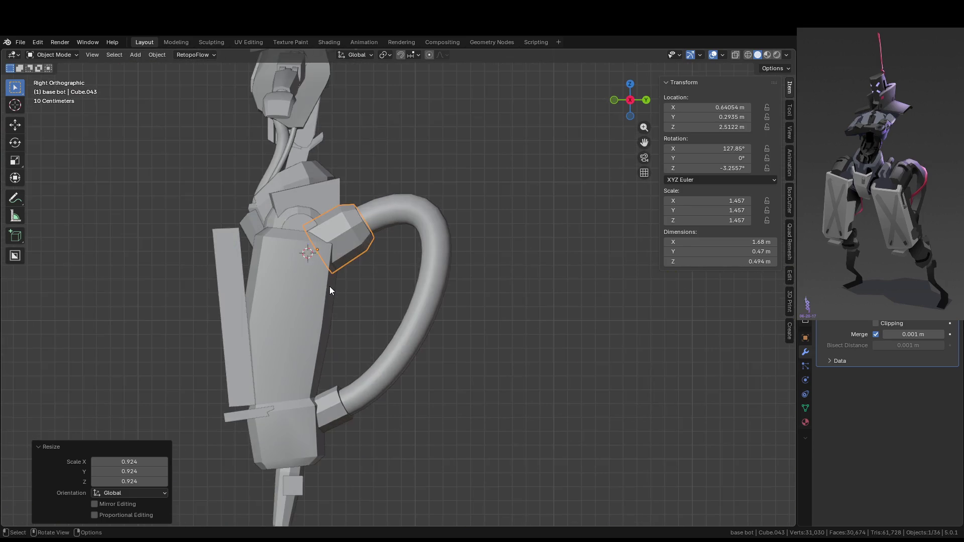
- Move the connector slightly back and up onto the hose end, then deselect everything
key("g")
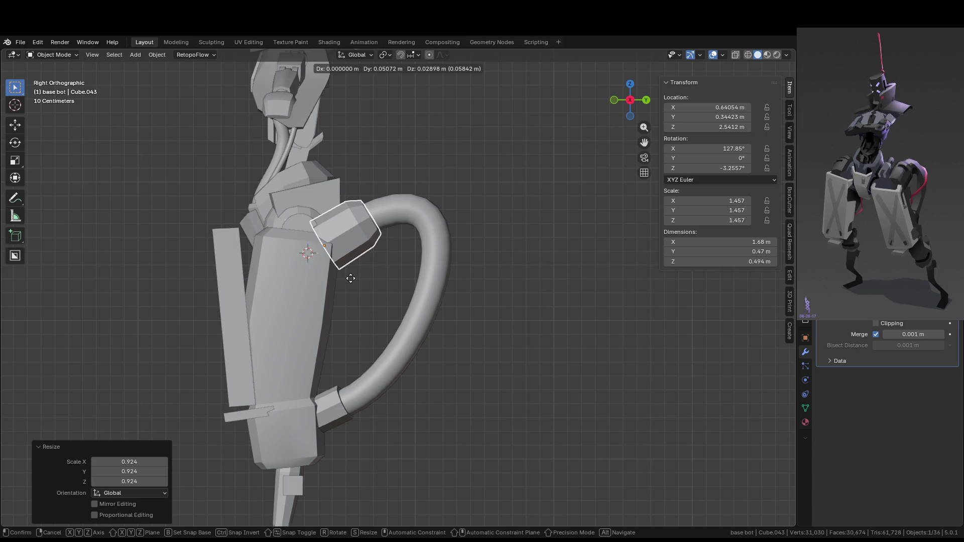
left_click(351, 277)
mouse_move(390, 266)
middle_mouse_down()
mouse_move(327, 323)
mouse_move(291, 334)
middle_mouse_up()
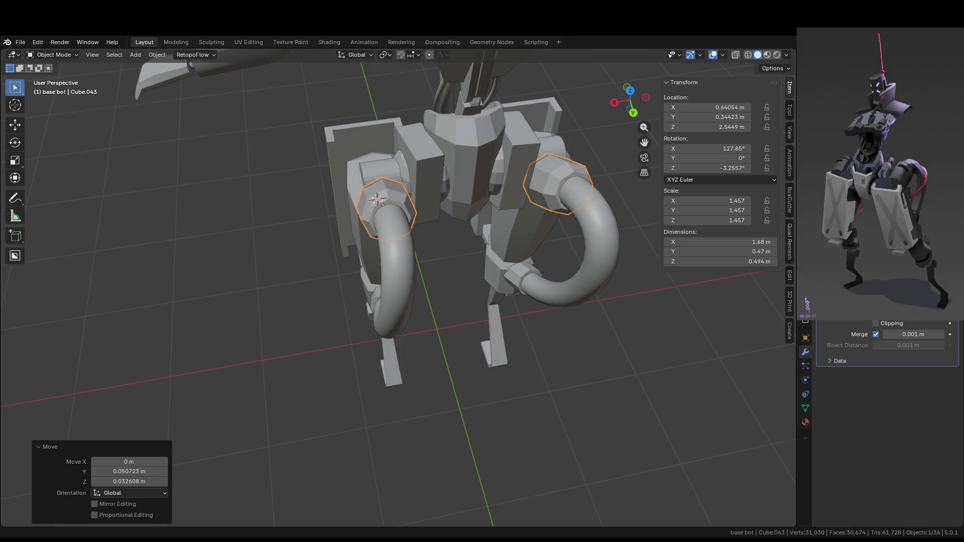
middle_click_drag(372, 236, 385, 245)
left_click(500, 340)
mouse_move(500, 341)
middle_mouse_down()
mouse_move(438, 243)
mouse_move(354, 287)
mouse_move(259, 305)
mouse_move(224, 246)
mouse_move(273, 280)
mouse_move(269, 243)
mouse_move(351, 274)
mouse_move(405, 372)
mouse_move(402, 351)
mouse_move(361, 326)
mouse_move(344, 291)
mouse_move(384, 213)
mouse_move(365, 231)
middle_mouse_up()
- Slant the top of the tall hip bracket by sliding its top edge in Edit Mode
left_click(305, 305)
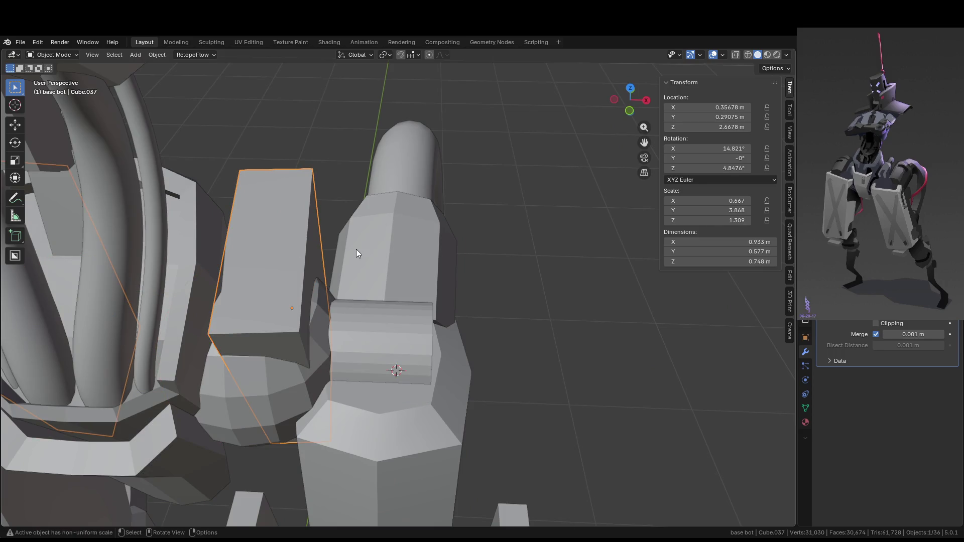
mouse_move(356, 246)
middle_mouse_down()
mouse_move(356, 230)
mouse_move(311, 256)
middle_mouse_up()
key("Tab")
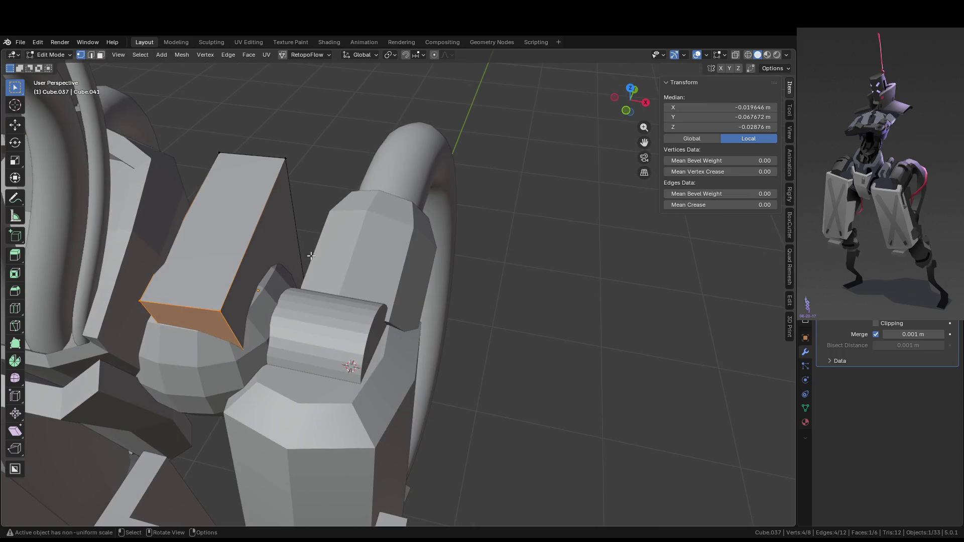
key("3")
left_click(300, 253)
key("g")
key("g")
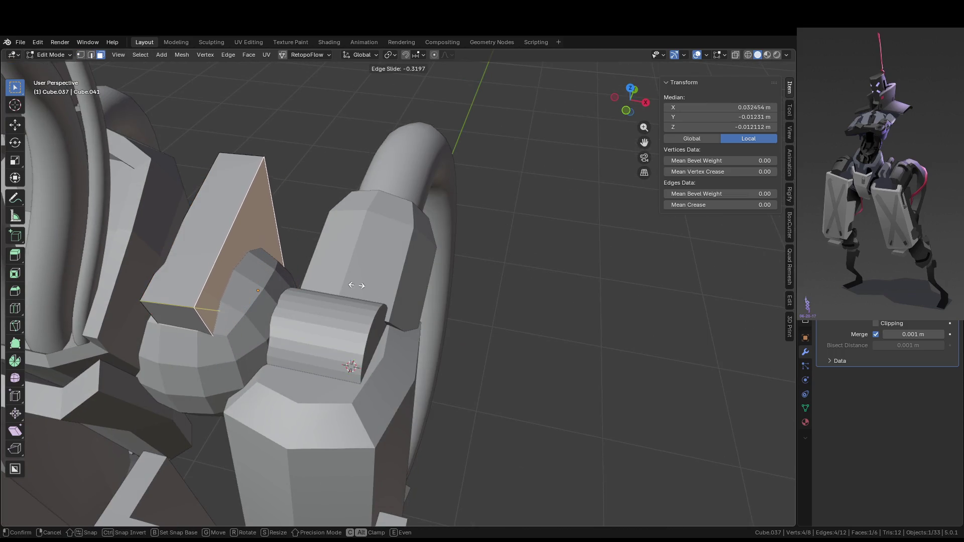
left_click(361, 286)
key("Tab")
- Shift the hip bracket slightly along the X axis
middle_click_drag(378, 292, 392, 296)
key("g")
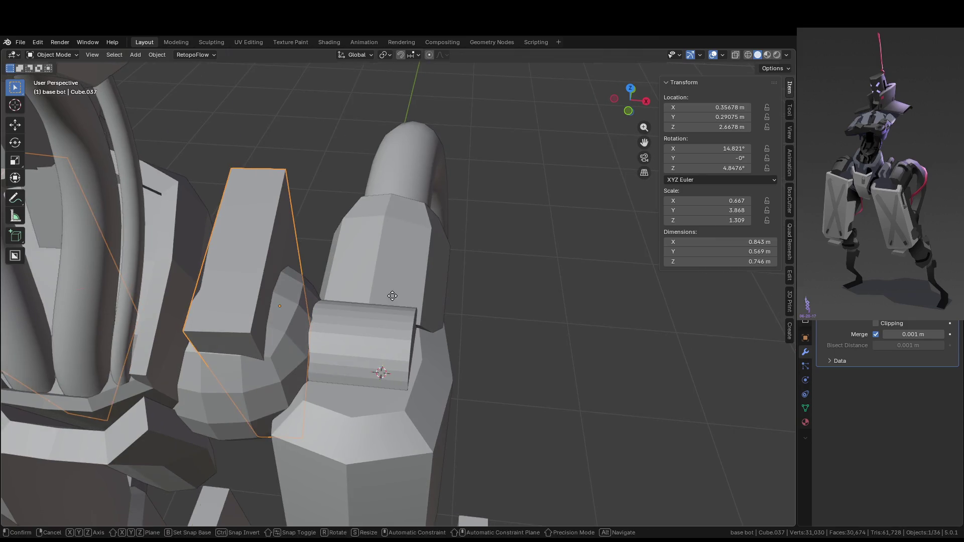
key("x")
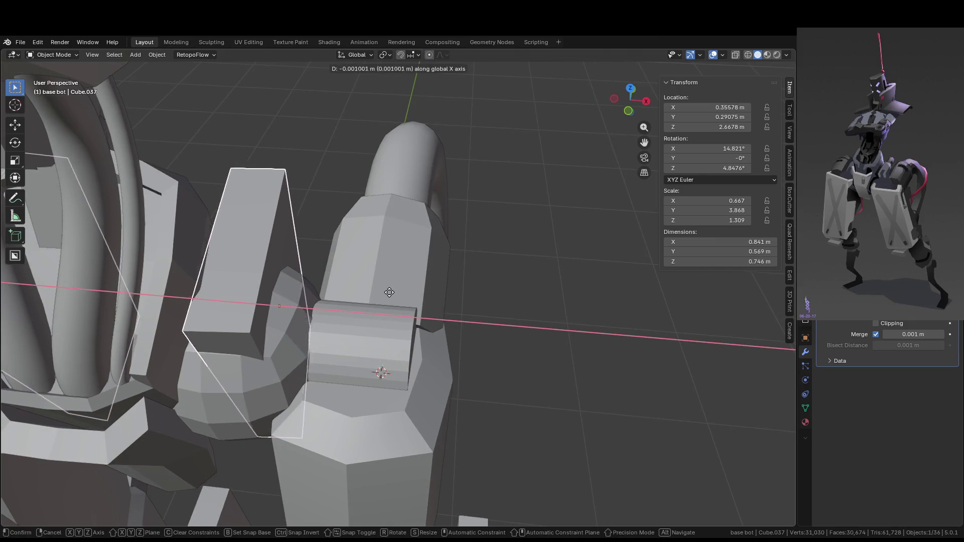
left_click(396, 301)
middle_click_drag(396, 301, 309, 260)
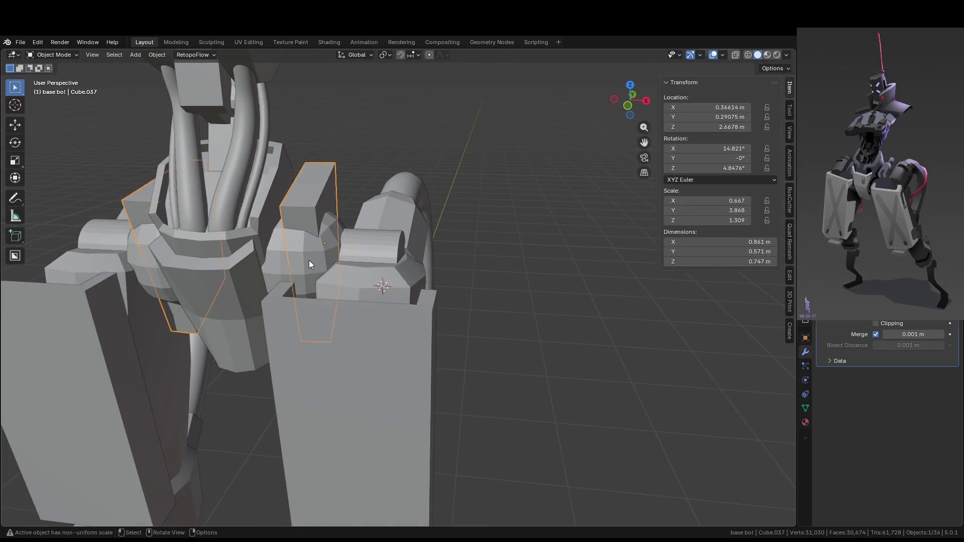
- Apply Shade Auto Smooth to the hip sphere
left_click(308, 260)
right_click(307, 261)
left_click(298, 226)
mouse_move(468, 269)
middle_mouse_down()
mouse_move(515, 281)
mouse_move(474, 286)
middle_mouse_up()
mouse_move(348, 246)
middle_mouse_down()
mouse_move(399, 280)
mouse_move(405, 260)
mouse_move(342, 270)
middle_mouse_up()
- Select the hip axle cylinder and inspect it around the hip joint
left_click(345, 278)
right_click(339, 276)
left_click(339, 278)
left_click(450, 299)
mouse_move(450, 299)
middle_mouse_down()
mouse_move(526, 328)
mouse_move(432, 318)
mouse_move(494, 319)
mouse_move(294, 224)
mouse_move(275, 236)
mouse_move(522, 236)
mouse_move(465, 227)
mouse_move(538, 273)
mouse_move(558, 263)
mouse_move(506, 249)
mouse_move(448, 181)
mouse_move(535, 206)
mouse_move(492, 193)
mouse_move(523, 176)
mouse_move(448, 180)
middle_mouse_up()
left_click(489, 221)
middle_click_drag(529, 230, 461, 218)
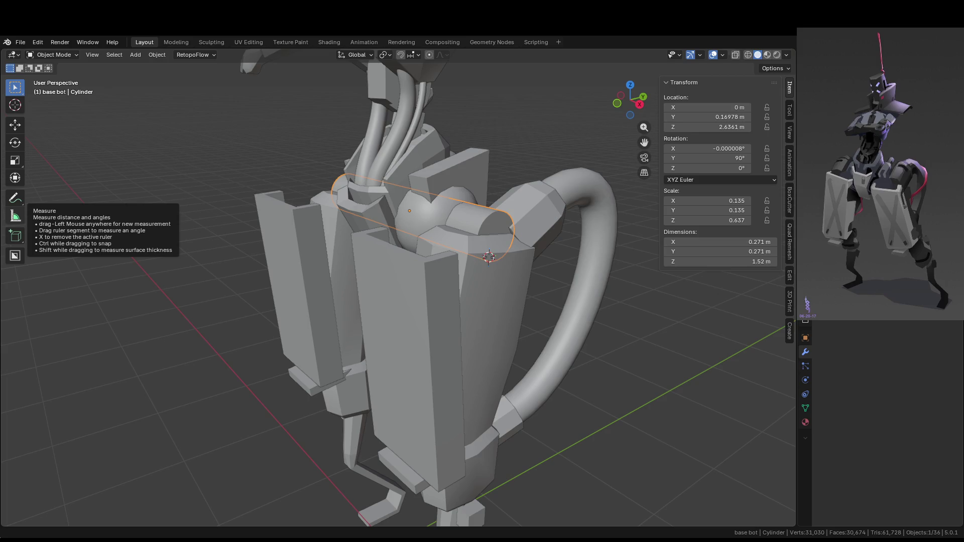
- Isolate the hip sphere and axle cylinder in local view, keeping the cylinder selected
mouse_move(472, 275)
middle_mouse_down()
mouse_move(634, 343)
mouse_move(582, 320)
mouse_move(476, 244)
middle_mouse_up()
left_click(430, 219, "shift")
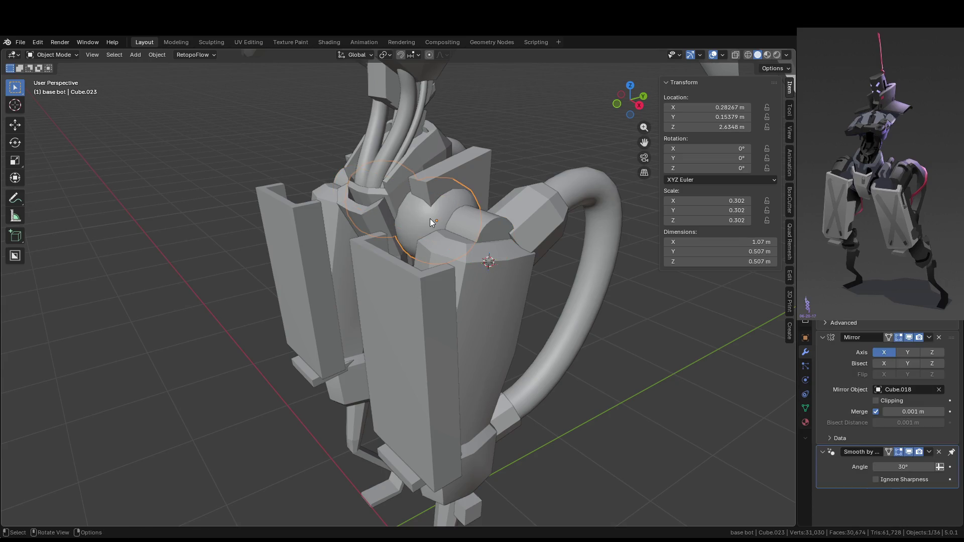
left_click(489, 227, "shift")
key("KP_Divide")
left_click(520, 335)
- In Right Orthographic view, move the cylinder to the centre of the sphere joint
key("KP_3")
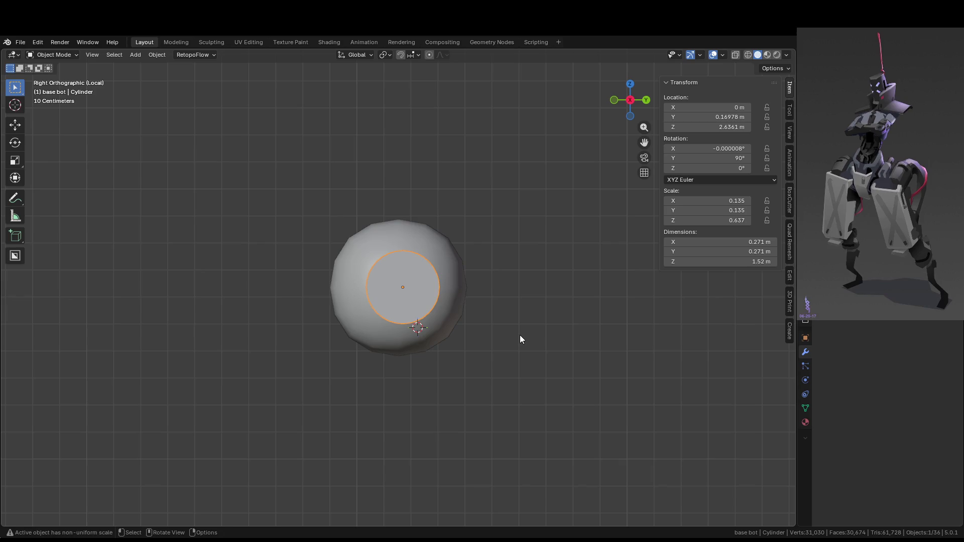
key("g")
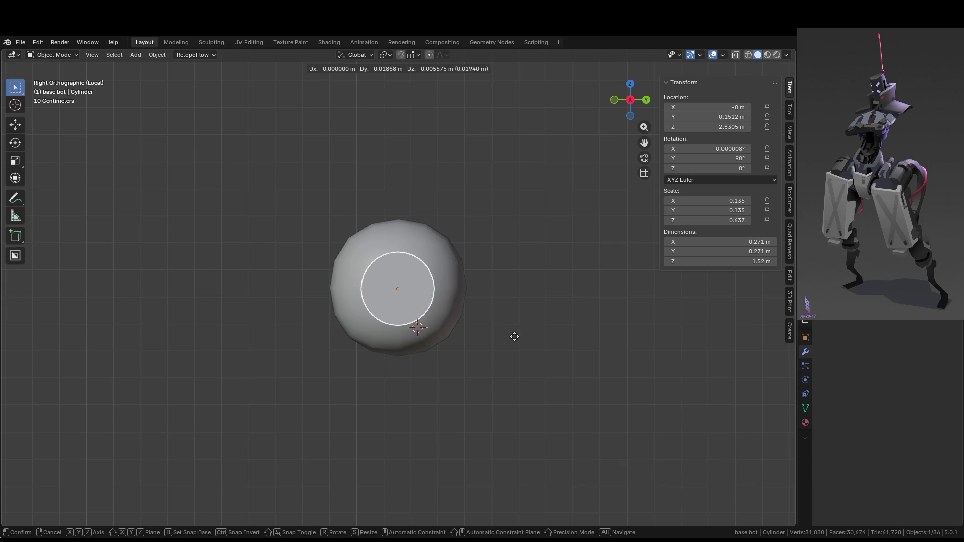
left_click(513, 336)
mouse_move(514, 336)
middle_mouse_down()
mouse_move(574, 361)
mouse_move(621, 407)
middle_mouse_up()
left_click(621, 408)
middle_click_drag(577, 378, 520, 357)
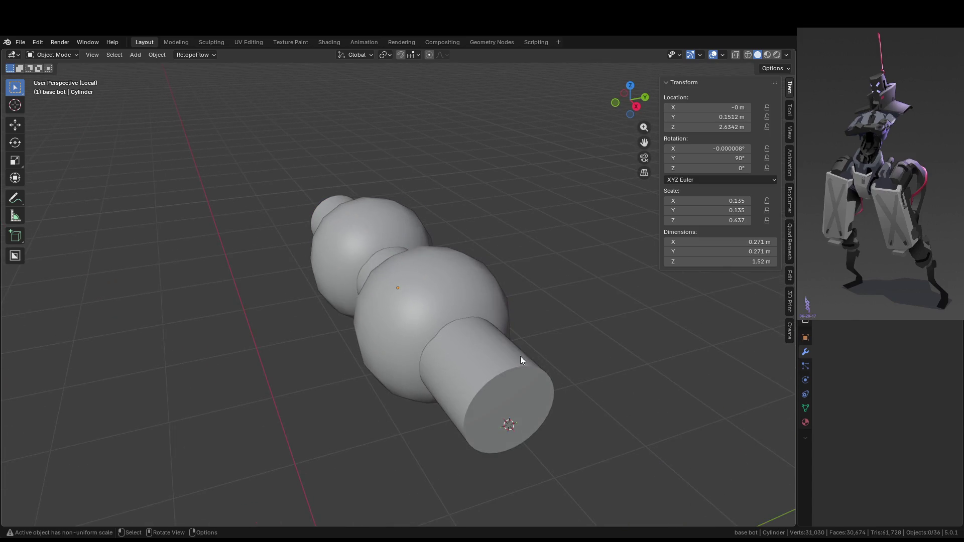
mouse_move(479, 322)
middle_mouse_down()
mouse_move(569, 342)
mouse_move(519, 339)
middle_mouse_up()
- Leave local view and hide the hose's top connector Cube.043
key("KP_Divide")
mouse_move(690, 378)
middle_mouse_down()
mouse_move(596, 378)
mouse_move(571, 369)
mouse_move(567, 347)
mouse_move(535, 342)
mouse_move(420, 378)
mouse_move(551, 371)
mouse_move(564, 357)
mouse_move(466, 308)
middle_mouse_up()
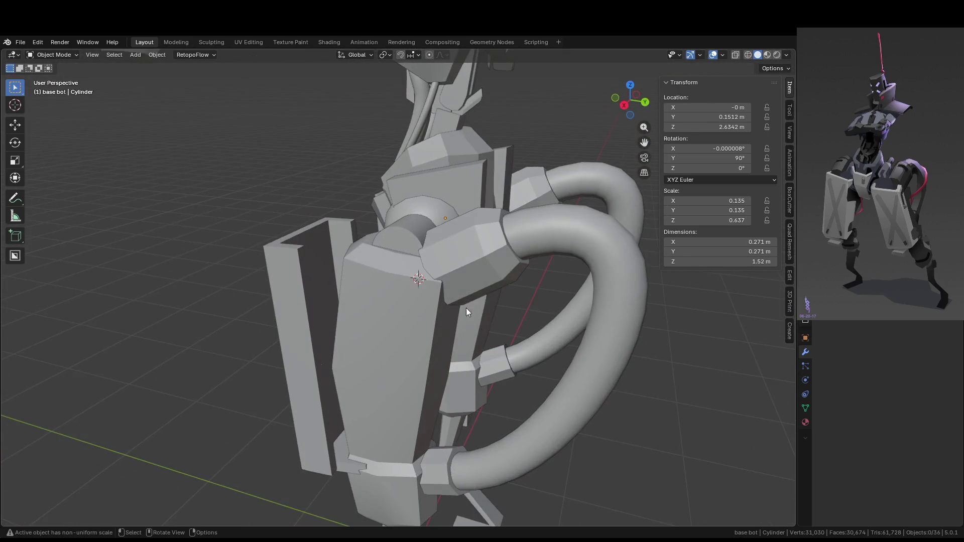
mouse_move(425, 277)
middle_mouse_down()
mouse_move(438, 243)
mouse_move(555, 288)
middle_mouse_up()
left_click(498, 266)
key("h")
mouse_move(439, 200)
middle_mouse_down()
mouse_move(424, 248)
mouse_move(395, 242)
mouse_move(312, 319)
mouse_move(288, 309)
mouse_move(286, 275)
mouse_move(273, 276)
mouse_move(463, 308)
mouse_move(520, 266)
mouse_move(592, 254)
mouse_move(493, 257)
middle_mouse_up()
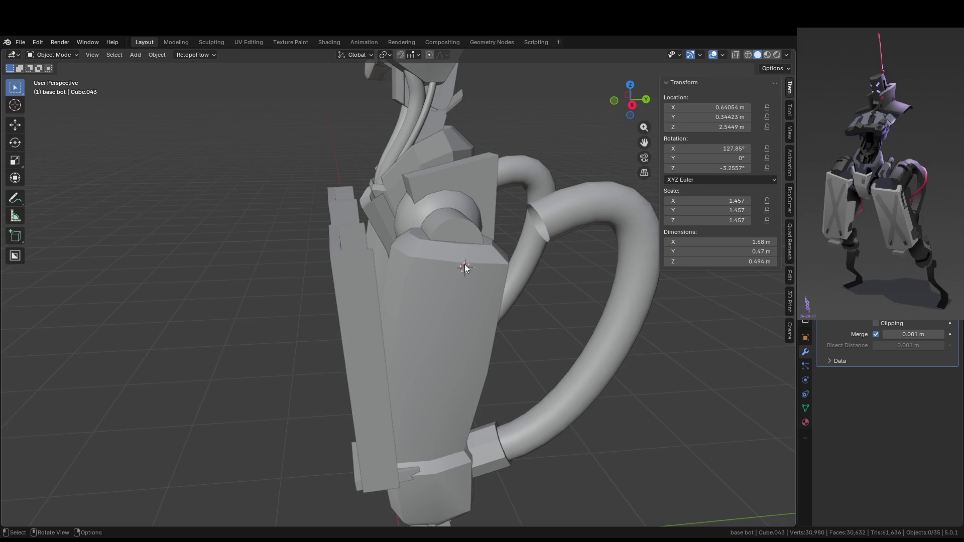
- Toggle hidden objects with Alt+H and H to compare the hip with and without the connector
key("alt+h")
scroll(505, 303, "down", 6)
mouse_move(505, 303)
middle_mouse_down()
mouse_move(557, 307)
mouse_move(431, 304)
middle_mouse_up()
key("h")
scroll(432, 304, "up", 4)
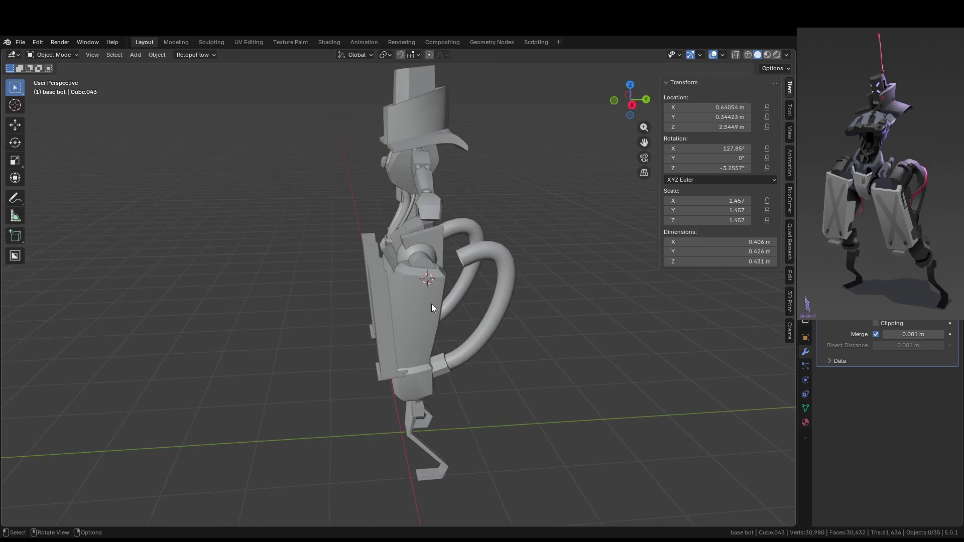
key("alt")
key("alt+h")
middle_click_drag(477, 278, 562, 251)
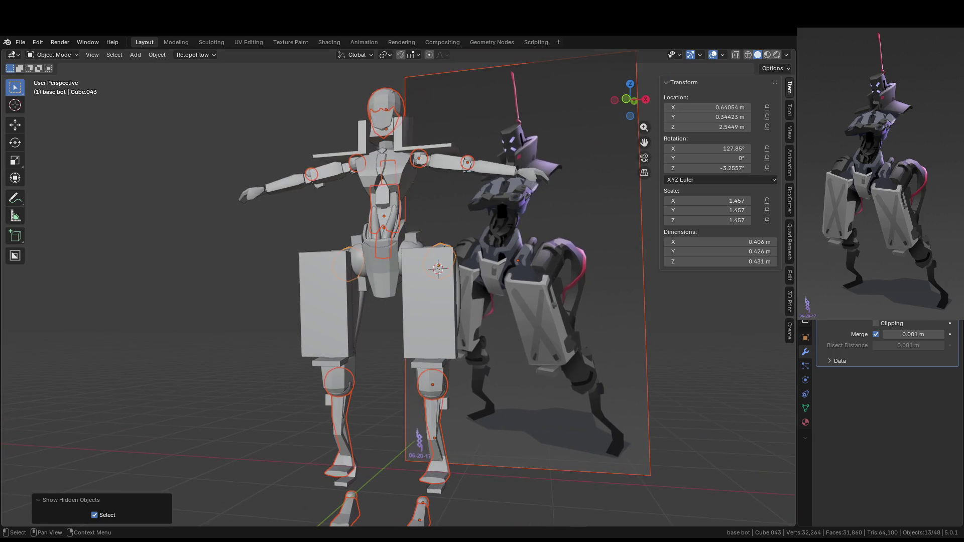
mouse_move(442, 275)
middle_mouse_down()
mouse_move(419, 282)
mouse_move(448, 285)
mouse_move(414, 298)
middle_mouse_up()
key("ctrl+z")
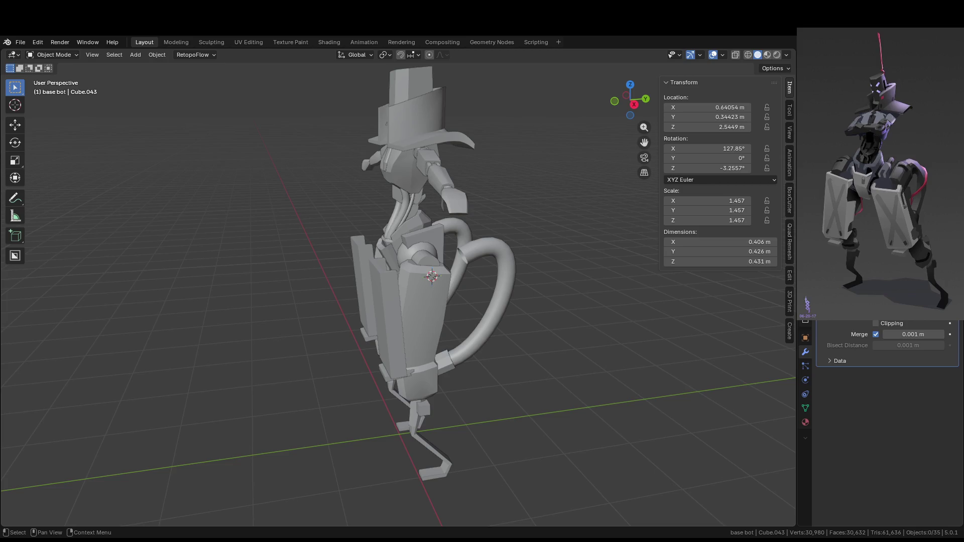
- Bring back connector Cube.043 and enter Edit Mode on its mesh
key("ctrl+z")
middle_click_drag(558, 346, 414, 275)
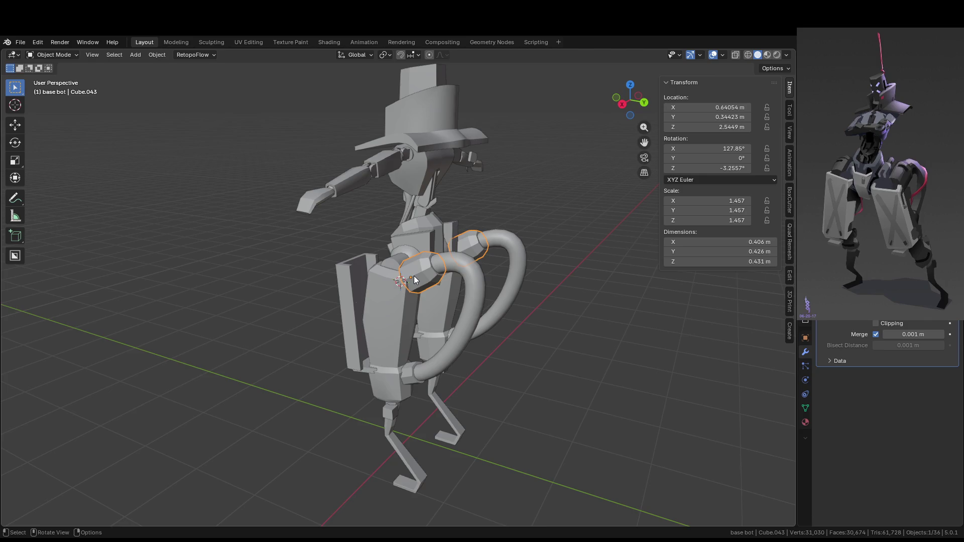
mouse_move(608, 337)
middle_mouse_down()
mouse_move(521, 391)
mouse_move(409, 387)
mouse_move(486, 325)
middle_mouse_up()
key("Tab")
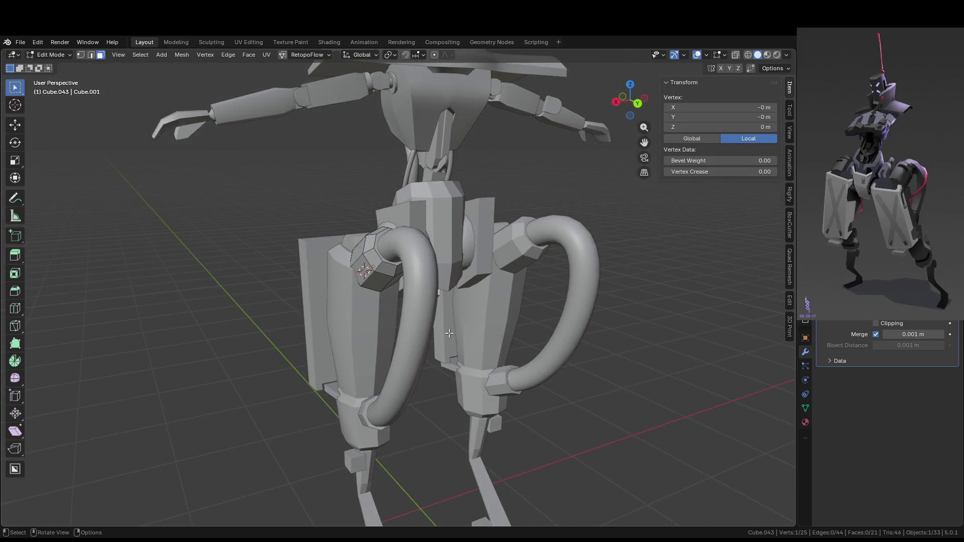
- Exit Edit Mode on Cube.043 and zoom in to review both octagonal hip joint caps
mouse_move(450, 331)
middle_mouse_down()
mouse_move(486, 347)
mouse_move(458, 346)
mouse_move(477, 319)
mouse_move(514, 311)
middle_mouse_up()
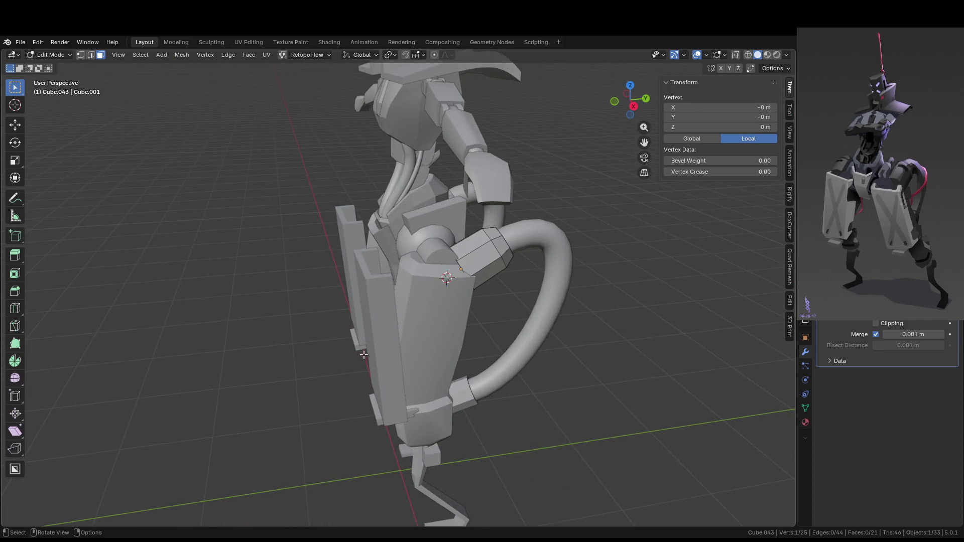
mouse_move(350, 372)
middle_mouse_down()
mouse_move(510, 349)
mouse_move(484, 359)
mouse_move(342, 367)
mouse_move(482, 346)
middle_mouse_up()
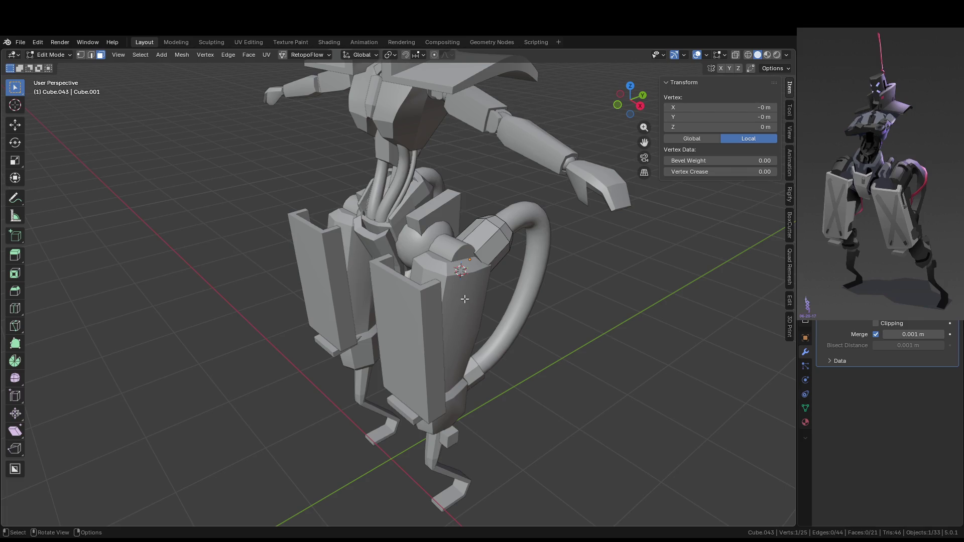
mouse_move(465, 297)
middle_mouse_down()
mouse_move(490, 269)
mouse_move(532, 271)
middle_mouse_up()
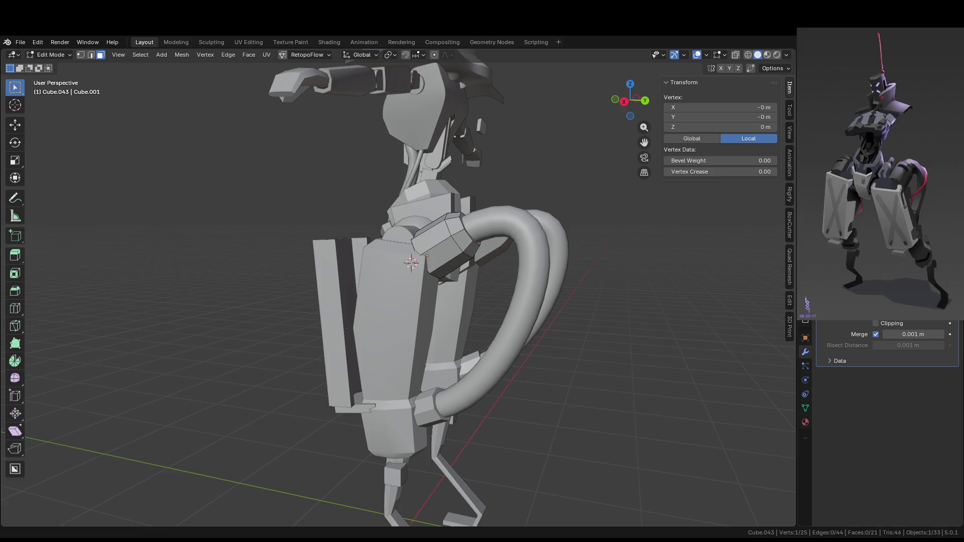
mouse_move(581, 216)
middle_mouse_down()
mouse_move(581, 280)
mouse_move(573, 279)
middle_mouse_up()
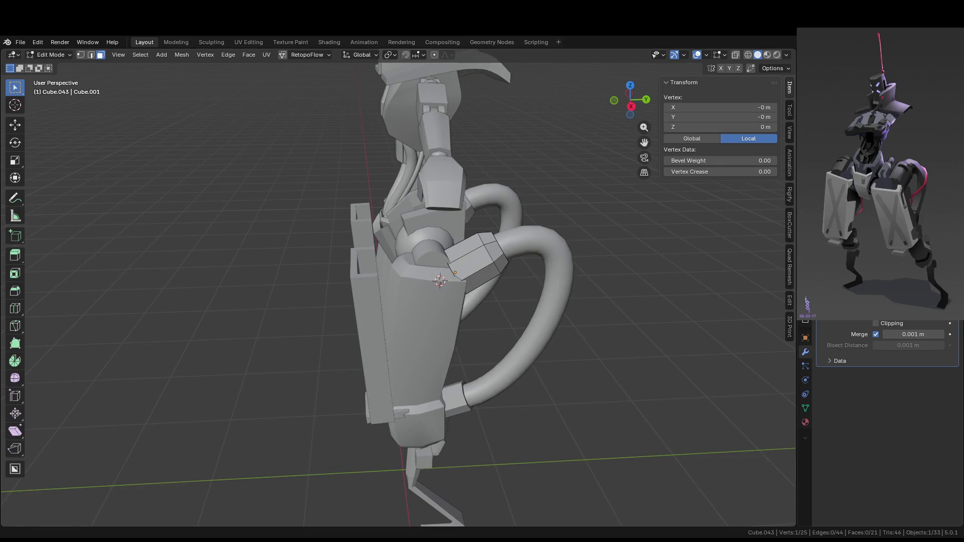
middle_click_drag(312, 296, 165, 281)
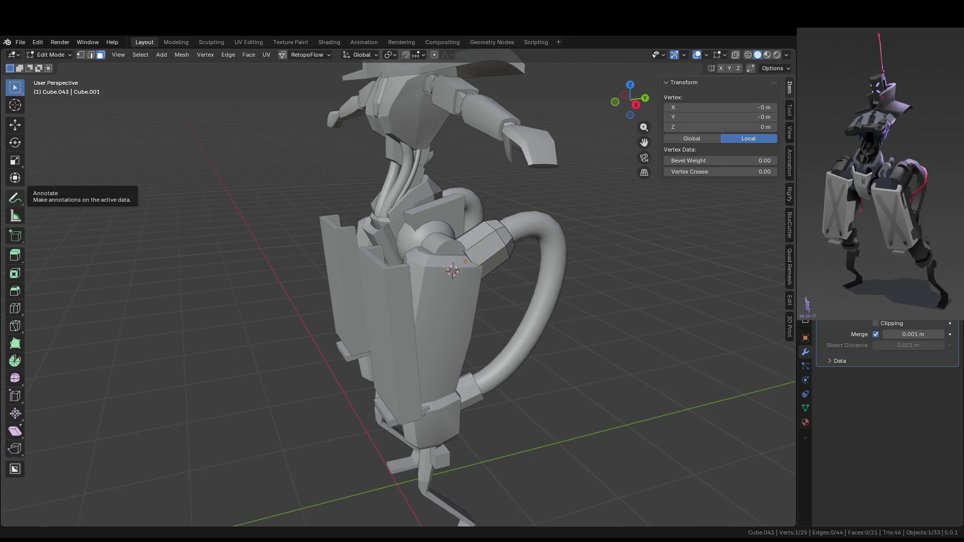
key("Tab")
mouse_move(426, 243)
middle_mouse_down()
mouse_move(540, 284)
mouse_move(465, 310)
mouse_move(389, 309)
middle_mouse_up()
scroll(525, 289, "up", 4)
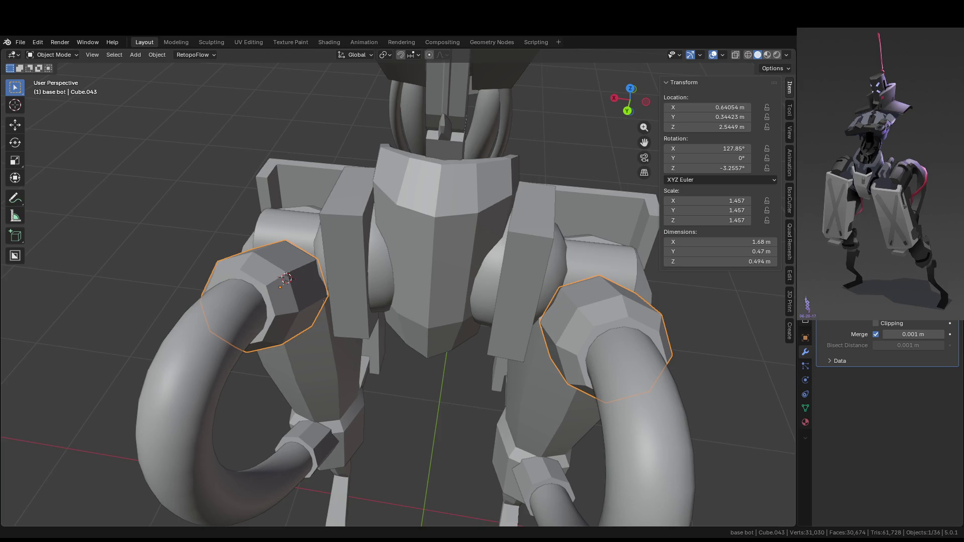
mouse_move(381, 271)
middle_mouse_down()
mouse_move(409, 280)
mouse_move(543, 262)
mouse_move(470, 310)
mouse_move(435, 298)
mouse_move(414, 271)
mouse_move(452, 264)
mouse_move(450, 233)
mouse_move(442, 270)
mouse_move(459, 288)
mouse_move(615, 296)
middle_mouse_up()
left_click(492, 291)
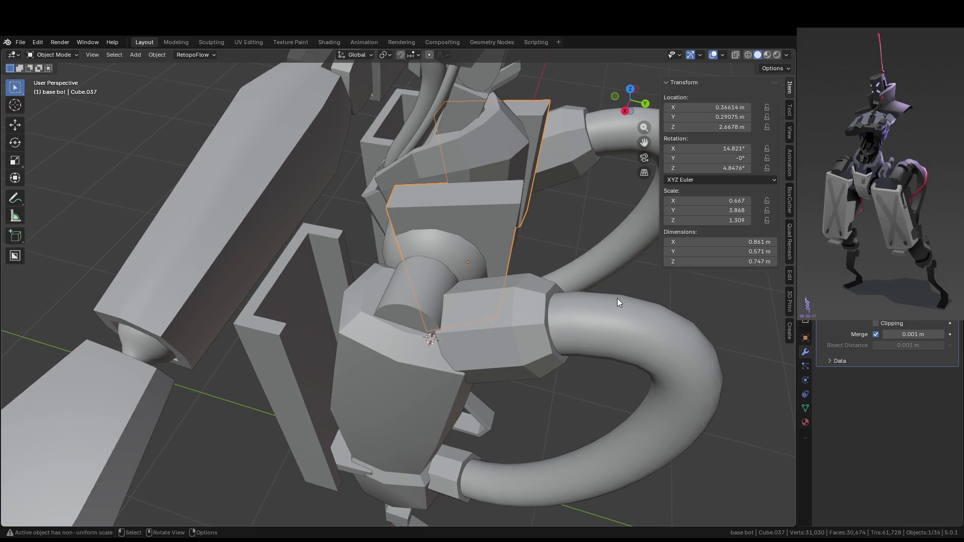
mouse_move(365, 128)
middle_mouse_down()
mouse_move(553, 154)
mouse_move(530, 154)
mouse_move(391, 214)
mouse_move(372, 306)
mouse_move(388, 210)
mouse_move(354, 230)
mouse_move(408, 345)
mouse_move(451, 228)
middle_mouse_up()
left_click(392, 344)
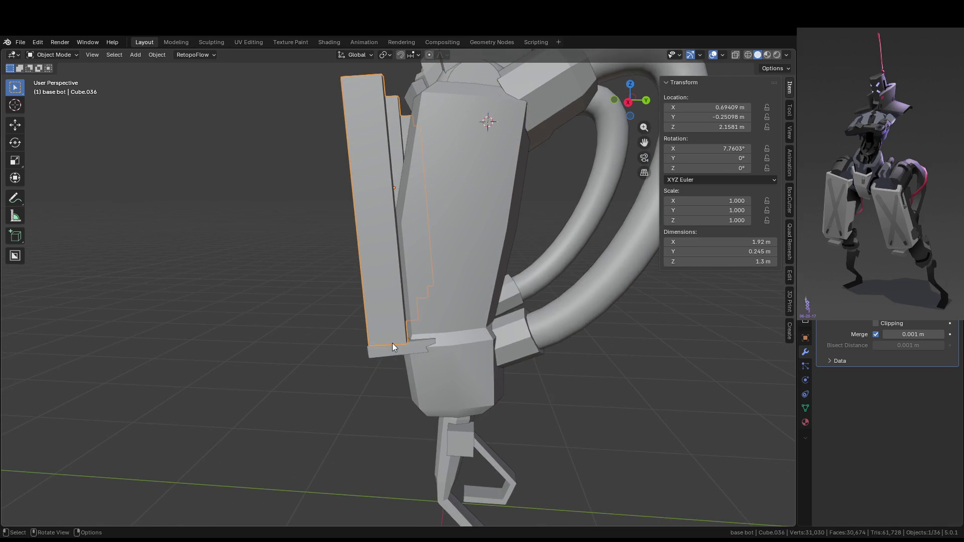
- Slide bracket bar Cube.047 along Y toward the underside of the leg armor panel
key("g")
key("y")
left_click(365, 354)
mouse_move(365, 353)
middle_mouse_down()
mouse_move(447, 291)
mouse_move(546, 318)
mouse_move(538, 348)
mouse_move(420, 318)
mouse_move(420, 308)
mouse_move(463, 308)
middle_mouse_up()
scroll(463, 308, "up", 8)
mouse_move(393, 214)
middle_mouse_down()
mouse_move(390, 182)
mouse_move(371, 219)
mouse_move(383, 241)
mouse_move(374, 252)
middle_mouse_up()
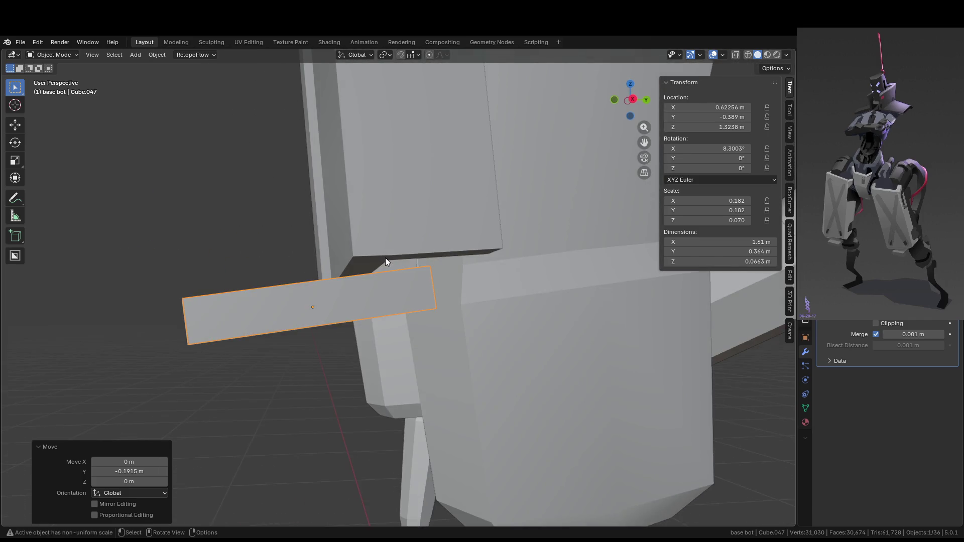
key("g")
key("y")
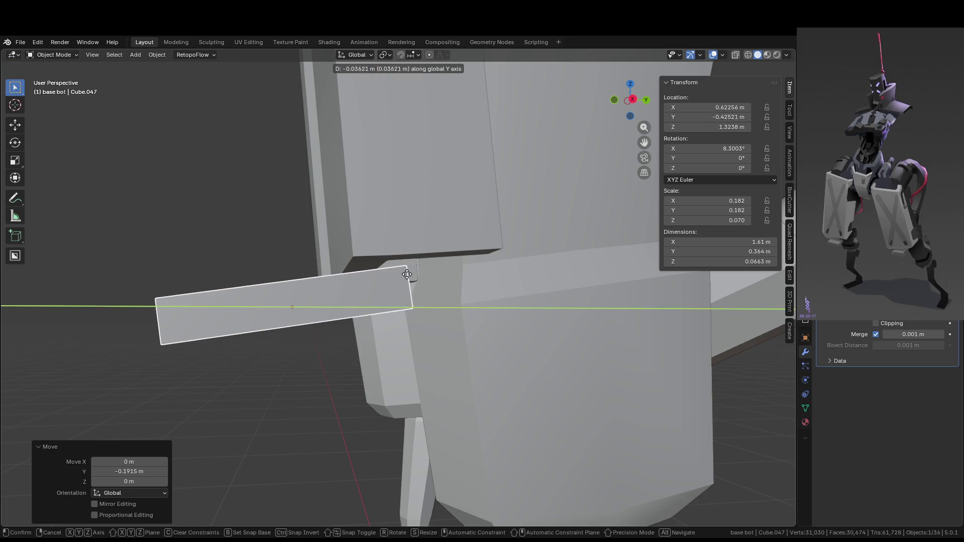
left_click(412, 278)
- In Right view, tilt the bracket bar to match the armor's lower edge
key("KP_3")
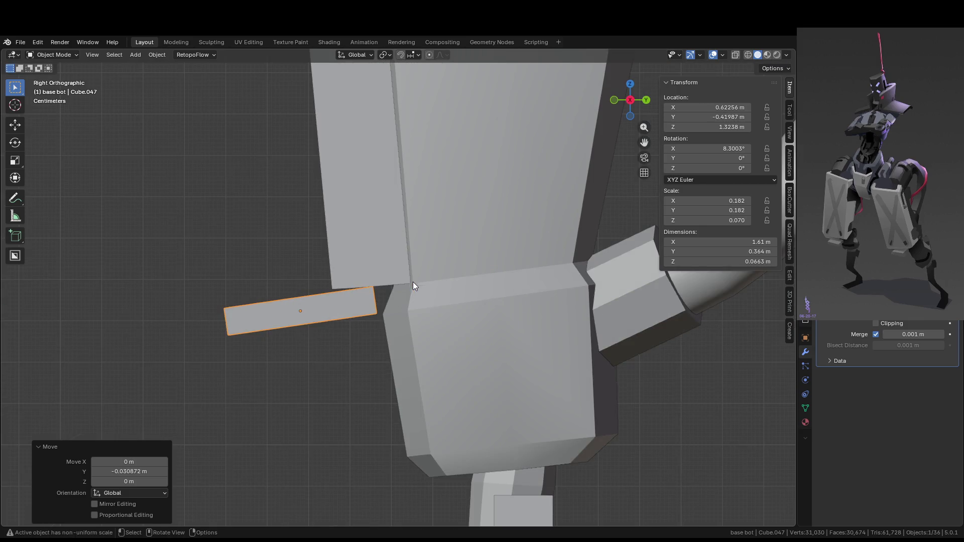
key("r")
left_click(406, 284)
scroll(402, 285, "up", 4)
scroll(426, 319, "up", 2)
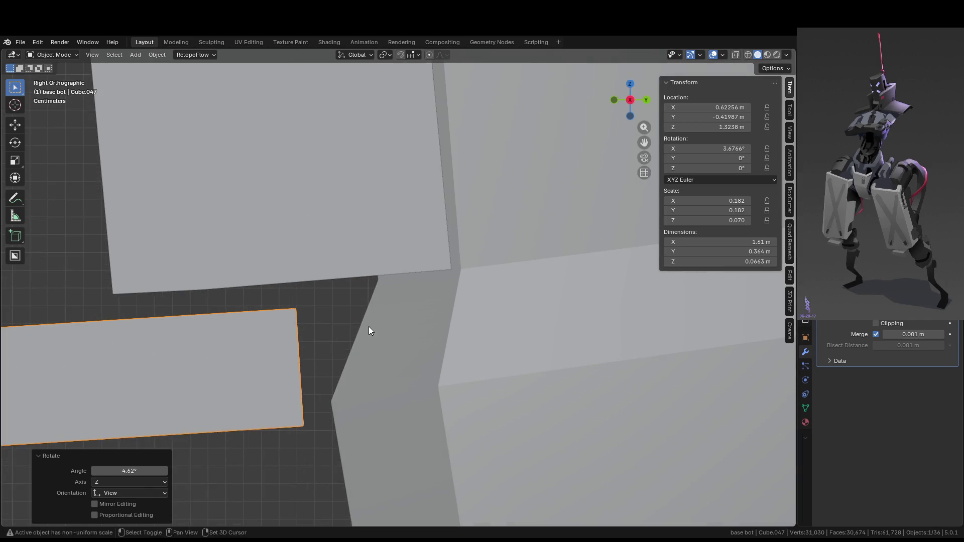
scroll(504, 329, "up", 3)
left_click(509, 320)
- Fine-tune the bracket's height and tilt with small moves and rotations
key("g")
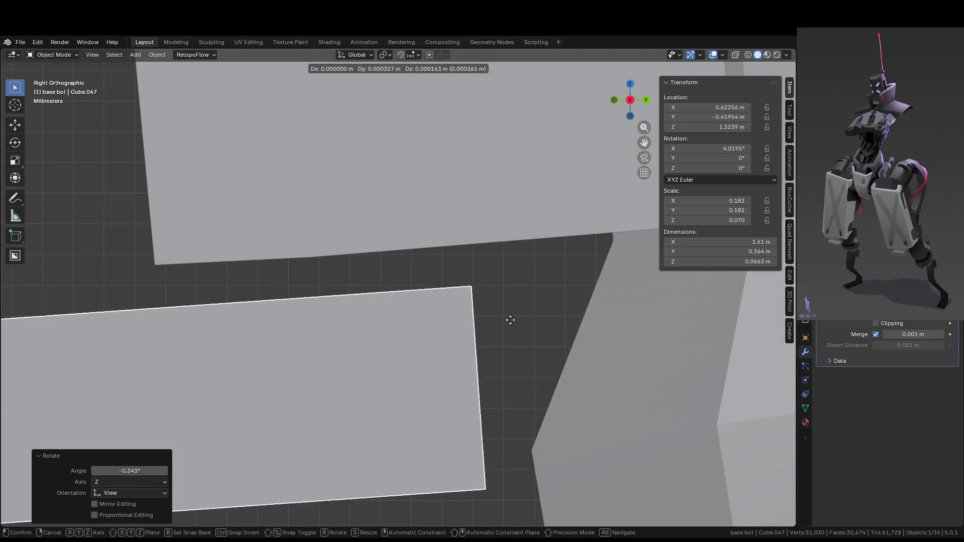
left_click(525, 282)
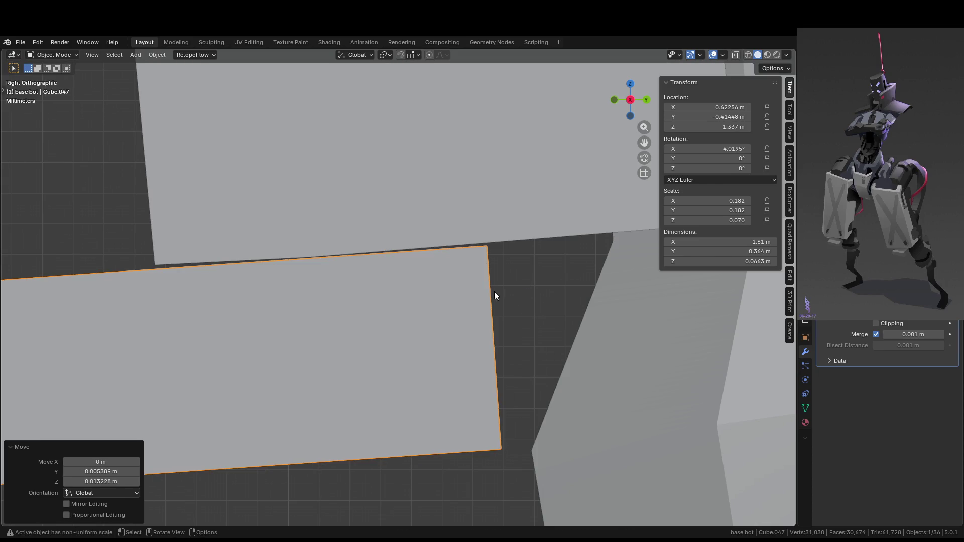
key("ctrl+z")
key("g")
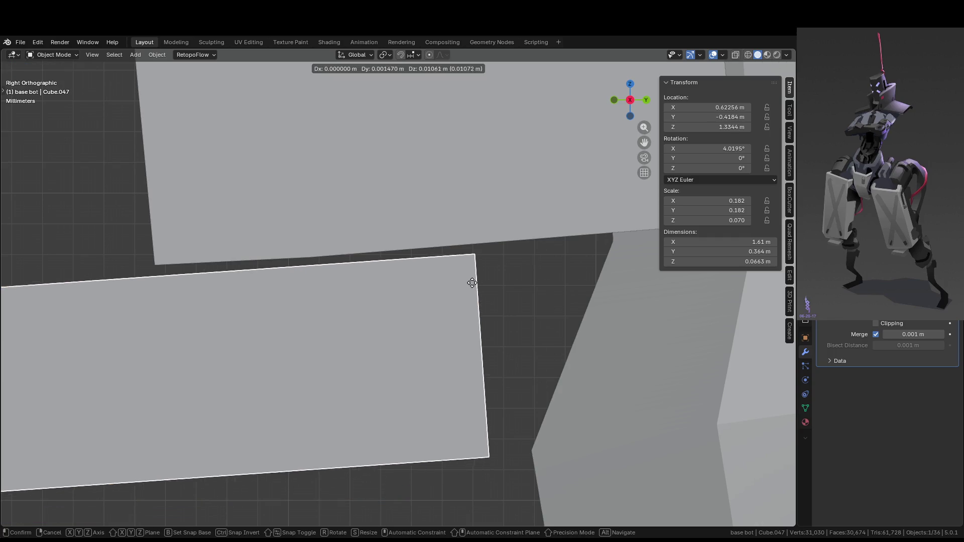
left_click(476, 278)
key("r")
left_click(475, 288)
key("g")
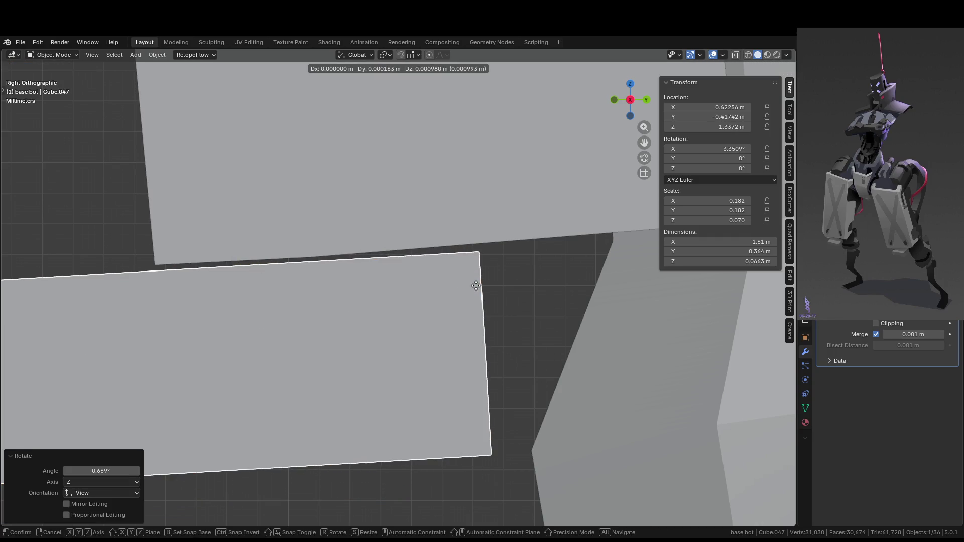
key("Escape")
key("r")
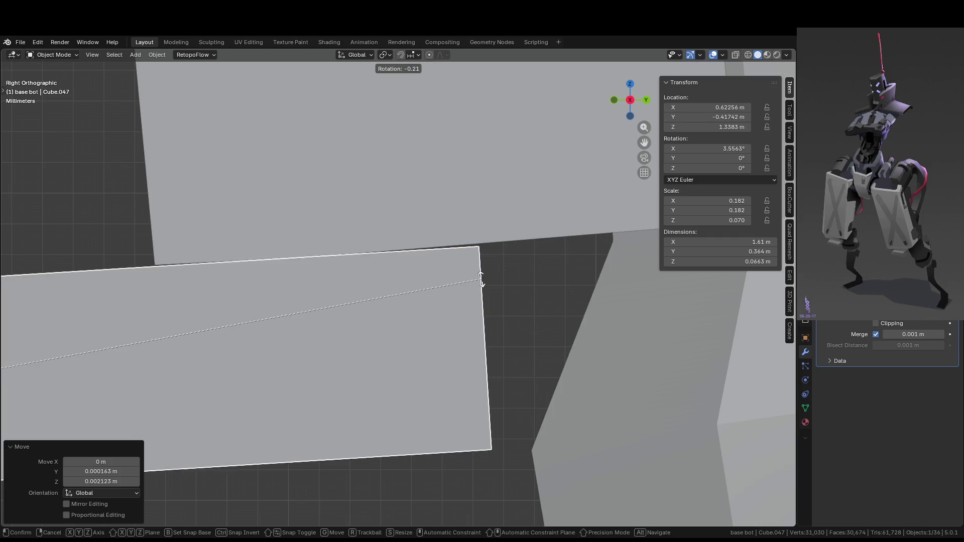
left_click(479, 294)
- Shift the bracket slightly along Y and lower it to Z 1.3109 m beneath the armor
scroll(478, 295, "down", 5)
mouse_move(465, 323)
middle_mouse_down()
mouse_move(398, 319)
mouse_move(463, 340)
mouse_move(462, 329)
mouse_move(376, 318)
mouse_move(387, 331)
middle_mouse_up()
key("KP_3")
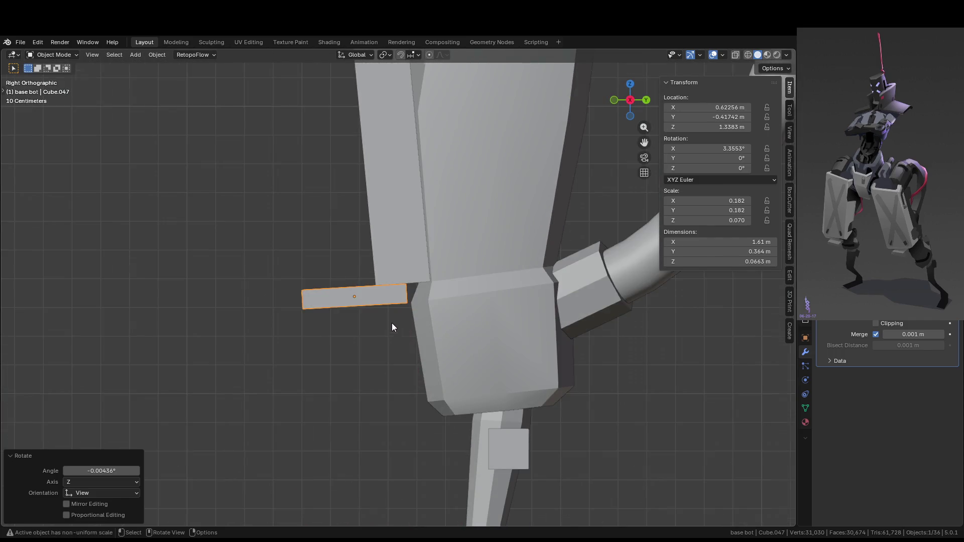
key("KP_5")
key("g")
key("y")
left_click(458, 322)
key("g")
key("z")
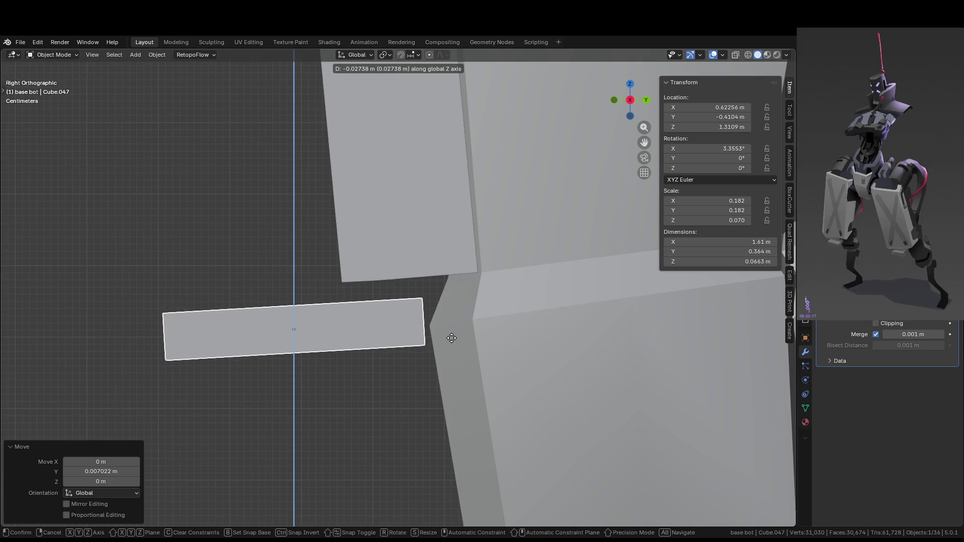
left_click(452, 338)
- Shorten the bracket by sliding its end face, trimming its depth to 0.213 m
mouse_move(453, 338)
middle_mouse_down()
mouse_move(385, 383)
mouse_move(452, 371)
mouse_move(520, 411)
middle_mouse_up()
key("Tab")
left_click(376, 392)
key("g")
key("g")
left_click(470, 373)
key("Tab")
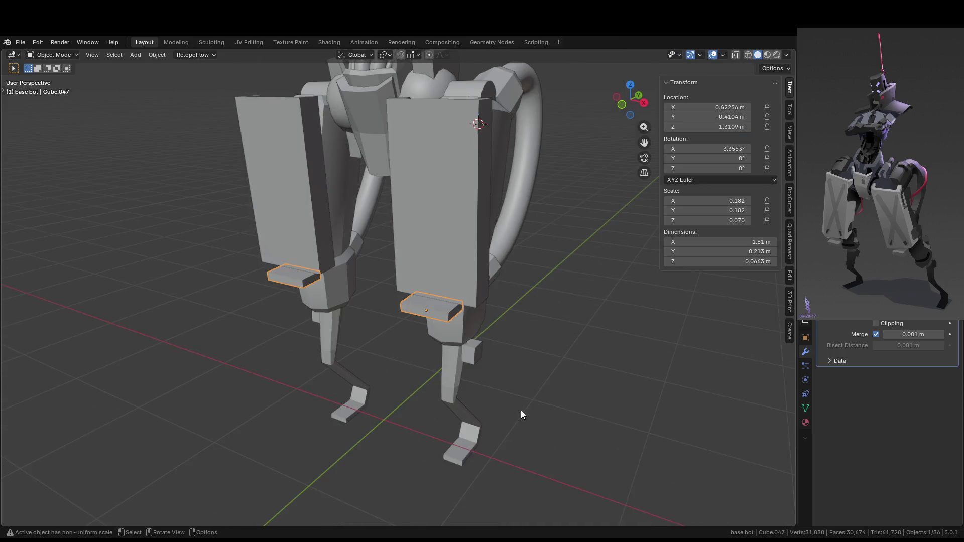
mouse_move(581, 408)
middle_mouse_down()
mouse_move(607, 434)
mouse_move(588, 438)
middle_mouse_up()
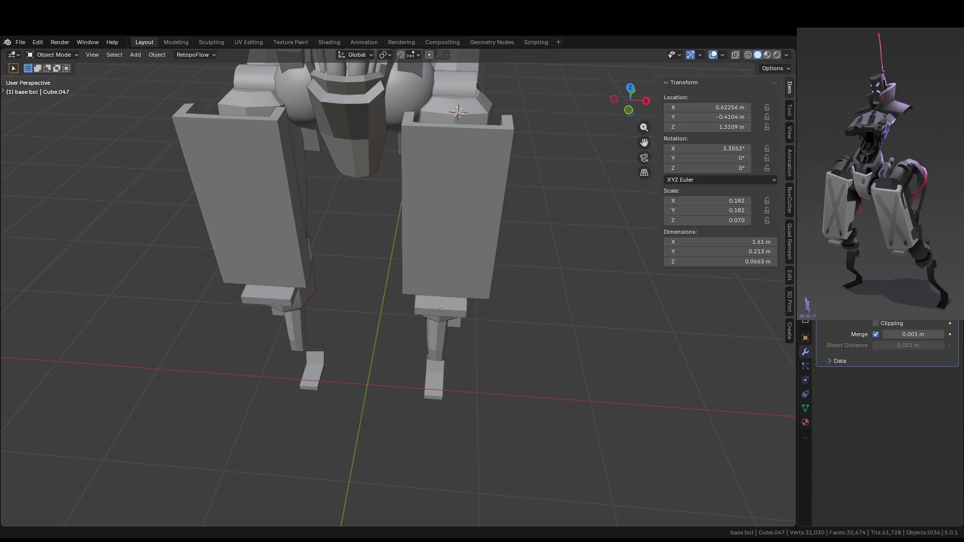
- Inspect the leg bracket bar from the front, trying an X-axis move and cancelling it
mouse_move(460, 234)
middle_mouse_down()
mouse_move(337, 239)
mouse_move(490, 261)
mouse_move(492, 221)
middle_mouse_up()
scroll(492, 224, "up", 2)
left_click(551, 312)
key("g")
key("x")
key("Escape")
left_click(653, 328)
scroll(610, 327, "down", 5)
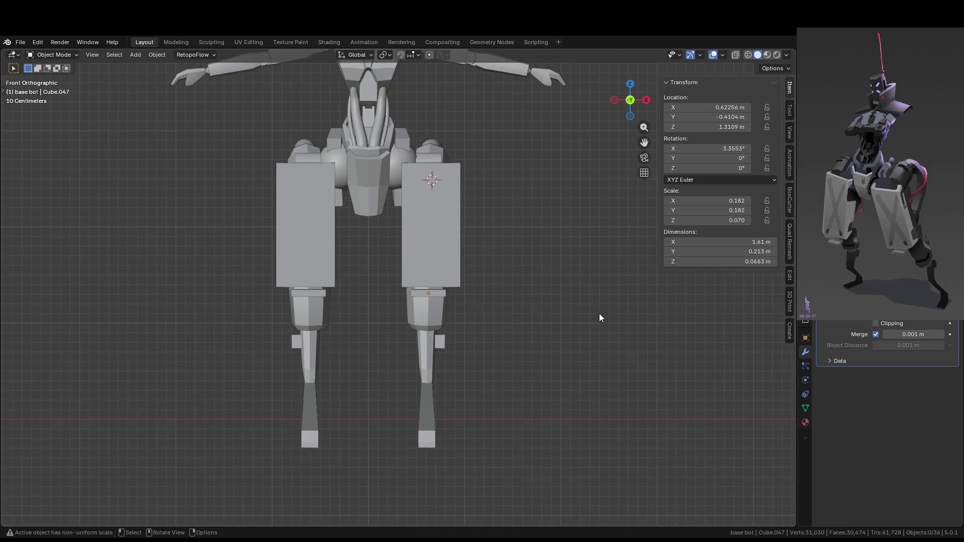
scroll(439, 309, "up", 4)
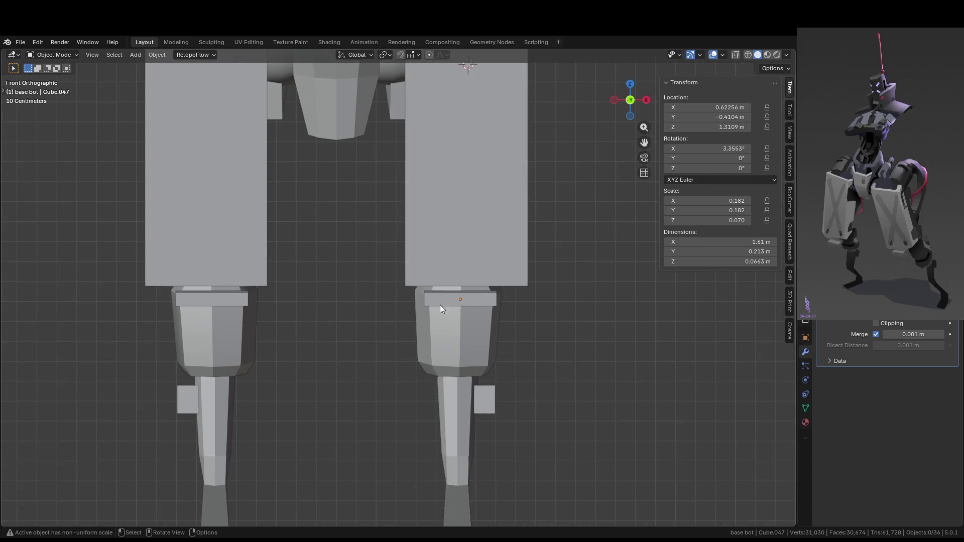
scroll(495, 353, "down", 3)
scroll(421, 235, "up", 5)
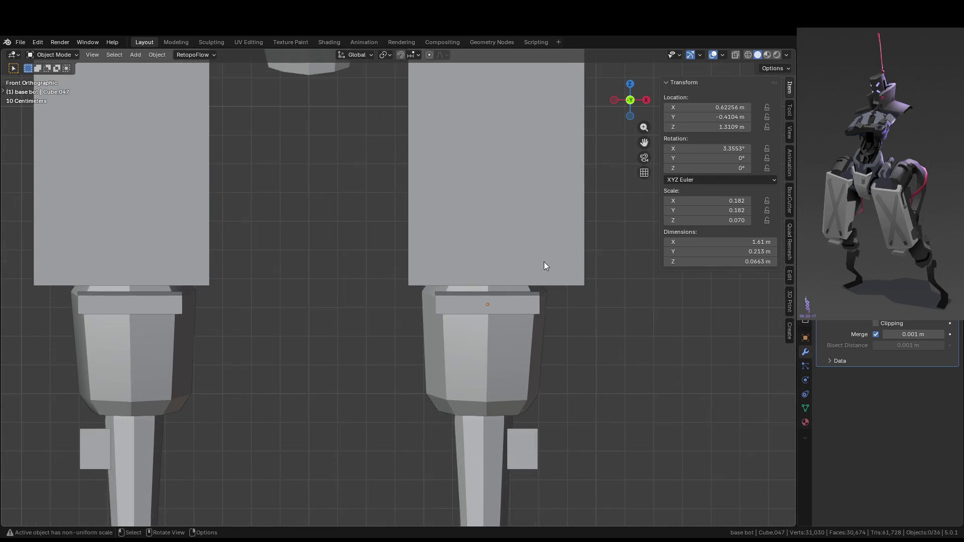
scroll(502, 215, "down", 2)
scroll(369, 255, "up", 2)
scroll(446, 284, "down", 1)
- Check the bracket bar's mesh, then select the large leg armor panel and inspect it
left_click(447, 304)
key("Tab")
middle_click_drag(447, 304, 454, 243)
key("Tab")
left_click(539, 247)
mouse_move(539, 247)
middle_mouse_down()
mouse_move(435, 264)
mouse_move(463, 316)
mouse_move(472, 304)
middle_mouse_up()
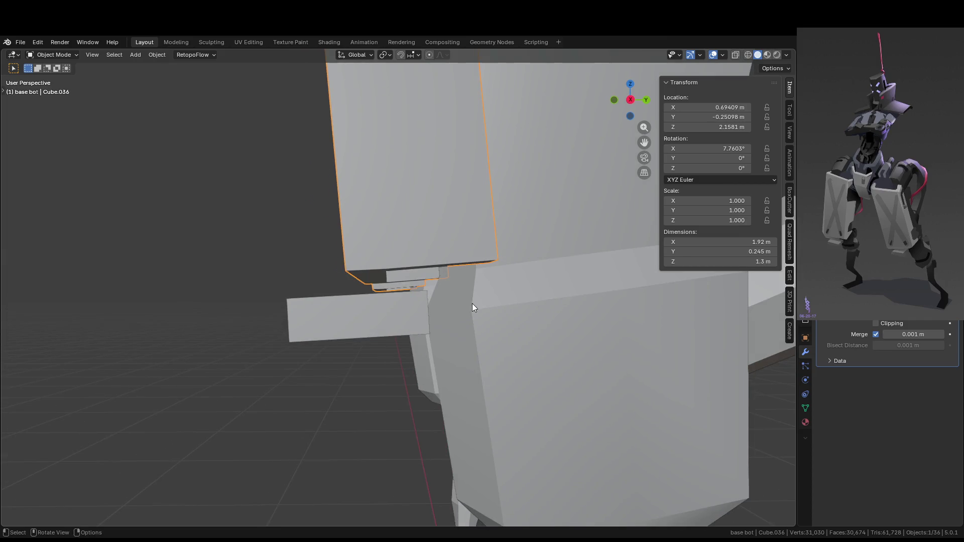
mouse_move(472, 304)
middle_mouse_down()
mouse_move(465, 288)
mouse_move(463, 296)
middle_mouse_up()
- Snap the 3D cursor back to the world origin and deselect the leg armor panel
key("shift+a")
mouse_move(462, 296)
scroll(339, 309, "down", 4)
middle_click_drag(339, 309, 482, 324)
key("shift+s")
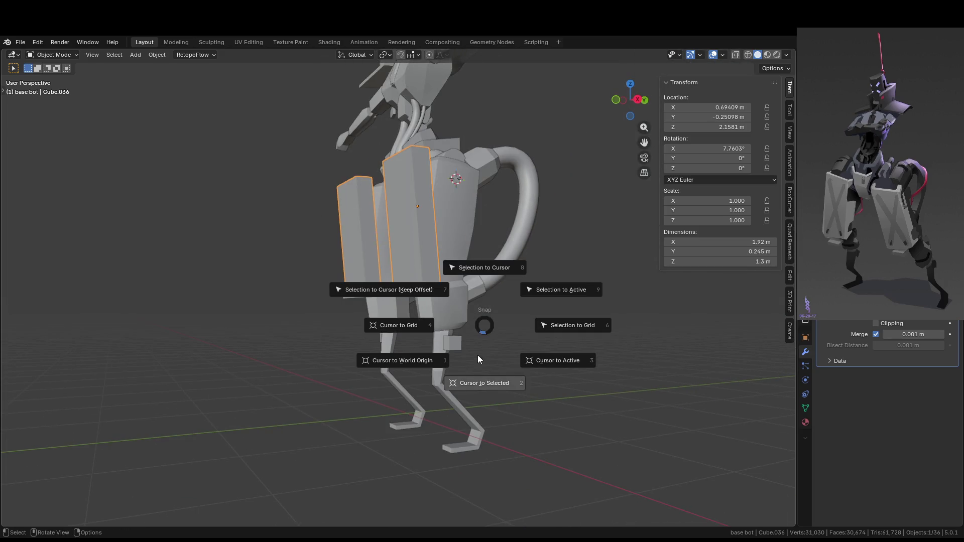
left_click(399, 365)
middle_click_drag(400, 365, 412, 358)
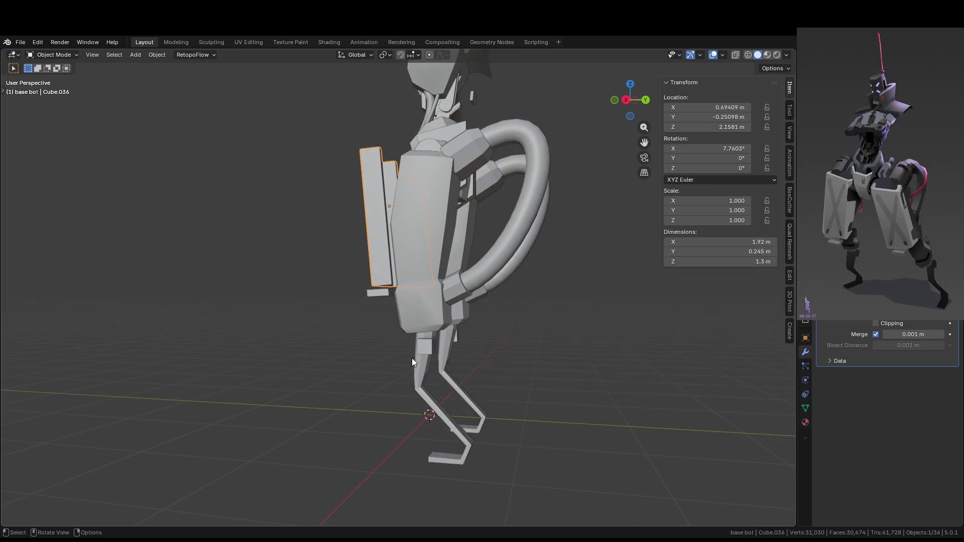
left_click(563, 358)
middle_click_drag(564, 358, 565, 358)
key("shift+a")
- Duplicate the small bracket bar and place the copy just above it along Z
mouse_move(573, 327)
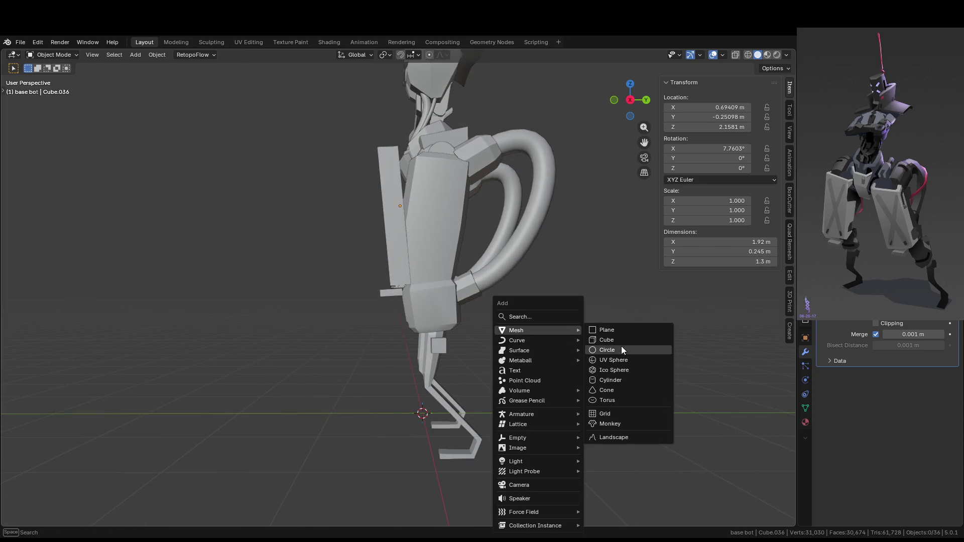
left_click(385, 297)
scroll(389, 304, "up", 4)
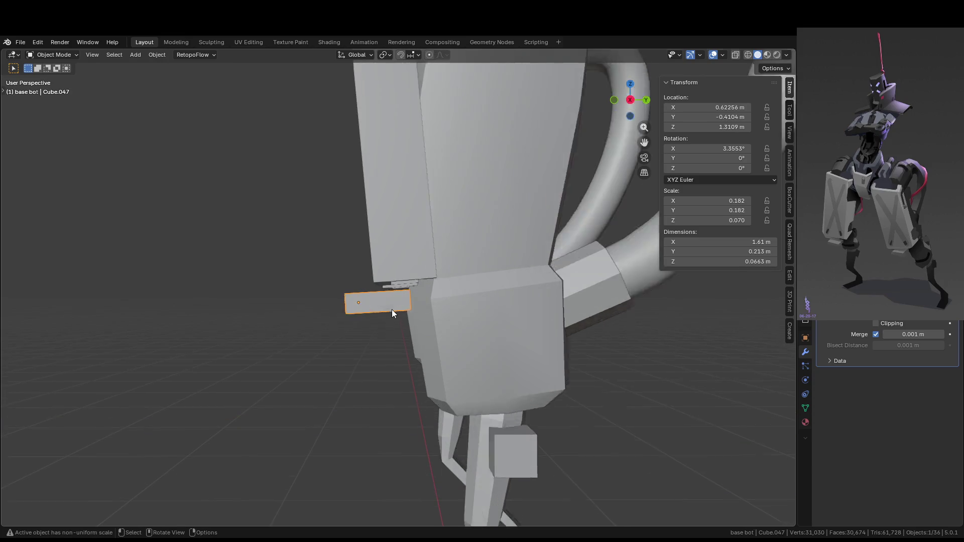
scroll(392, 312, "up", 2)
key("shift+d")
key("z")
left_click(436, 300)
scroll(444, 315, "up", 3)
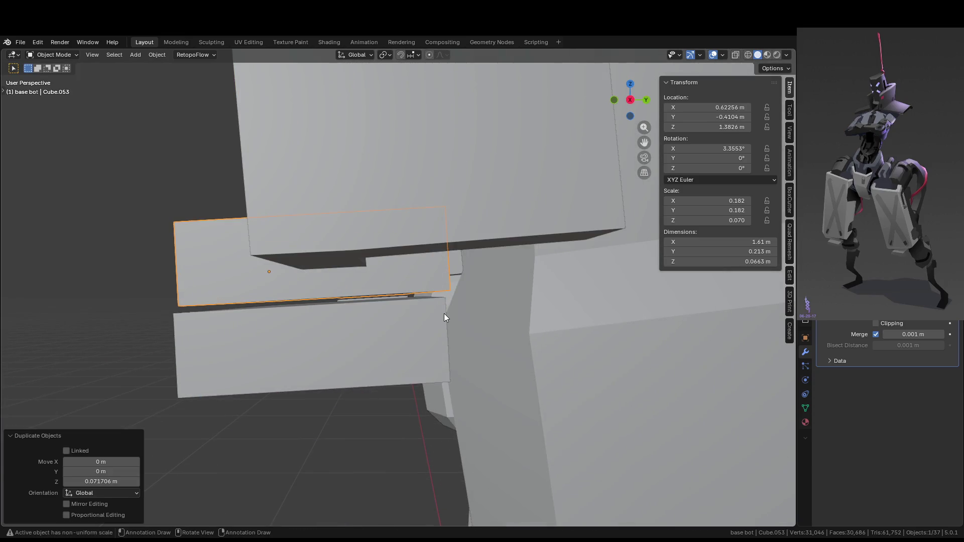
- In the copy's mesh, shrink one face along local Y and shift it along Y
key("Tab")
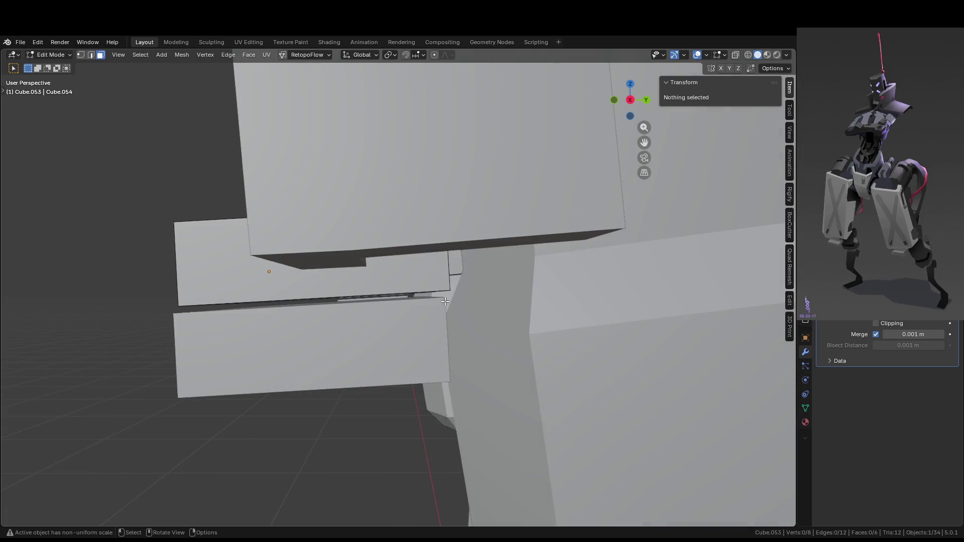
middle_click_drag(444, 300, 405, 287, "shift")
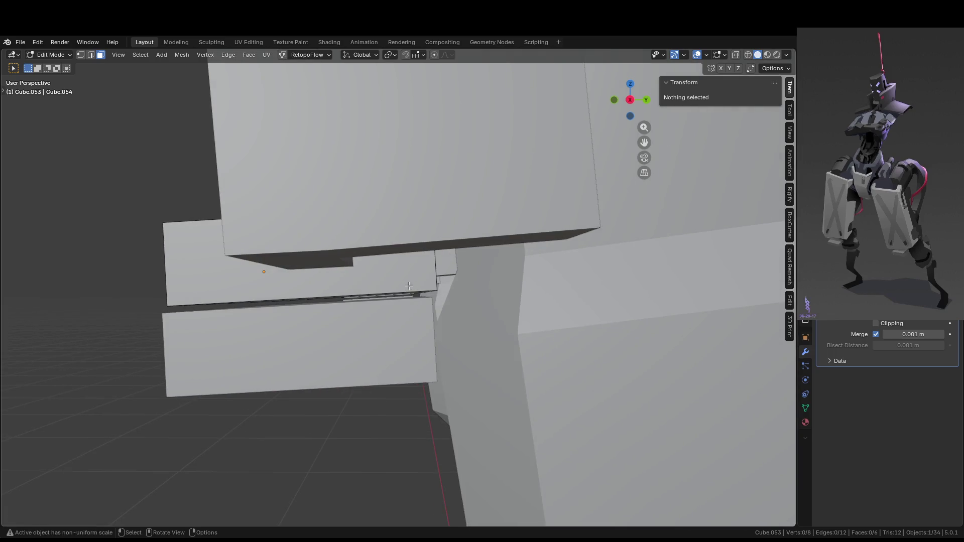
left_click(408, 285)
key("s")
key("x")
key("y")
key("y")
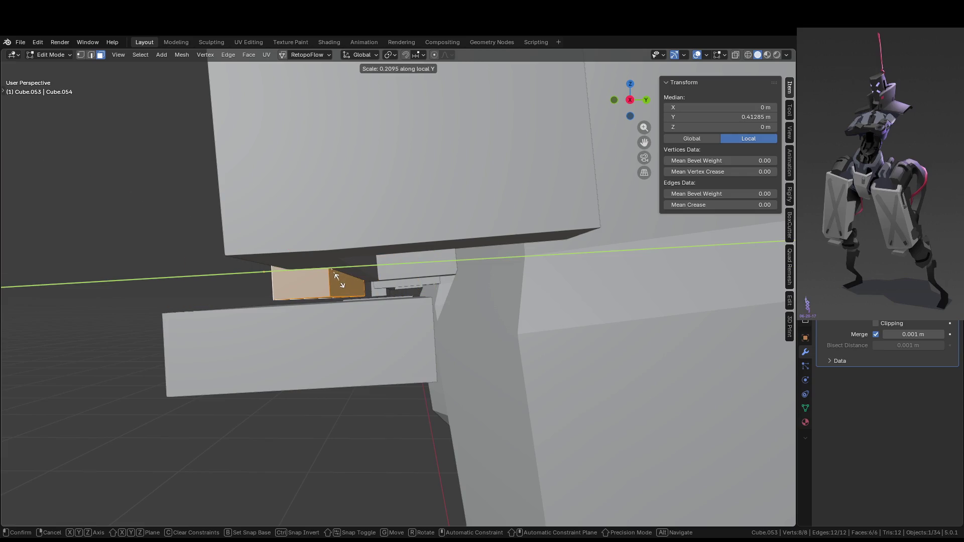
left_click(339, 281)
key("g")
key("y")
left_click(420, 280)
- Narrow that face along X to about 0.69, dropping a vertical move
mouse_move(420, 280)
middle_mouse_down()
mouse_move(570, 301)
mouse_move(427, 284)
mouse_move(424, 297)
middle_mouse_up()
key("s")
key("x")
left_click(516, 291)
key("g")
key("z")
key("Escape")
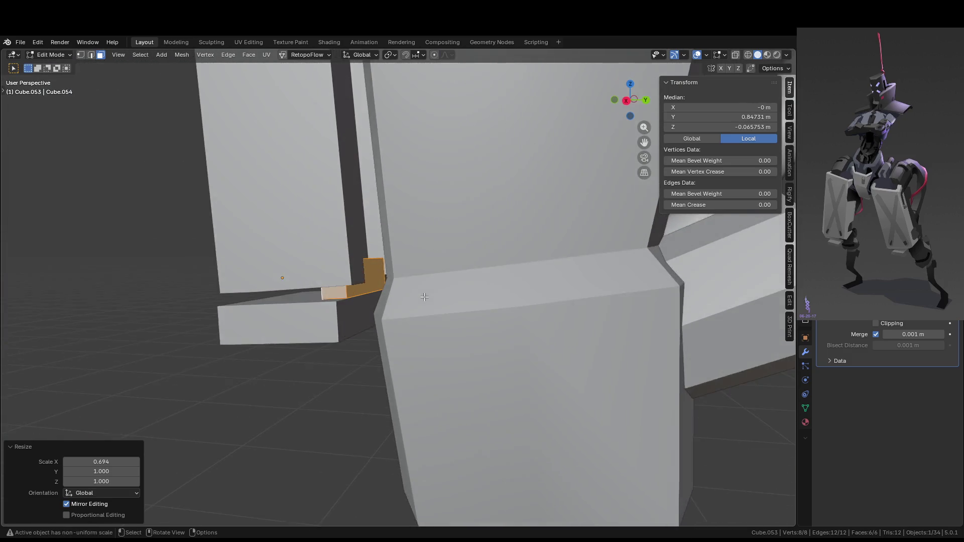
- Stretch the orange bracket along its local Z to 1.49
scroll(424, 297, "up", 3)
key("s")
key("z")
key("z")
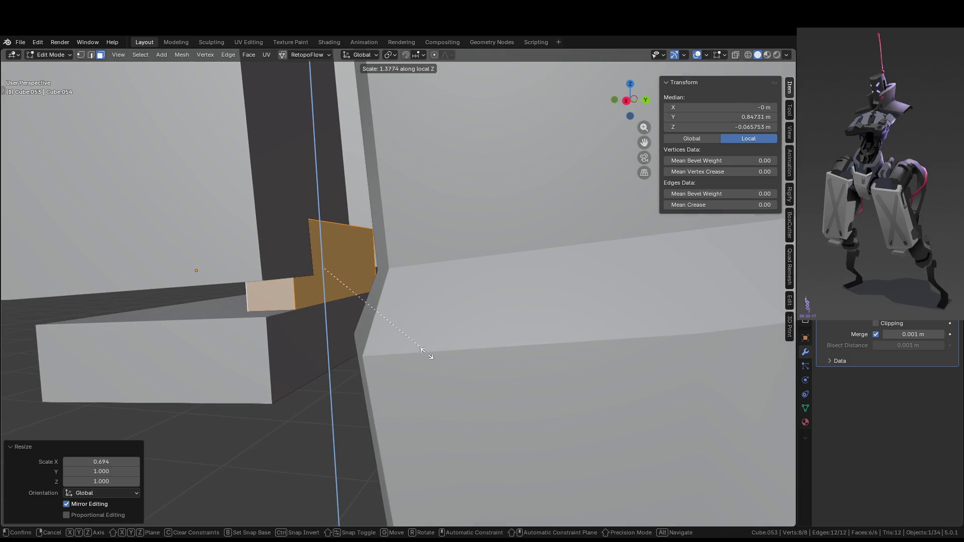
left_click(430, 364)
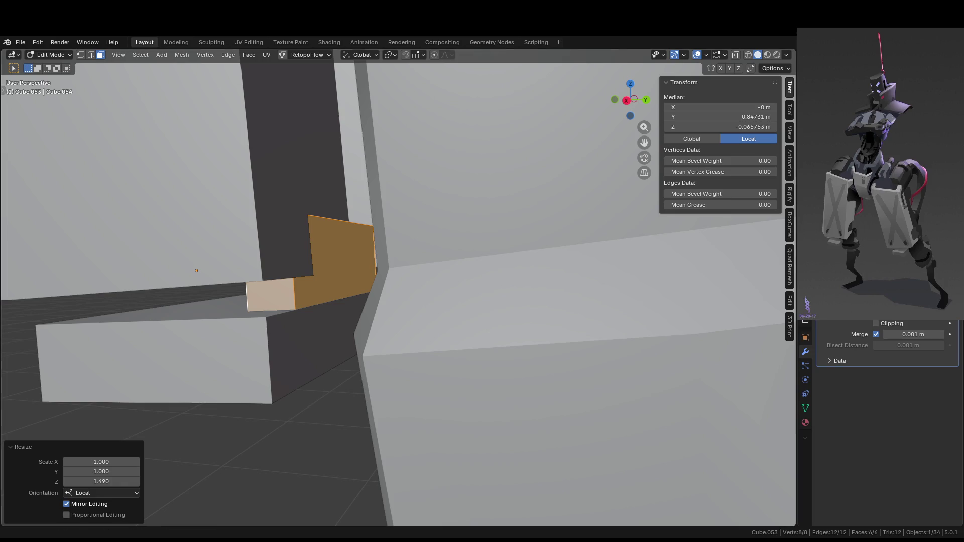
- Add an edge loop across the bracket and extrude one of its faces outward
mouse_move(336, 205)
middle_mouse_down()
mouse_move(383, 176)
mouse_move(373, 172)
middle_mouse_up()
key("ctrl+r")
left_click(354, 189)
left_click(359, 168)
key("3")
left_click(374, 197)
key("e")
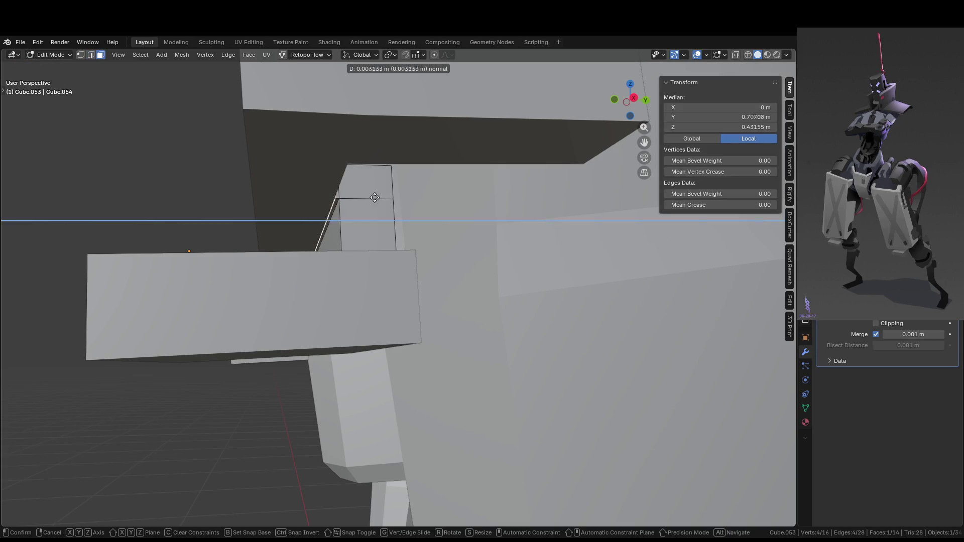
left_click(342, 200)
key("Tab")
- Duplicate the bracket and place the copy beside it along Y
mouse_move(385, 215)
middle_mouse_down()
mouse_move(251, 365)
mouse_move(358, 329)
middle_mouse_up()
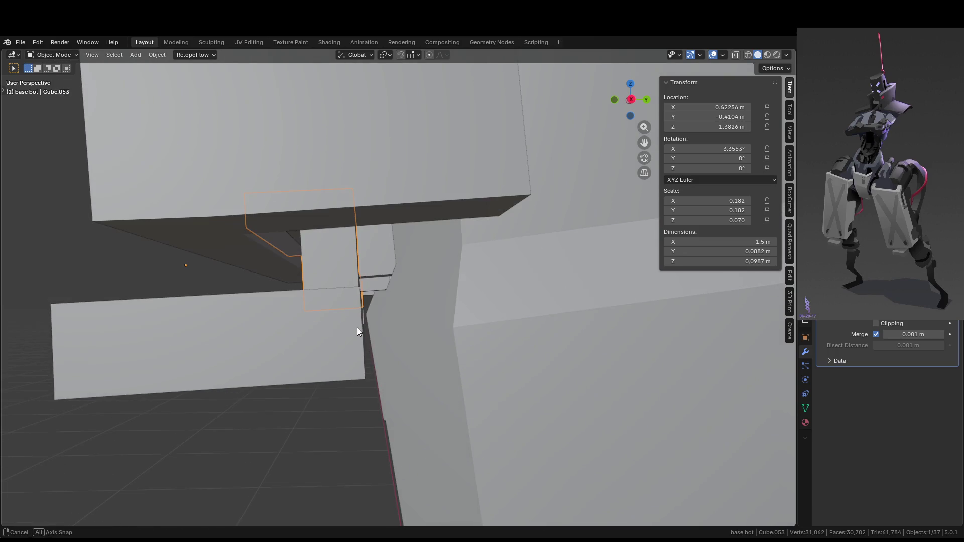
middle_click_drag(354, 266, 351, 366)
key("shift+d")
key("y")
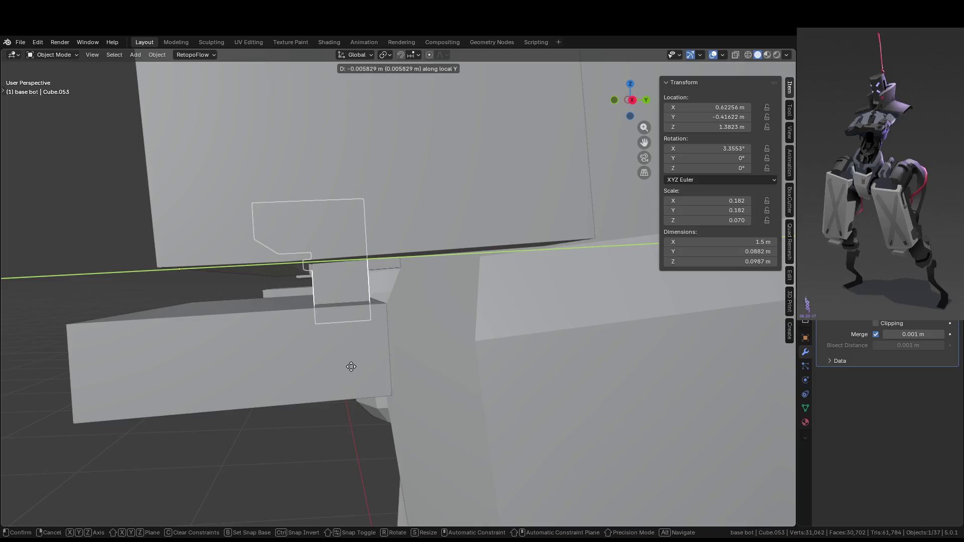
left_click(348, 372)
key("Tab")
key("Tab")
mouse_move(324, 437)
middle_mouse_down()
mouse_move(366, 456)
mouse_move(430, 452)
mouse_move(516, 401)
mouse_move(407, 410)
mouse_move(389, 400)
mouse_move(395, 344)
mouse_move(369, 352)
mouse_move(345, 329)
mouse_move(426, 392)
mouse_move(554, 386)
mouse_move(491, 392)
mouse_move(83, 291)
middle_mouse_up()
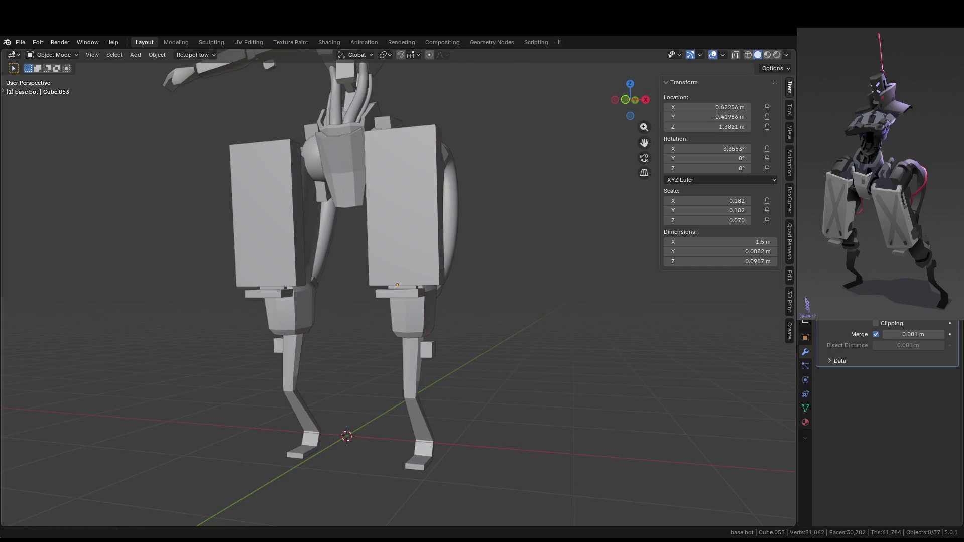
scroll(467, 300, "down", 3)
- Apply Shade Auto Smooth to the pelvis armor block and frame it in view
mouse_move(467, 300)
middle_mouse_down()
mouse_move(483, 297)
mouse_move(428, 311)
mouse_move(418, 263)
mouse_move(456, 295)
mouse_move(465, 357)
mouse_move(504, 374)
mouse_move(486, 371)
middle_mouse_up()
scroll(480, 364, "up", 1)
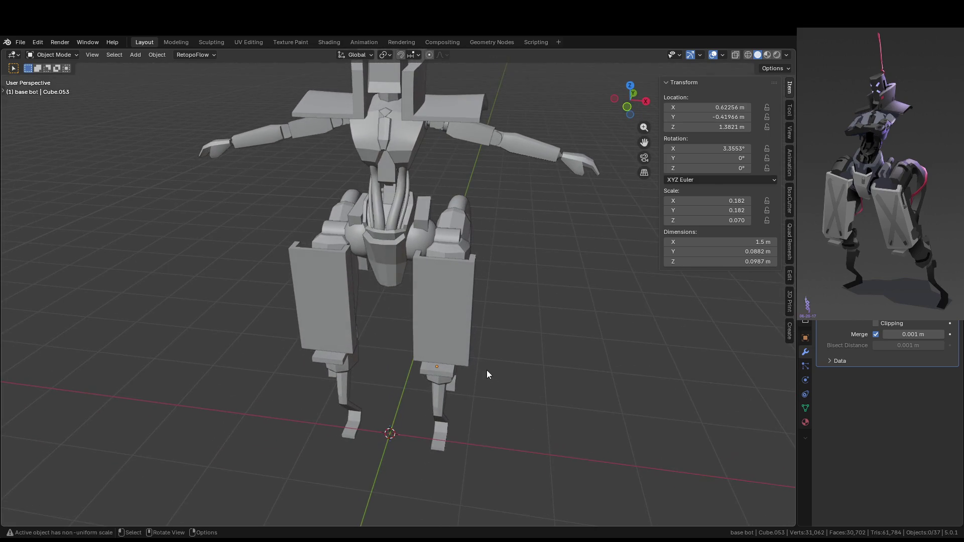
left_click(386, 278)
right_click(386, 278)
left_click(381, 275)
key("KP_Decimal")
mouse_move(417, 250)
middle_mouse_down()
mouse_move(376, 272)
mouse_move(392, 245)
mouse_move(419, 248)
mouse_move(408, 301)
mouse_move(421, 261)
mouse_move(397, 259)
middle_mouse_up()
- Move one edge of the pelvis block along Y in Edit Mode
key("Tab")
left_click(407, 236)
key("2")
left_click(396, 259)
key("g")
key("y")
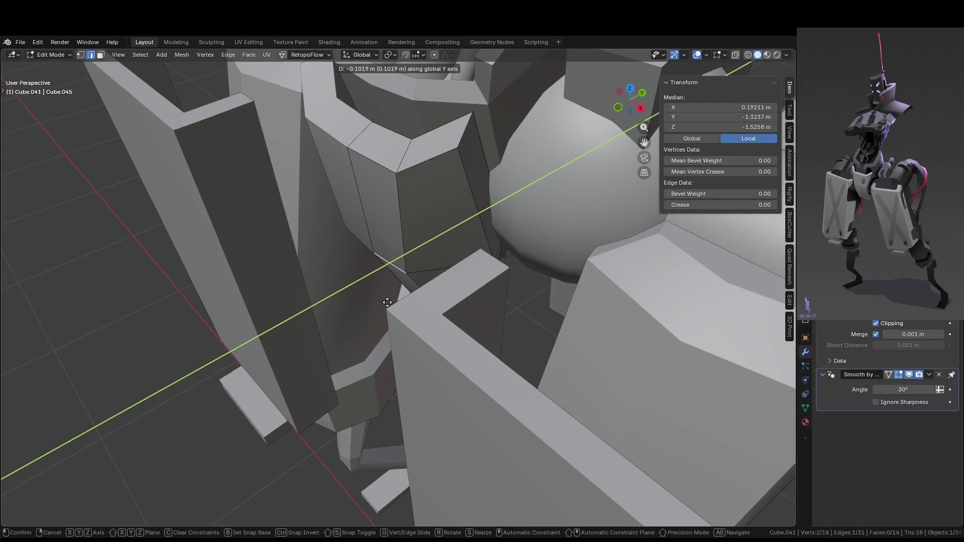
left_click(387, 302)
mouse_move(387, 303)
middle_mouse_down()
mouse_move(469, 308)
mouse_move(391, 299)
middle_mouse_up()
- Slide an edge loop upward along the block
key("Tab")
key("Tab")
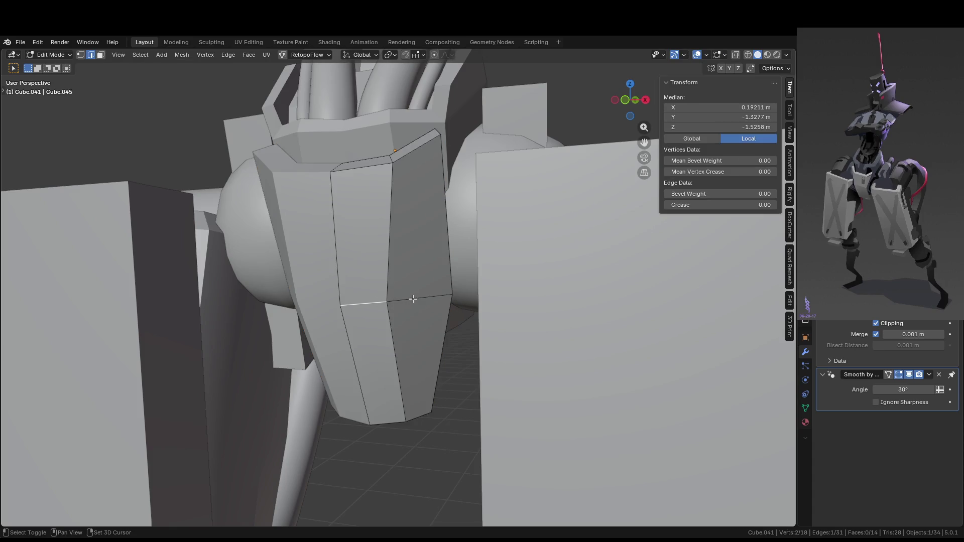
left_click(412, 298, "shift")
key("g")
key("g")
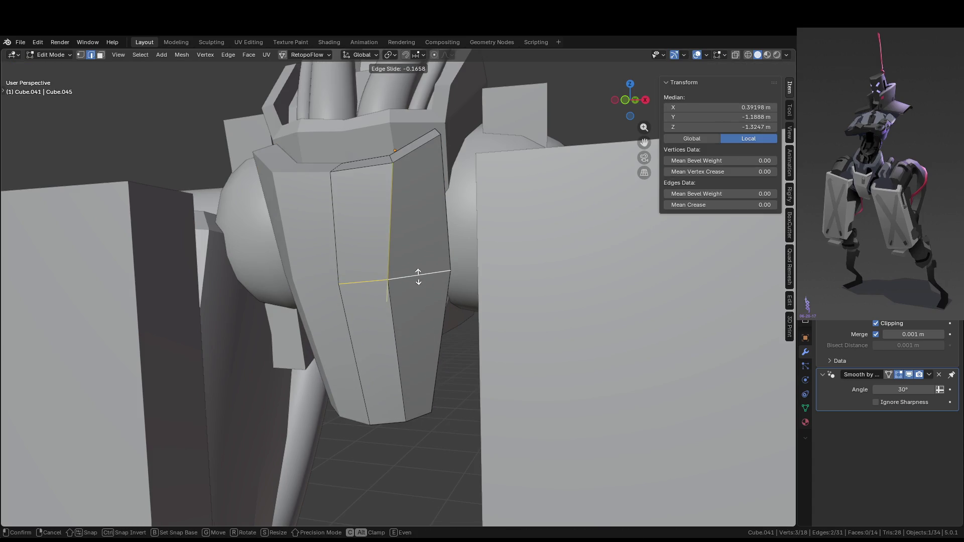
left_click(418, 279)
key("Tab")
mouse_move(417, 279)
middle_mouse_down()
mouse_move(441, 344)
mouse_move(471, 312)
middle_mouse_up()
scroll(451, 334, "up", 5)
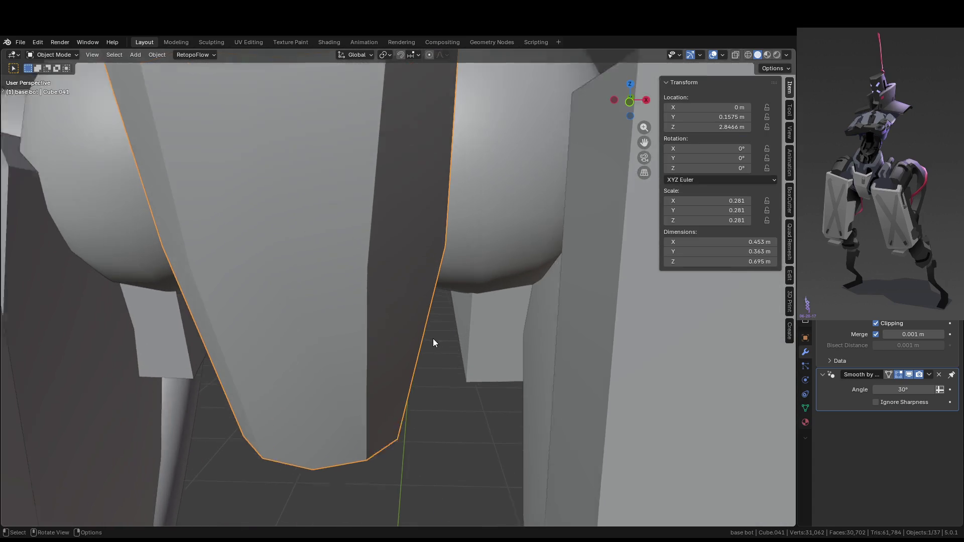
- Cut a new edge loop near the block's lower end
key("Tab")
key("ctrl+r")
left_click_drag(419, 347, 412, 378)
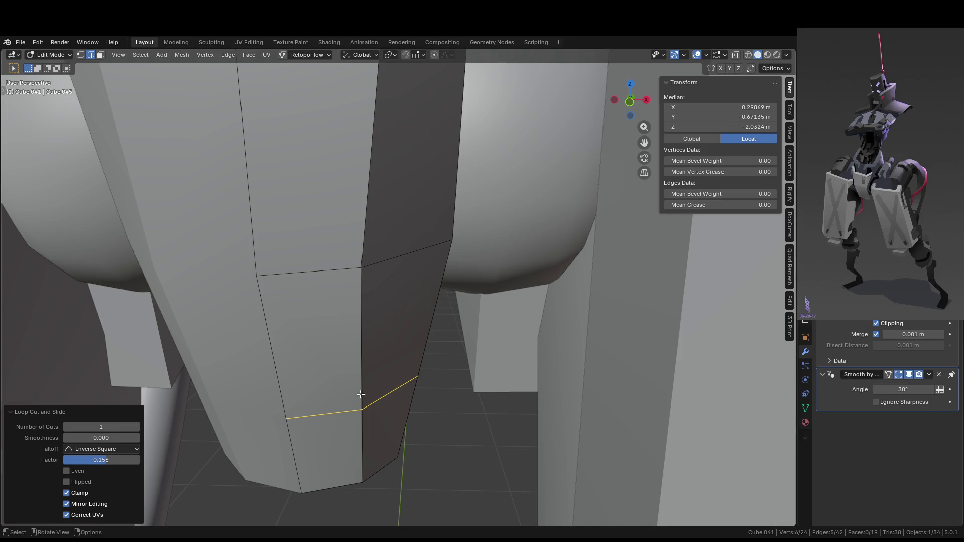
scroll(360, 394, "down", 5)
key("Tab")
mouse_move(474, 423)
middle_mouse_down()
mouse_move(378, 369)
mouse_move(333, 370)
mouse_move(475, 335)
mouse_move(416, 414)
mouse_move(273, 406)
middle_mouse_up()
- Box-select the block's three lower faces and shift them along Y
key("Tab")
key("alt+a")
key("3")
left_click_drag(483, 421, 505, 427)
mouse_move(505, 428)
middle_mouse_down()
mouse_move(602, 441)
mouse_move(423, 416)
mouse_move(648, 445)
middle_mouse_up()
key("g")
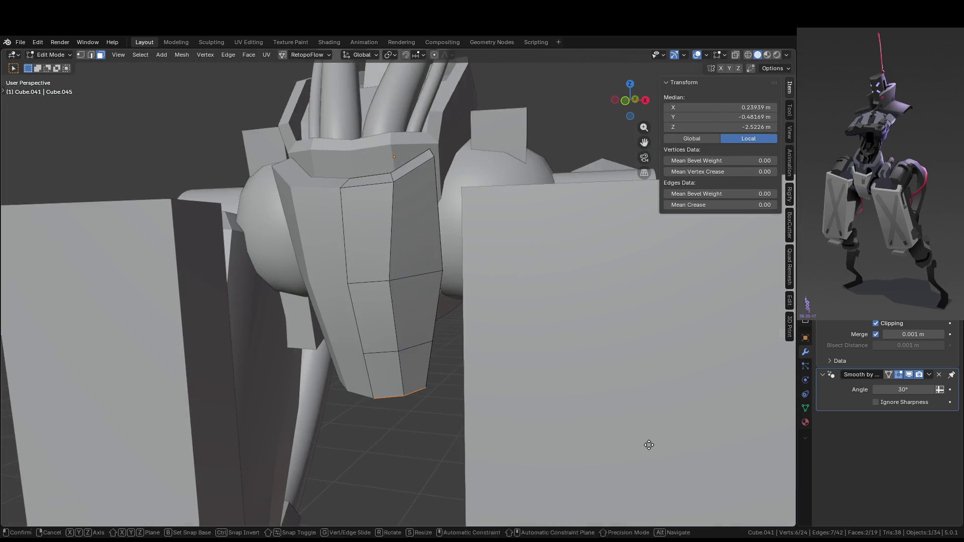
key("z")
key("y")
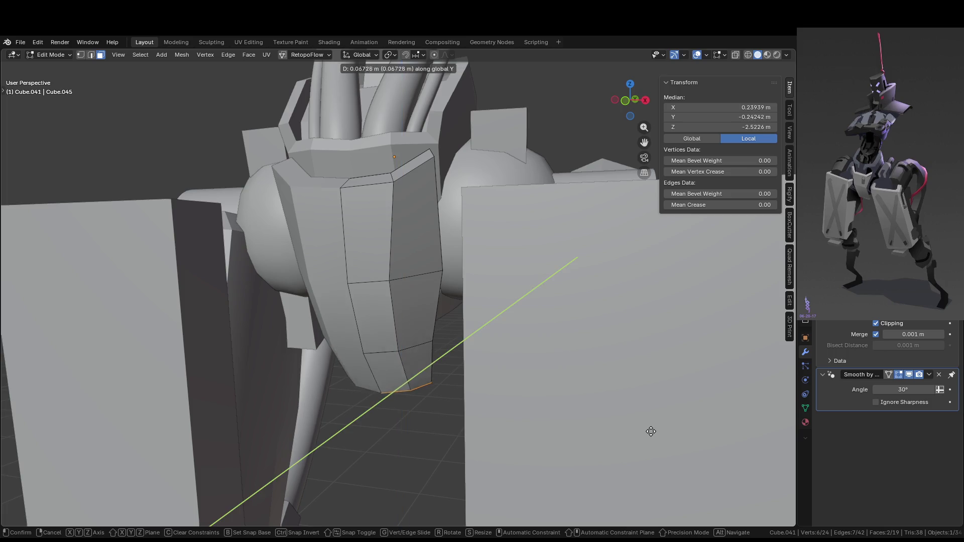
left_click(654, 429)
key("Tab")
scroll(528, 414, "down", 5)
mouse_move(529, 415)
middle_mouse_down()
mouse_move(611, 398)
mouse_move(548, 389)
mouse_move(457, 449)
mouse_move(573, 445)
mouse_move(543, 391)
mouse_move(513, 412)
mouse_move(432, 327)
mouse_move(582, 399)
mouse_move(497, 332)
mouse_move(380, 293)
mouse_move(443, 324)
middle_mouse_up()
scroll(497, 332, "down", 6)
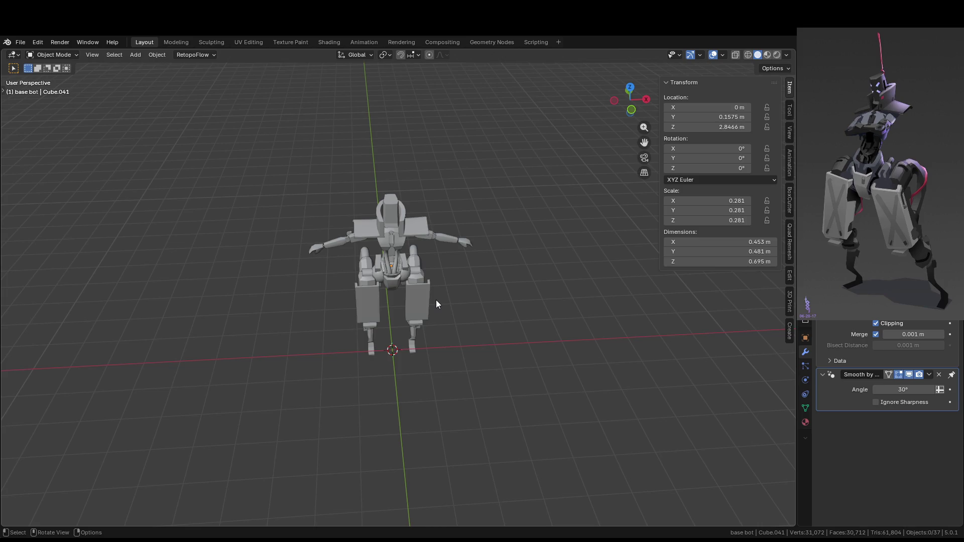
mouse_move(474, 264)
middle_mouse_down()
mouse_move(456, 232)
mouse_move(491, 187)
mouse_move(444, 185)
mouse_move(444, 261)
mouse_move(415, 392)
mouse_move(522, 324)
mouse_move(558, 353)
mouse_move(594, 354)
mouse_move(558, 315)
mouse_move(601, 326)
middle_mouse_up()
- Select the hip armor plates Cube.037, turn them around Z and shift them along X
scroll(456, 231, "up", 3)
scroll(422, 335, "up", 6)
left_click(522, 324)
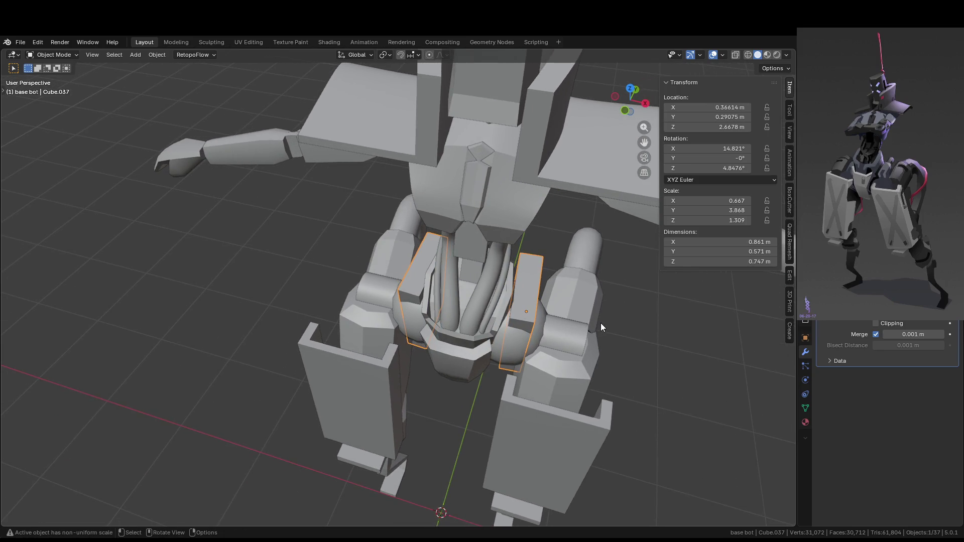
key("r")
key("z")
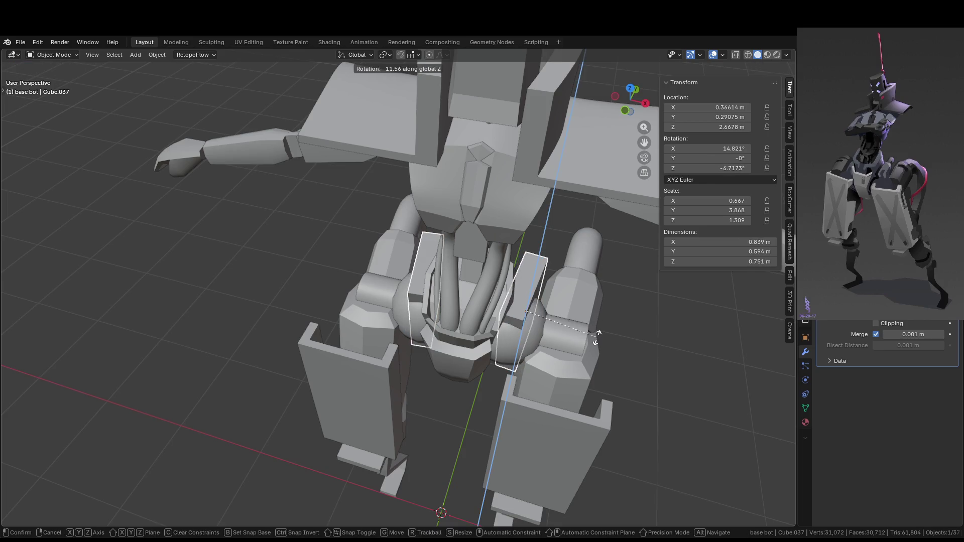
left_click(605, 332)
key("g")
key("x")
left_click(611, 330)
key("g")
key("x")
left_click(608, 327)
- Refine the hip plates with small X nudges and a final -2.44° Z rotation
key("r")
key("z")
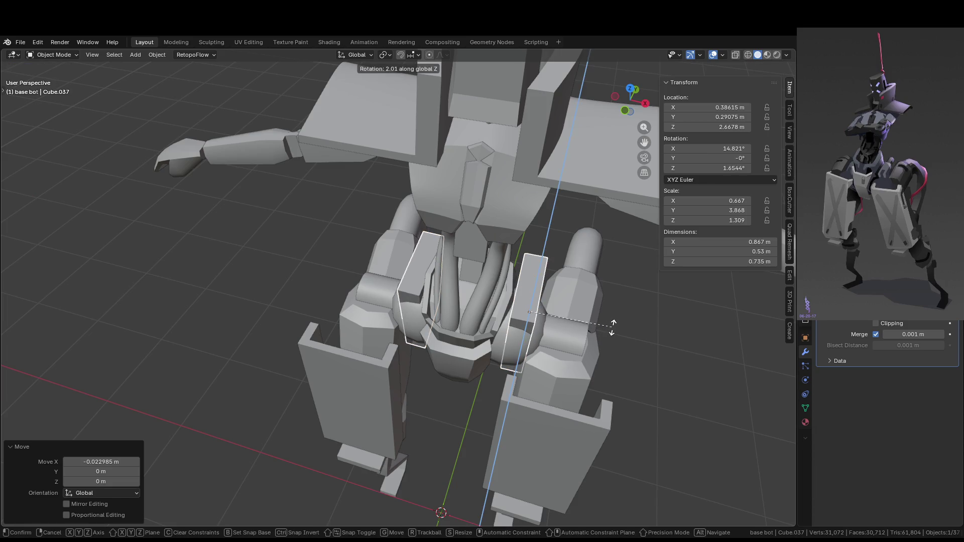
right_click(613, 324)
key("g")
key("x")
left_click(610, 324)
key("g")
key("x")
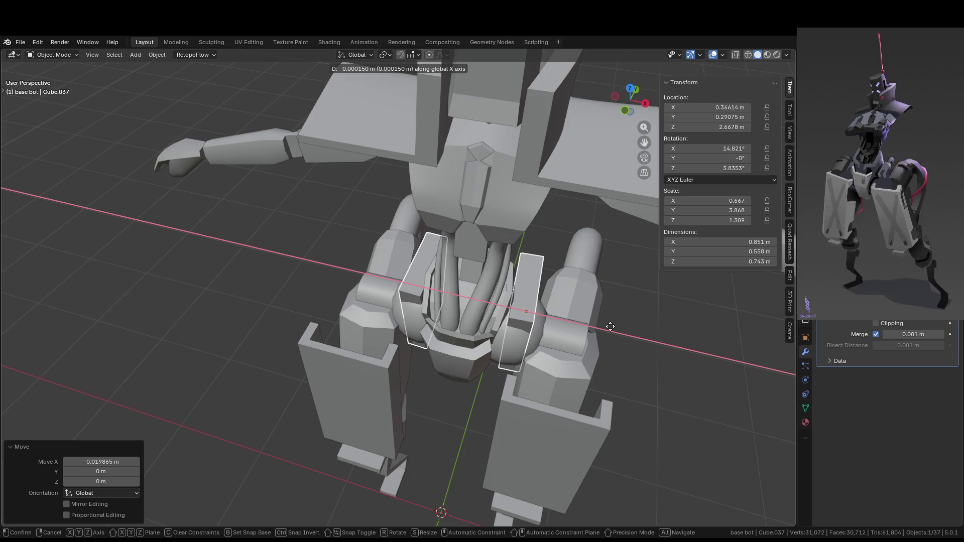
left_click(611, 326)
key("r")
key("z")
left_click(607, 330)
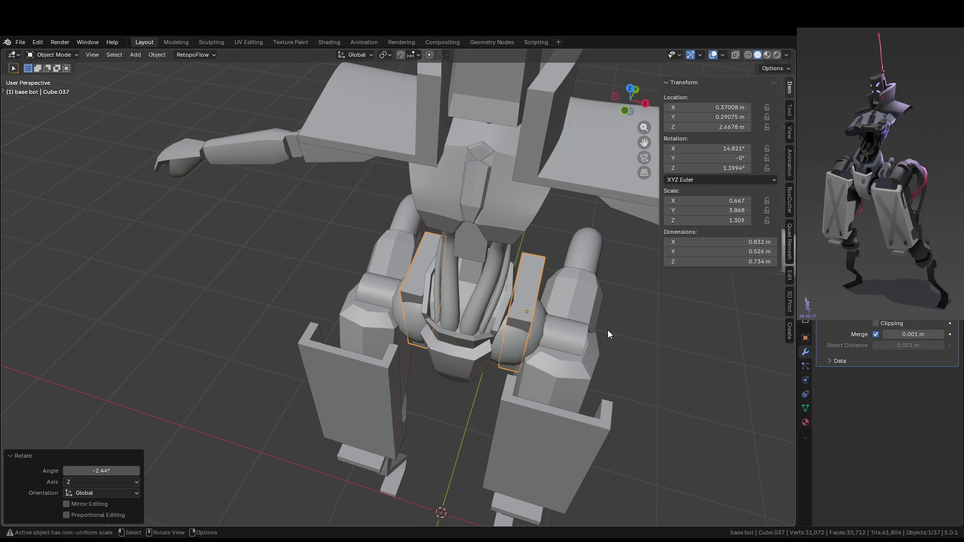
- Deselect the plates and apply Shade Auto Smooth to the central pelvis piece Cube.024
middle_click_drag(608, 330, 594, 323)
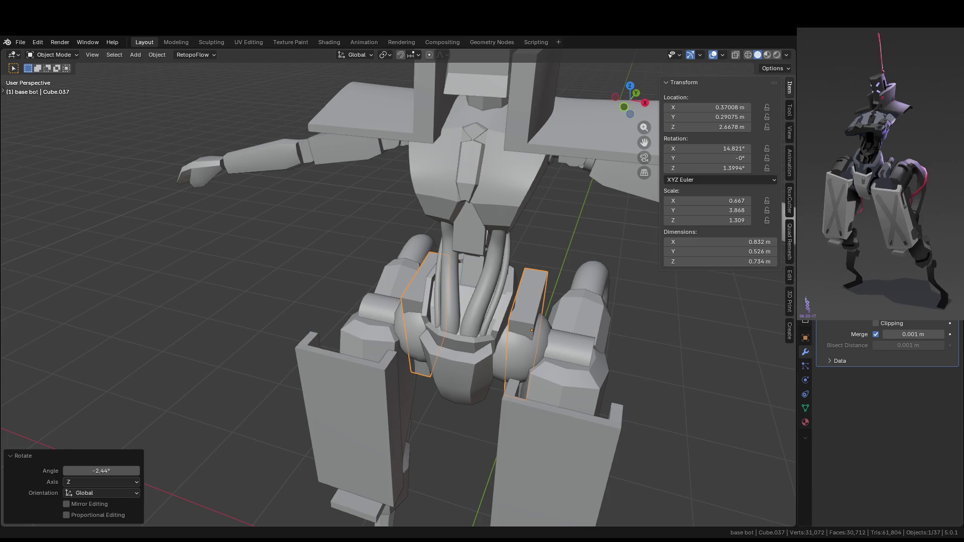
scroll(709, 339, "down", 3)
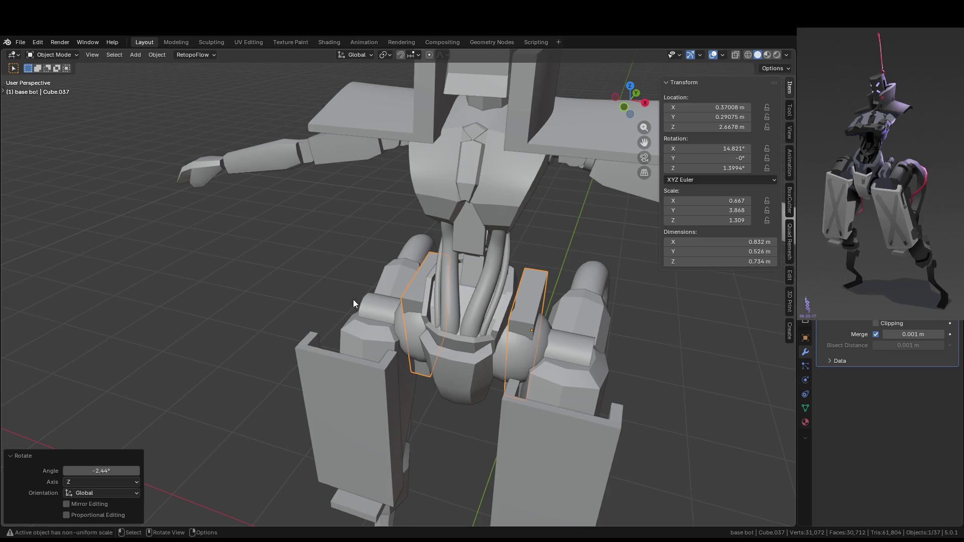
left_click(709, 339)
scroll(597, 319, "down", 2)
mouse_move(598, 320)
middle_mouse_down()
mouse_move(607, 279)
mouse_move(576, 289)
middle_mouse_up()
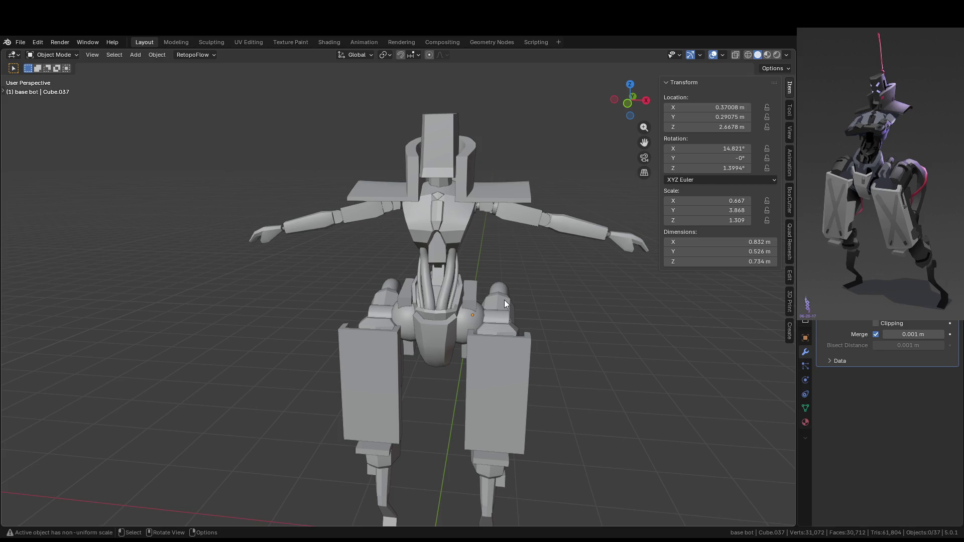
mouse_move(504, 300)
middle_mouse_down()
mouse_move(540, 363)
mouse_move(455, 358)
mouse_move(418, 341)
mouse_move(314, 354)
mouse_move(378, 327)
middle_mouse_up()
left_click(378, 331)
right_click(385, 330)
left_click(384, 330)
- In Edit Mode on Cube.024, select the edges on its top rim
mouse_move(454, 353)
middle_mouse_down()
mouse_move(231, 363)
mouse_move(422, 354)
mouse_move(538, 335)
mouse_move(528, 344)
mouse_move(542, 354)
mouse_move(456, 321)
mouse_move(458, 346)
middle_mouse_up()
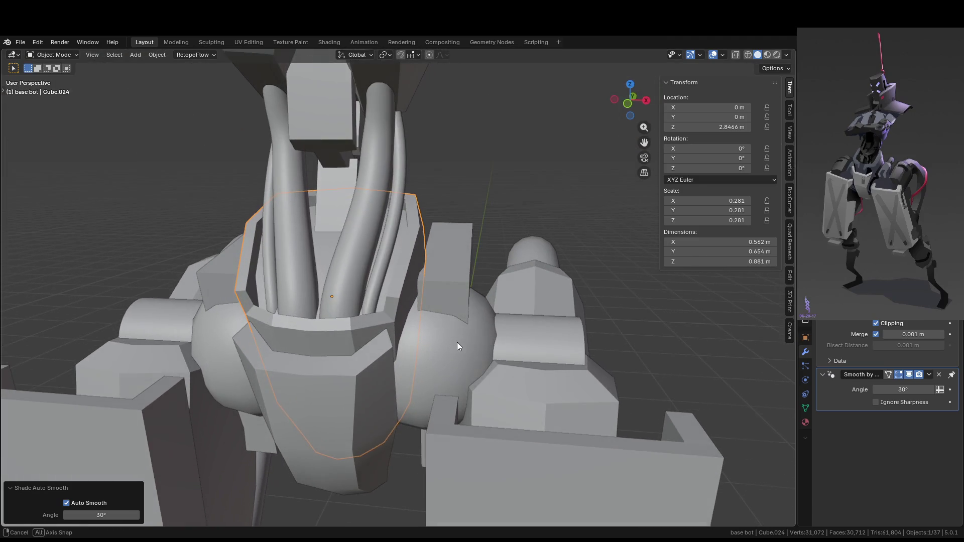
key("Tab")
middle_click_drag(382, 327, 363, 299)
left_click(358, 295)
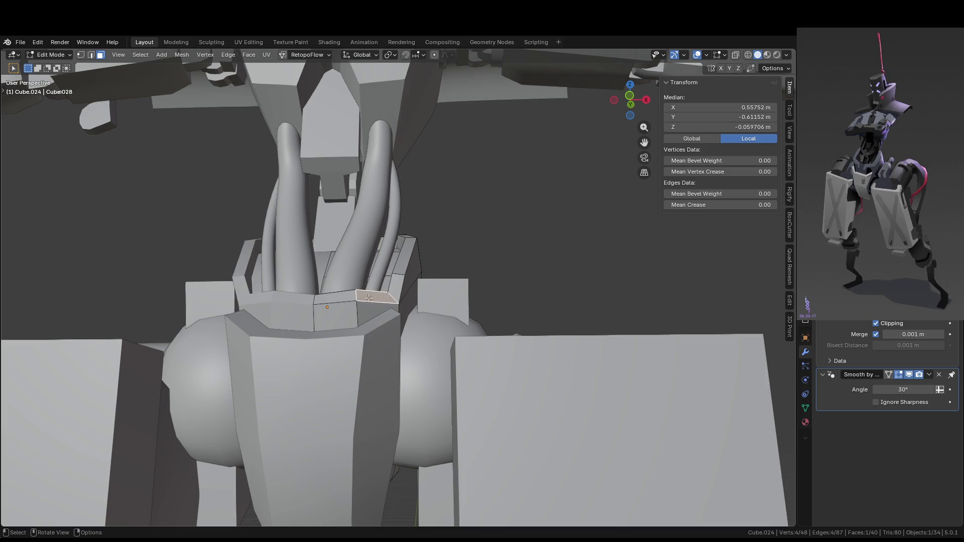
scroll(358, 295, "up", 3)
key("2")
left_click(320, 300)
left_click(319, 304)
- Lower the rim edge along Z, leaving Cube.024 at 0.562 × 0.654 × 0.861 m
key("g")
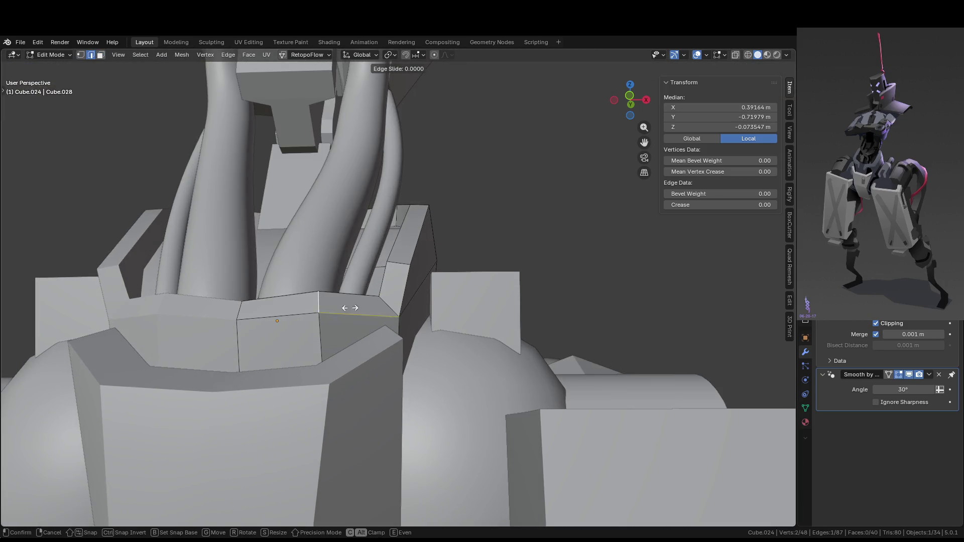
key("z")
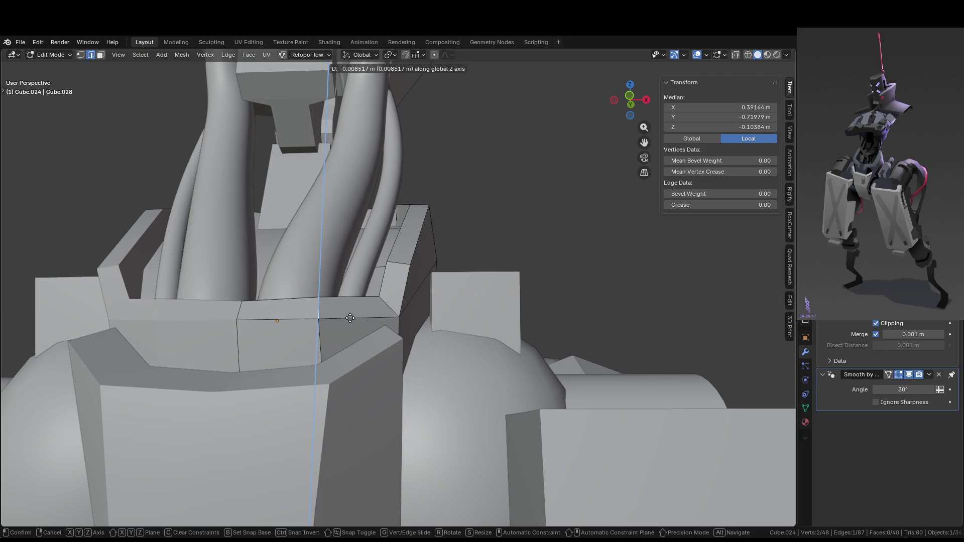
left_click(351, 316)
key("Tab")
key("Tab")
key("g")
key("z")
left_click(372, 320)
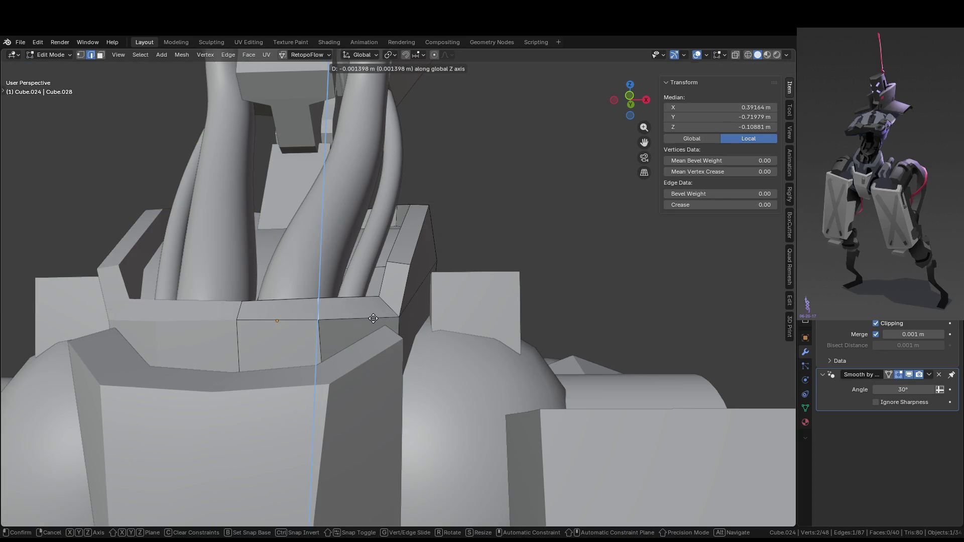
key("Tab")
mouse_move(327, 311)
middle_mouse_down()
mouse_move(299, 371)
mouse_move(355, 372)
mouse_move(356, 353)
mouse_move(324, 343)
mouse_move(298, 350)
mouse_move(341, 331)
mouse_move(338, 357)
mouse_move(273, 340)
mouse_move(420, 361)
mouse_move(381, 375)
mouse_move(330, 356)
mouse_move(599, 327)
middle_mouse_up()
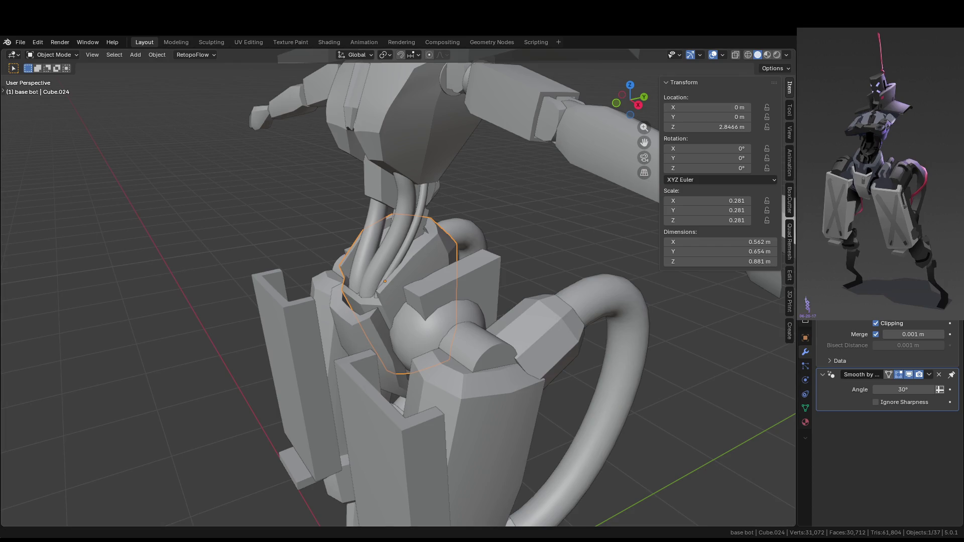
- Add a Ctrl+R edge loop around the hip connector block Cube.043
left_click(559, 349)
mouse_move(559, 350)
middle_mouse_down()
mouse_move(535, 376)
mouse_move(445, 388)
mouse_move(394, 411)
mouse_move(402, 399)
mouse_move(616, 385)
mouse_move(442, 302)
middle_mouse_up()
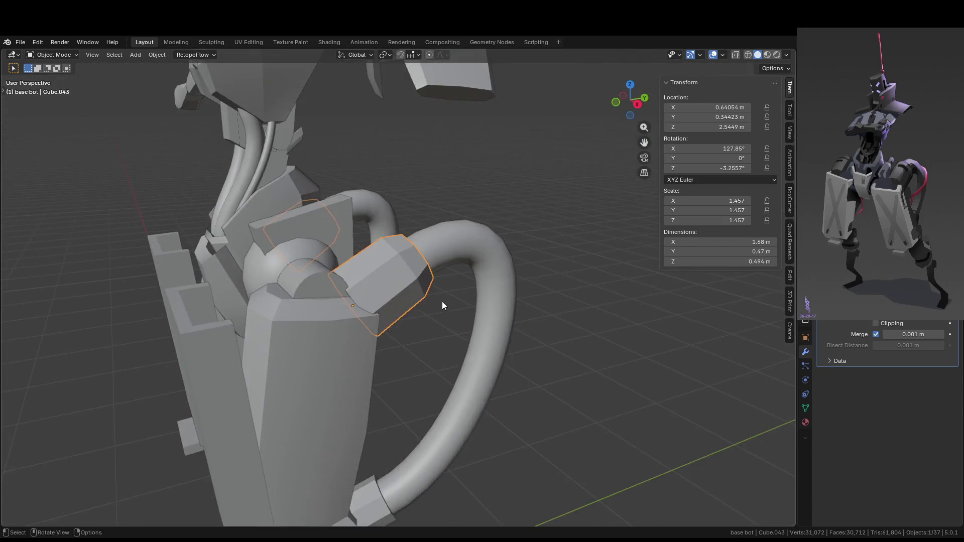
scroll(442, 301, "up", 6)
key("Tab")
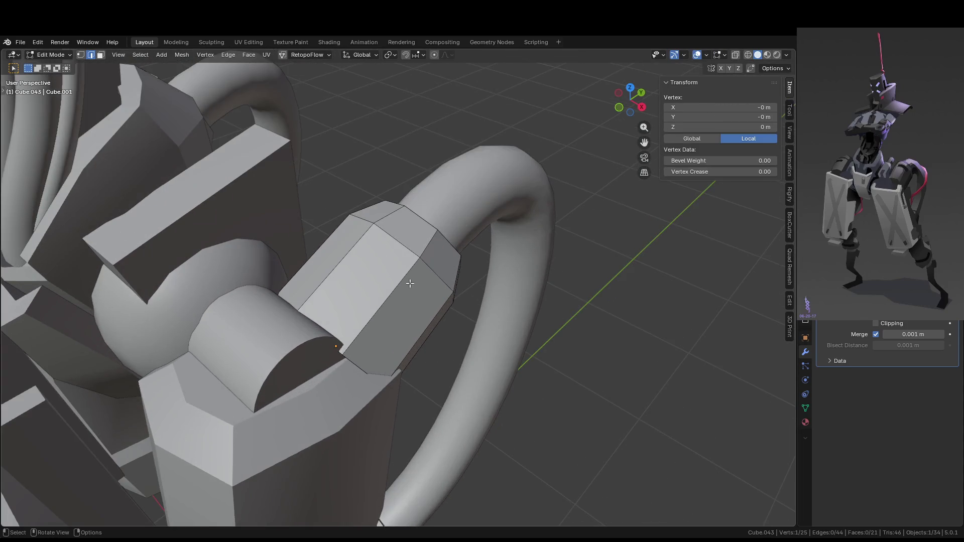
key("ctrl+r")
left_click(399, 287)
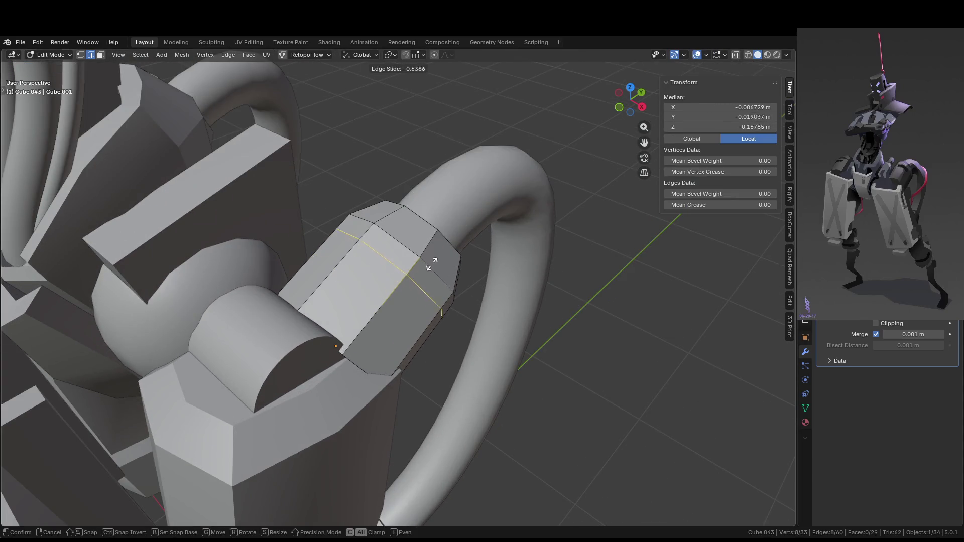
left_click(430, 267)
- Inset the top band faces and extrude them 0.02725 m inward into a recessed groove
key("3")
left_click(426, 286)
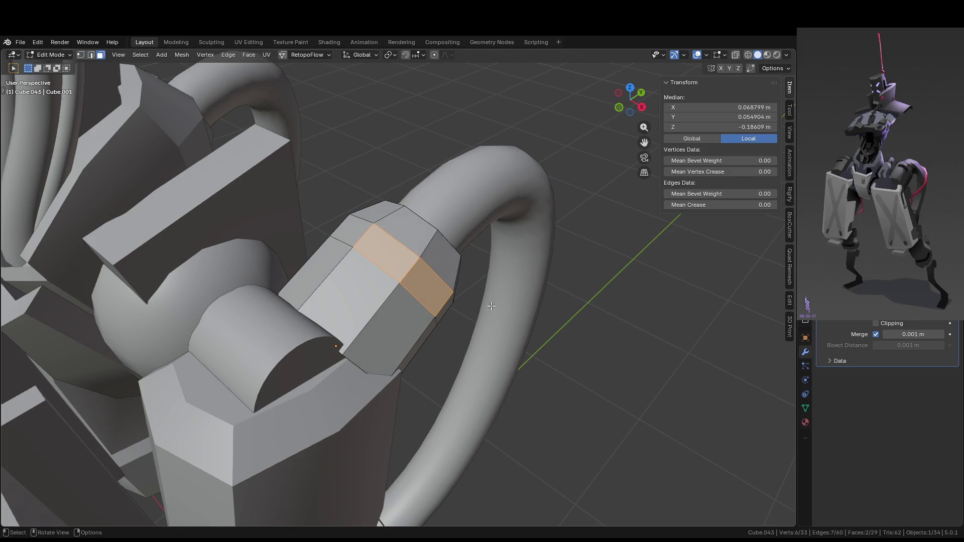
key("i")
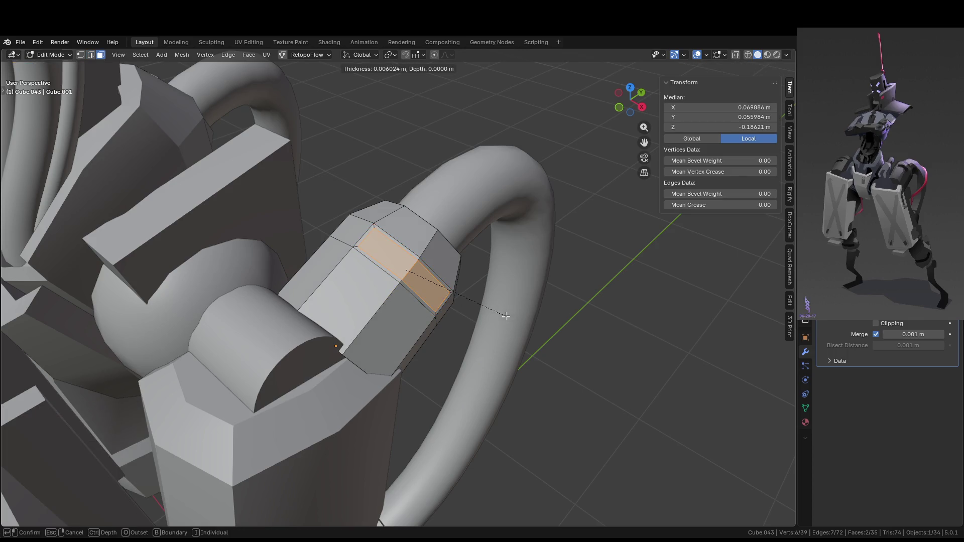
left_click(507, 313)
key("e")
mouse_move(507, 313)
middle_mouse_down()
mouse_move(452, 317)
mouse_move(515, 333)
mouse_move(490, 325)
middle_mouse_up()
left_click(420, 320)
key("Tab")
right_click(399, 287)
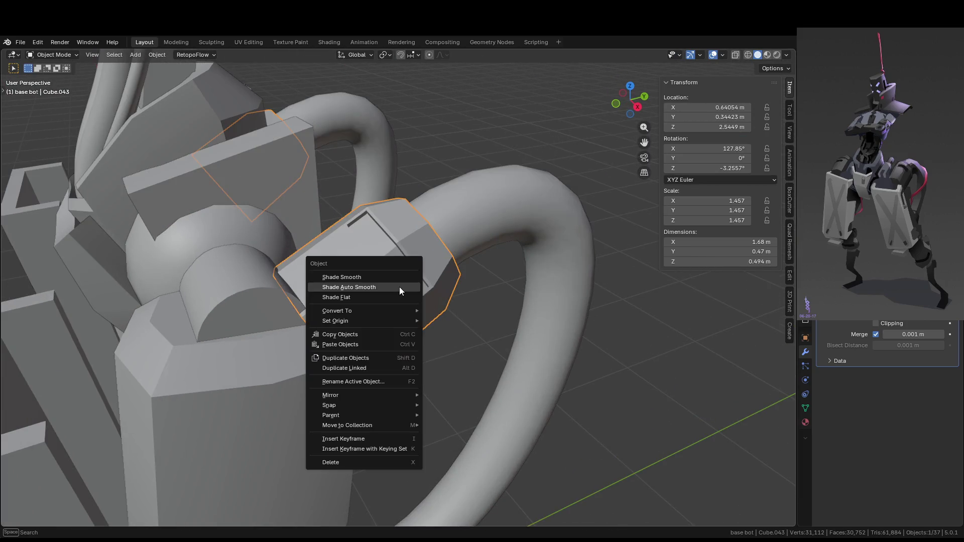
- Apply Shade Auto Smooth at a 30° angle to hip connector block Cube.043
left_click(399, 287)
mouse_move(400, 290)
middle_mouse_down()
mouse_move(430, 312)
mouse_move(404, 273)
mouse_move(480, 343)
mouse_move(401, 283)
middle_mouse_up()
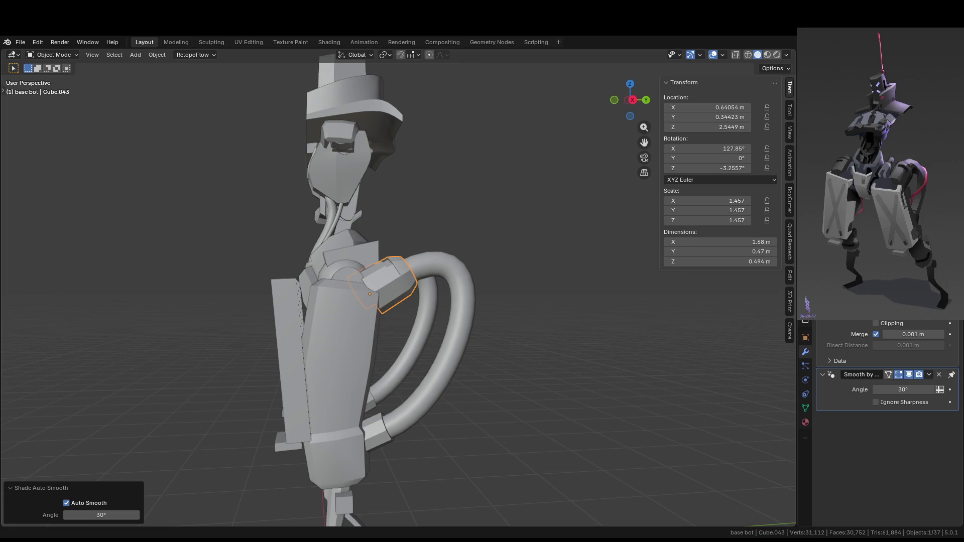
middle_click_drag(459, 410, 527, 409)
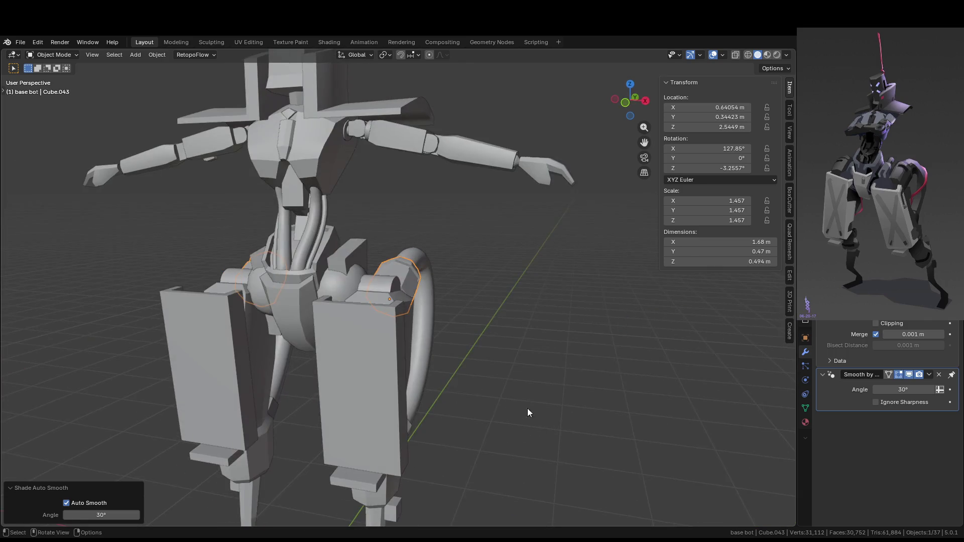
scroll(502, 334, "down", 5)
scroll(283, 143, "up", 6)
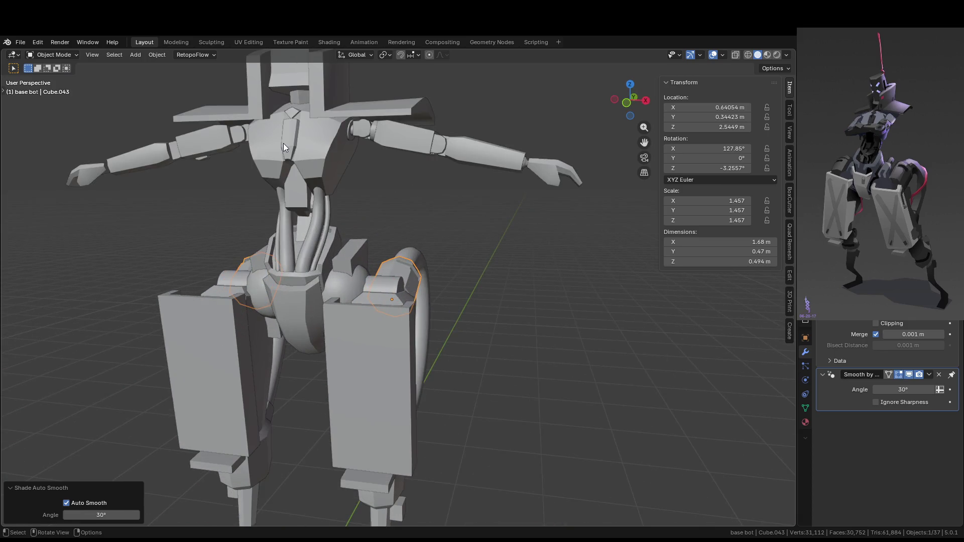
- Select the chest piece, frame it in view, and orbit around it
right_click(284, 142)
key("Escape")
left_click(284, 141)
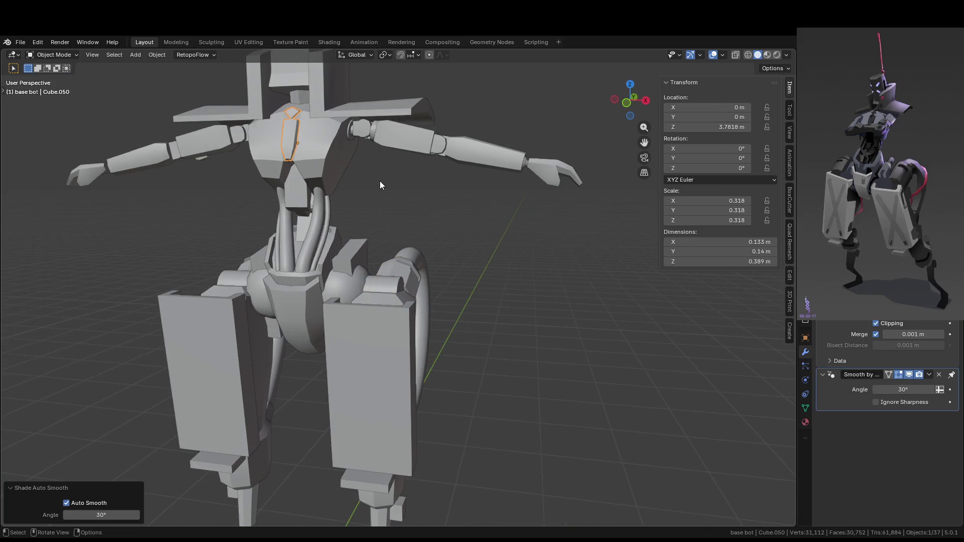
key("KP_Decimal")
scroll(463, 254, "up", 4)
scroll(521, 230, "down", 5)
scroll(521, 230, "up", 5)
mouse_move(521, 230)
middle_mouse_down()
mouse_move(520, 271)
mouse_move(536, 258)
mouse_move(466, 308)
mouse_move(458, 240)
middle_mouse_up()
scroll(520, 274, "down", 5)
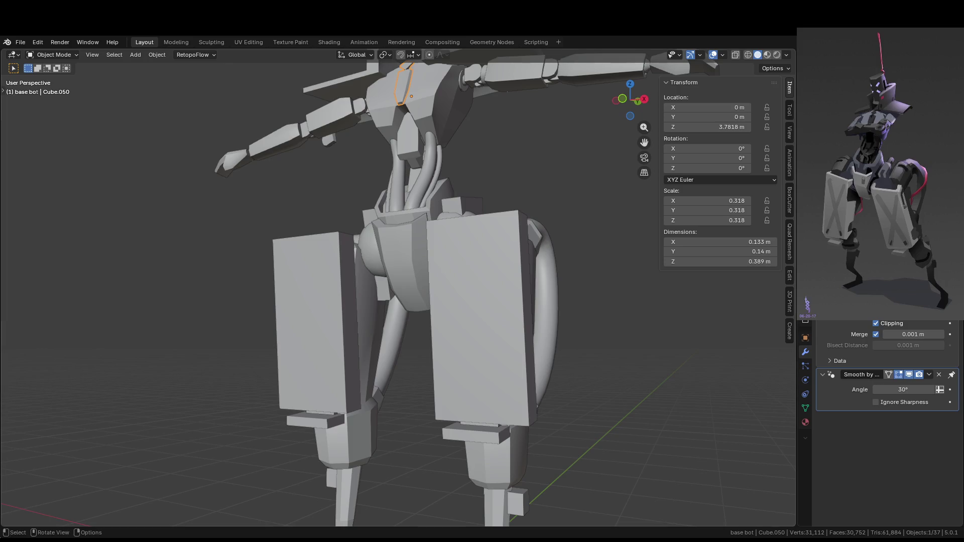
scroll(502, 281, "down", 5)
- Orbit around the whole robot to review it, then reselect the hip connector block
middle_click_drag(502, 281, 541, 321)
scroll(541, 321, "up", 5)
mouse_move(495, 264)
middle_mouse_down()
mouse_move(486, 183)
mouse_move(457, 204)
mouse_move(387, 215)
mouse_move(429, 216)
mouse_move(361, 253)
mouse_move(322, 300)
mouse_move(345, 313)
mouse_move(349, 301)
mouse_move(457, 271)
middle_mouse_up()
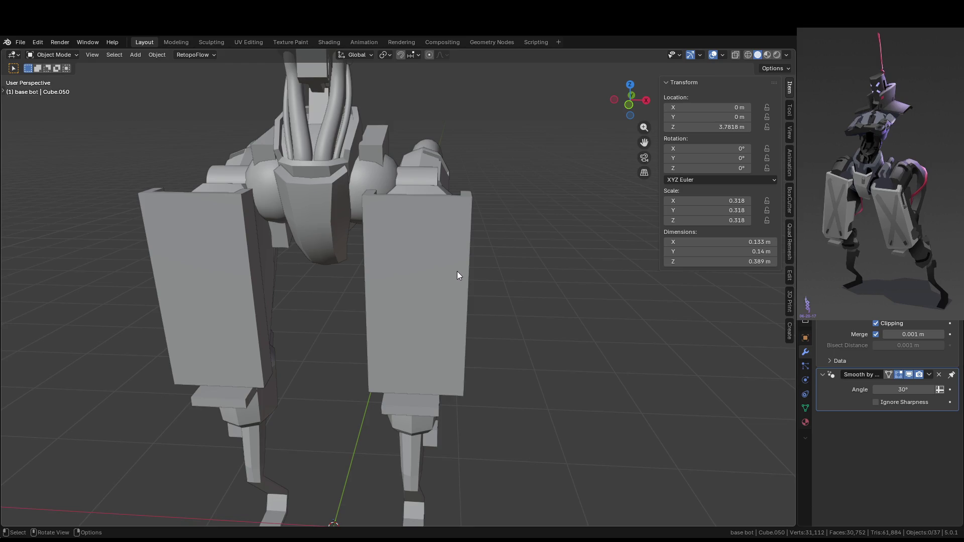
scroll(457, 271, "down", 5)
mouse_move(457, 272)
middle_mouse_down()
mouse_move(404, 250)
mouse_move(379, 276)
mouse_move(376, 266)
middle_mouse_up()
scroll(404, 250, "up", 5)
scroll(380, 213, "up", 2)
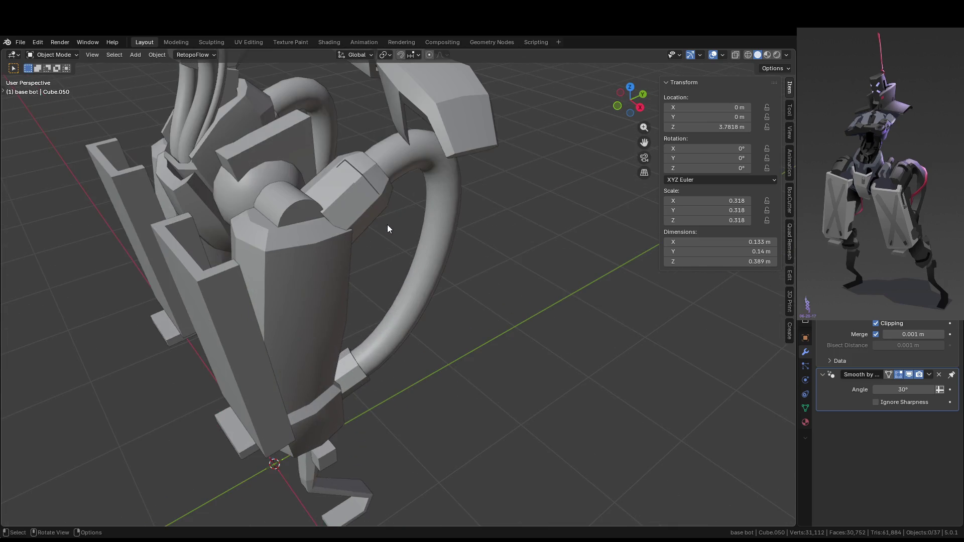
scroll(399, 211, "up", 2)
scroll(405, 237, "up", 5)
left_click(293, 228)
- Scale the recessed slot faces on Cube.043 down to 0.904
key("Tab")
scroll(293, 228, "up", 2)
mouse_move(293, 228)
middle_mouse_down()
mouse_move(353, 227)
mouse_move(452, 294)
middle_mouse_up()
key("s")
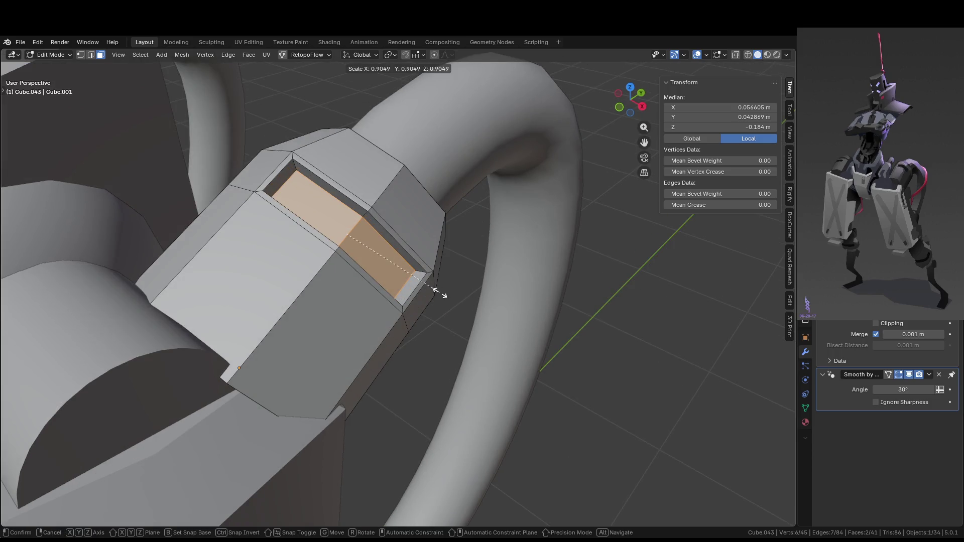
left_click(436, 291)
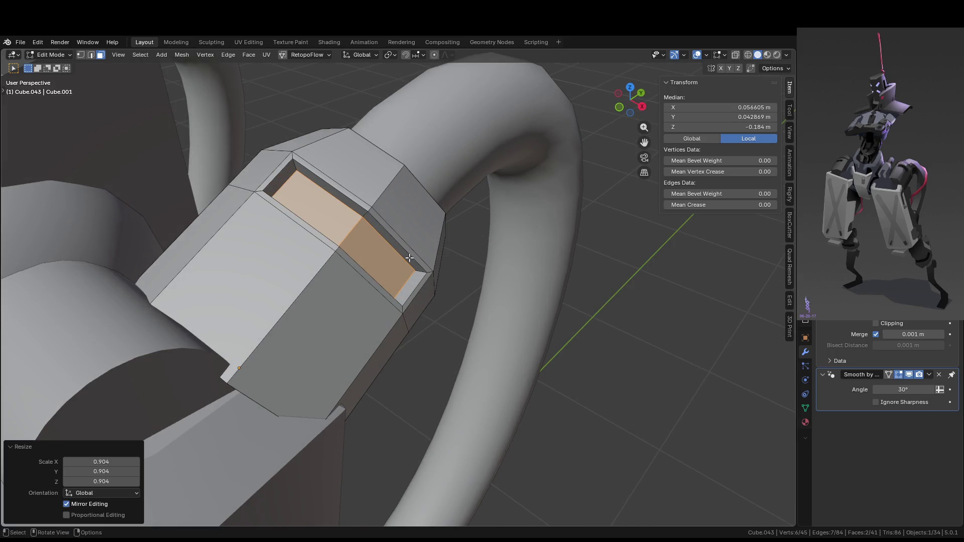
- Bevel the slot's rim edges
key("2")
key("ctrl+alt+b")
key("ctrl+b")
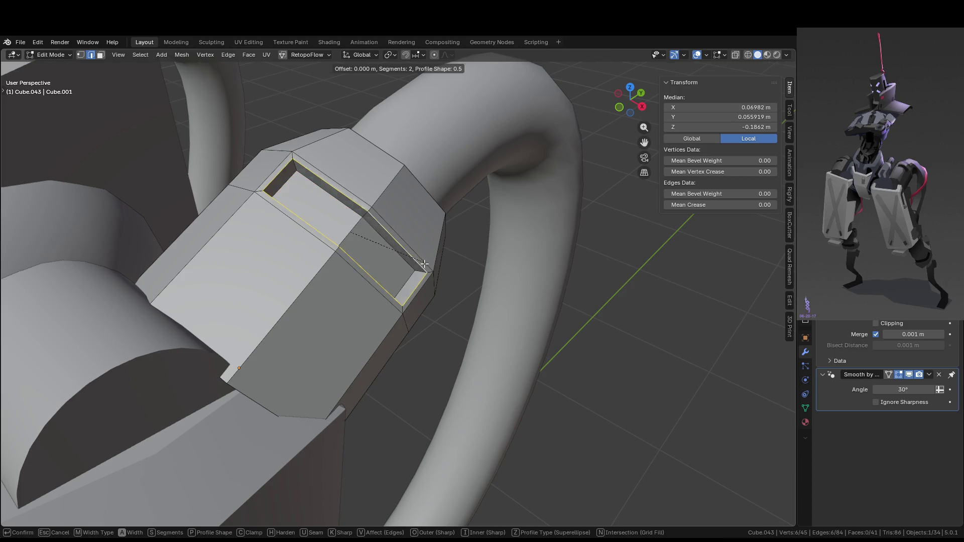
left_click(427, 266)
key("Tab")
mouse_move(429, 267)
middle_mouse_down()
mouse_move(468, 271)
mouse_move(451, 277)
middle_mouse_up()
- Select the inner rim edge of the bevel and frame it in view
key("Tab")
left_click(332, 183)
right_click(362, 209)
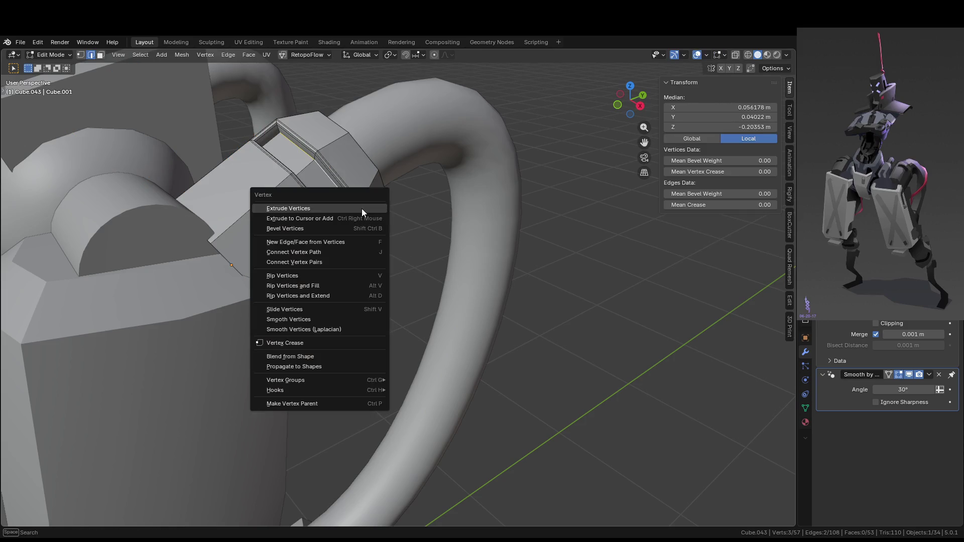
key("ctrl+b")
key("Escape")
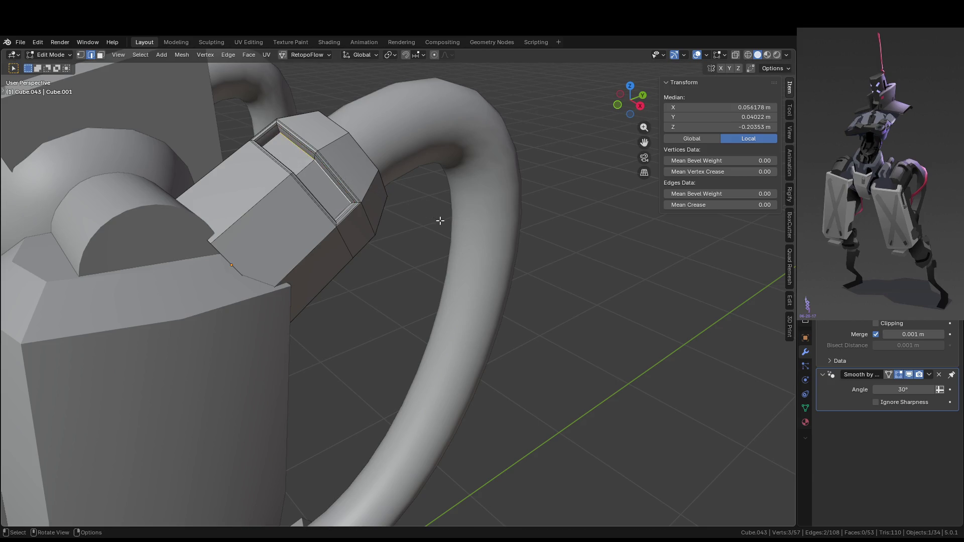
key("KP_Decimal")
- Bevel the outline edges of the slot floor and adjacent face
key("3")
left_click(263, 272)
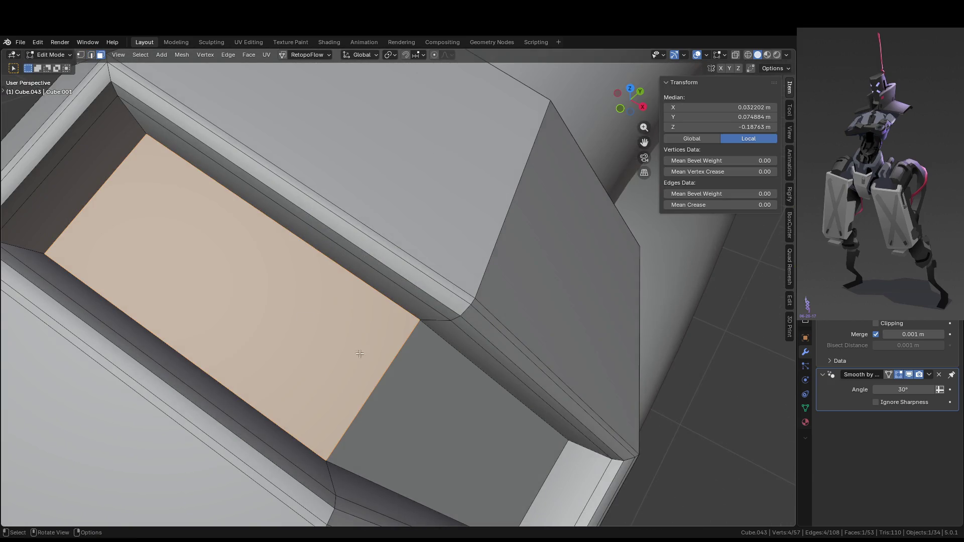
left_click(527, 388, "shift")
key("2")
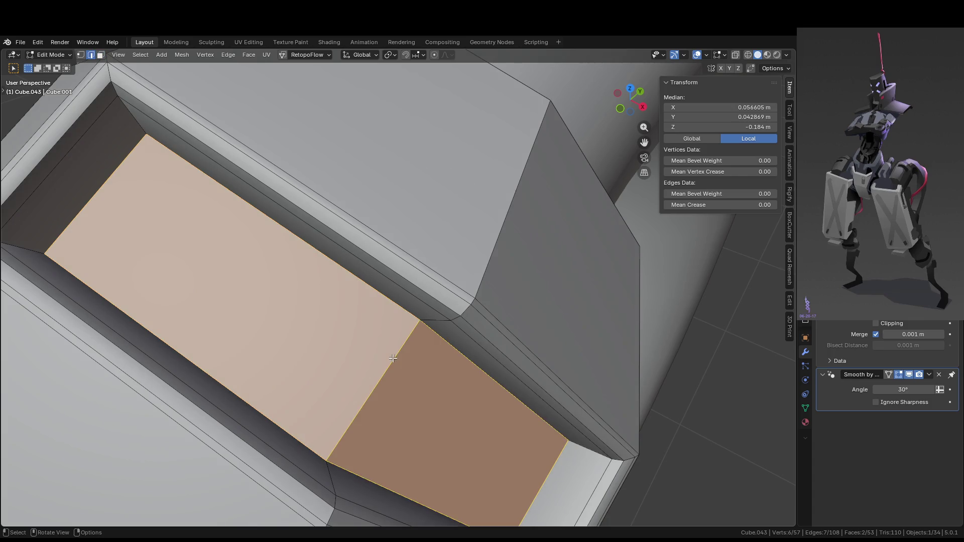
mouse_move(431, 369)
middle_mouse_down()
mouse_move(430, 345)
mouse_move(492, 360)
mouse_move(441, 311)
middle_mouse_up()
key("ctrl+b")
left_click(437, 350)
key("Tab")
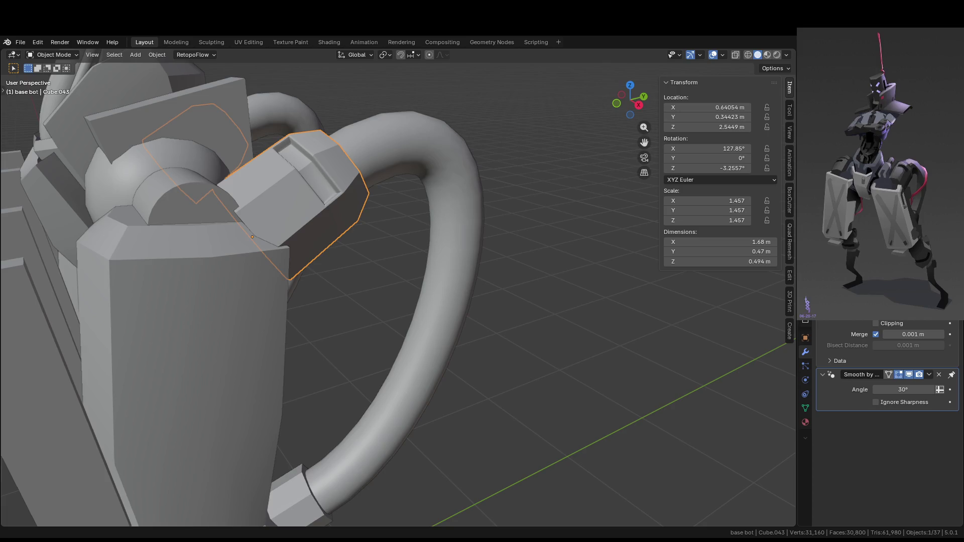
- Select the upright bracket block Cube.037 beside the right hip
scroll(439, 315, "down", 5)
left_click(439, 314)
left_click(507, 354)
mouse_move(520, 339)
middle_mouse_down()
mouse_move(507, 354)
mouse_move(370, 331)
mouse_move(329, 341)
mouse_move(360, 250)
mouse_move(353, 256)
middle_mouse_up()
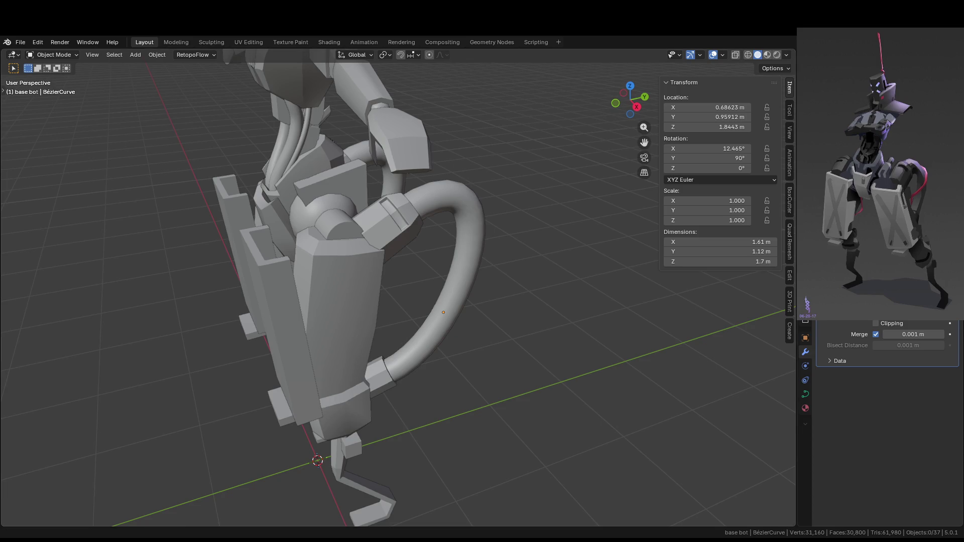
middle_click_drag(351, 189, 399, 209)
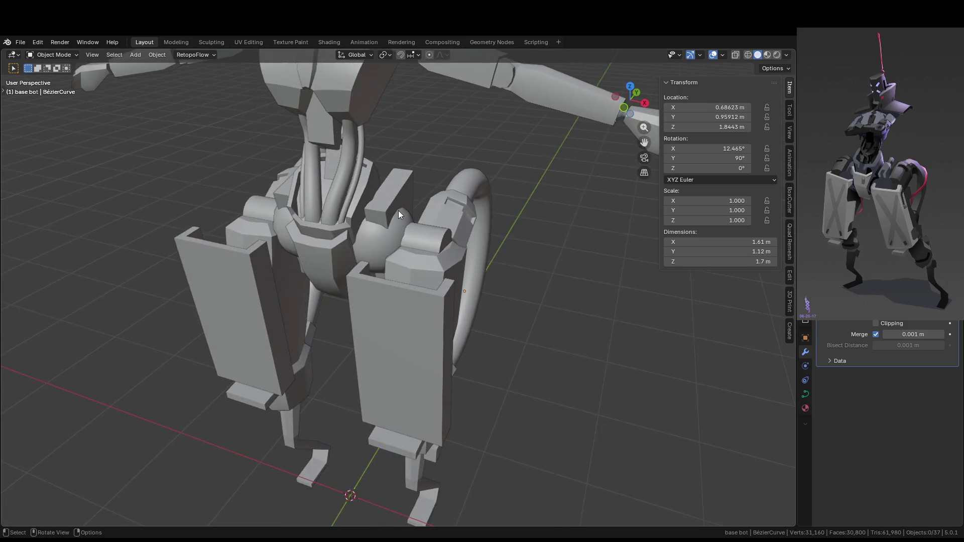
left_click(390, 197)
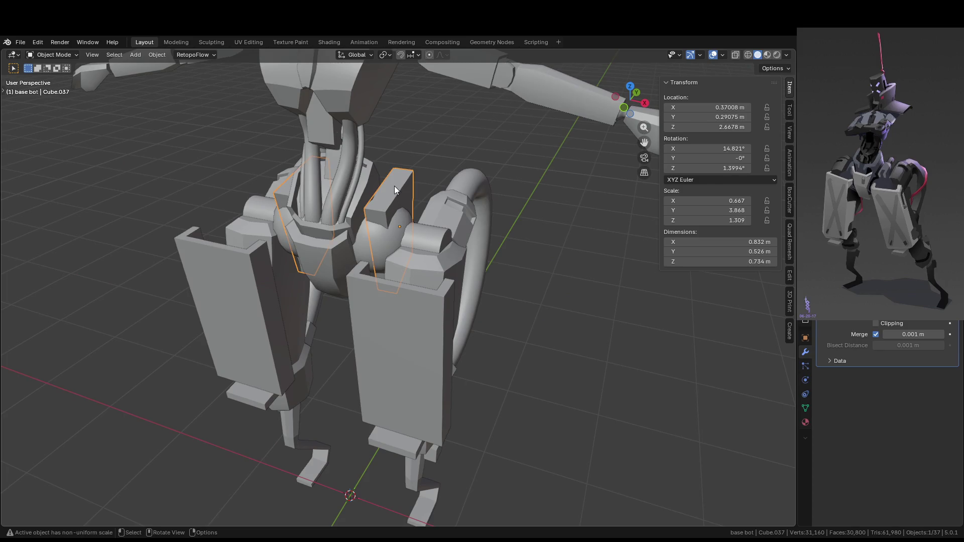
scroll(393, 186, "up", 6)
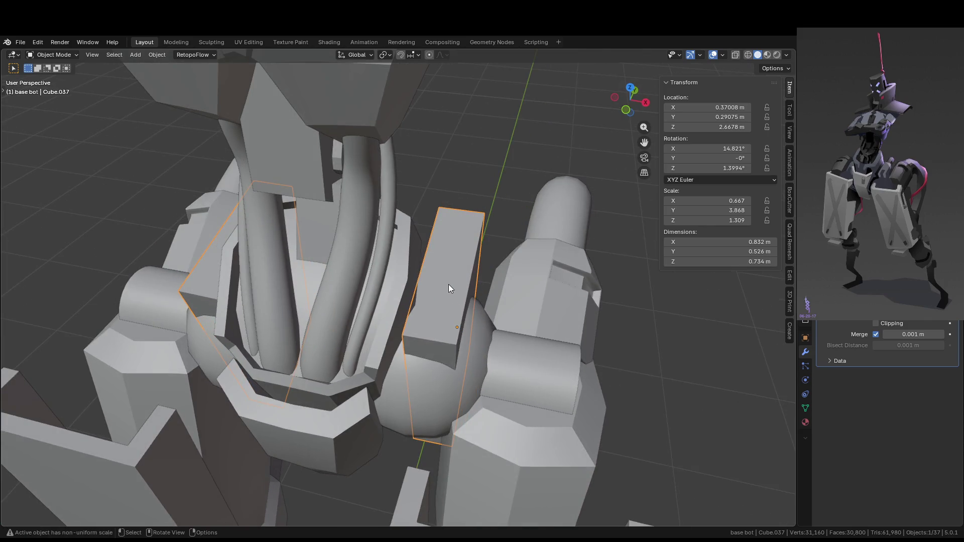
mouse_move(448, 284)
middle_mouse_down()
mouse_move(349, 278)
mouse_move(301, 321)
mouse_move(456, 280)
middle_mouse_up()
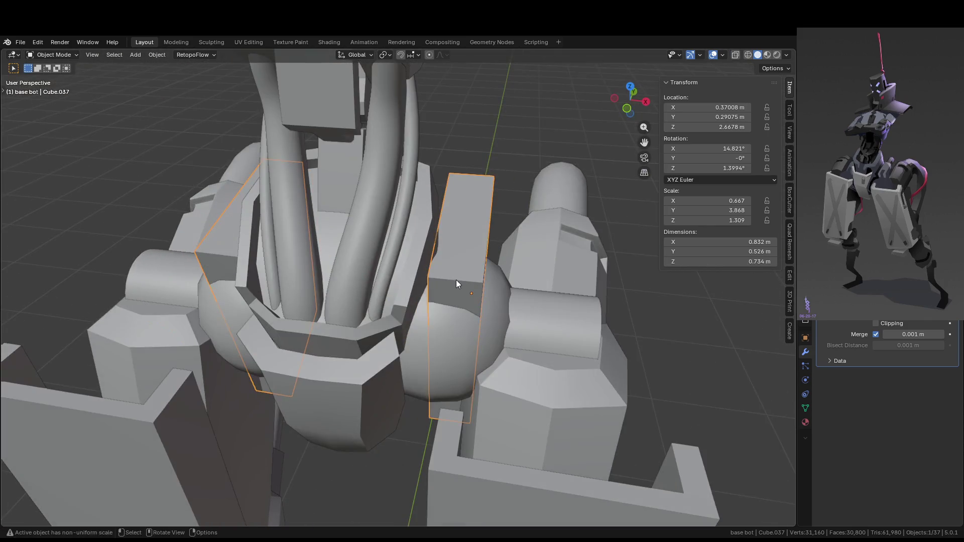
- Move the bracket along X to 0.37922 m and turn it 4.76° around Z
key("g")
key("x")
left_click(472, 285)
key("r")
key("z")
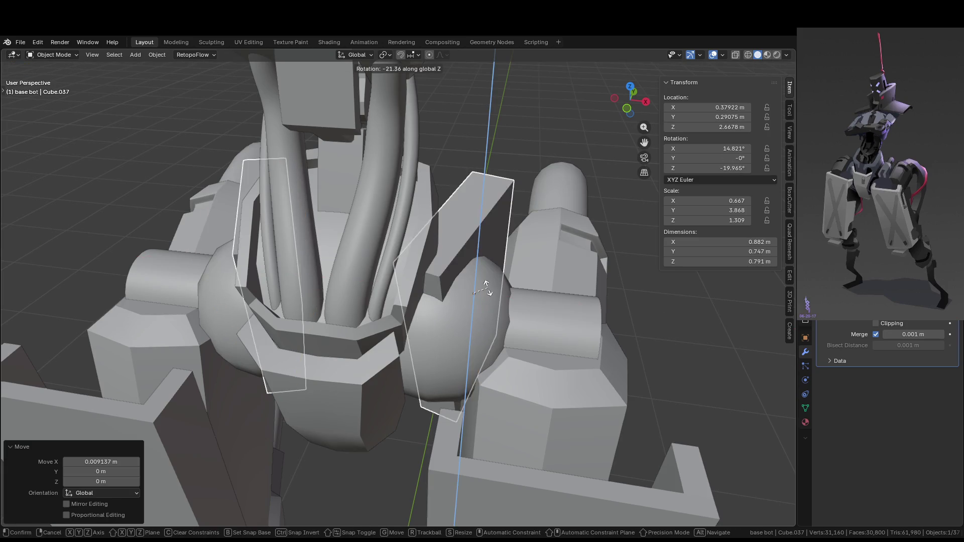
key("Escape")
key("r")
key("z")
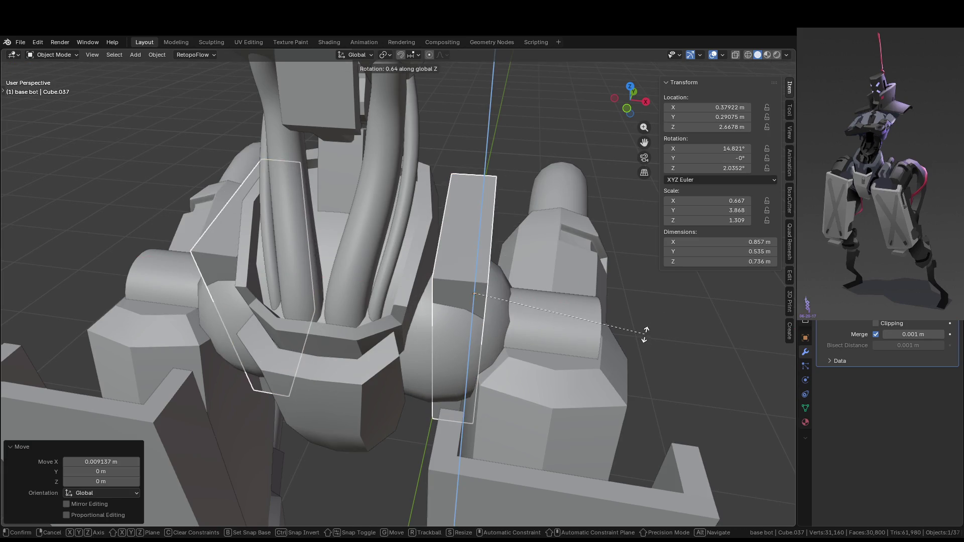
key("Escape")
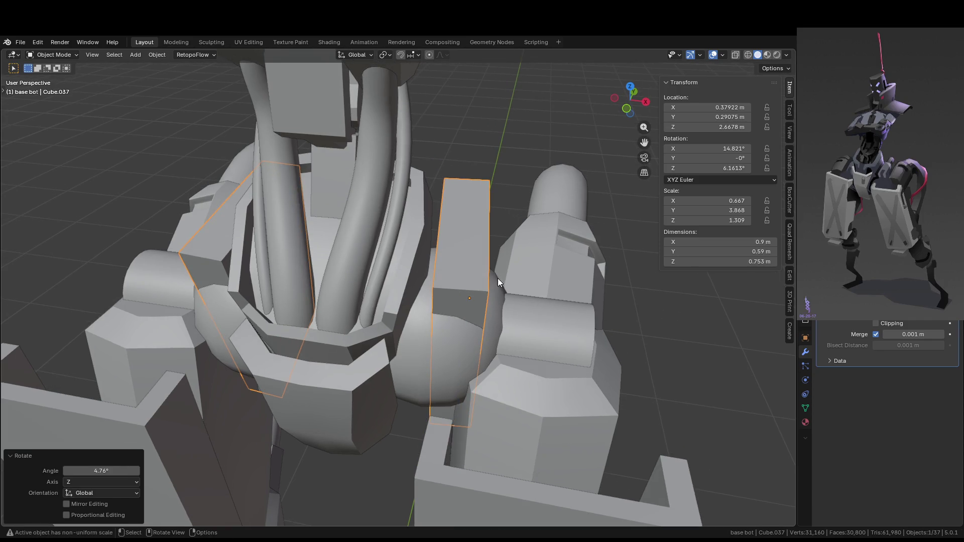
key("Tab")
key("s")
key("Escape")
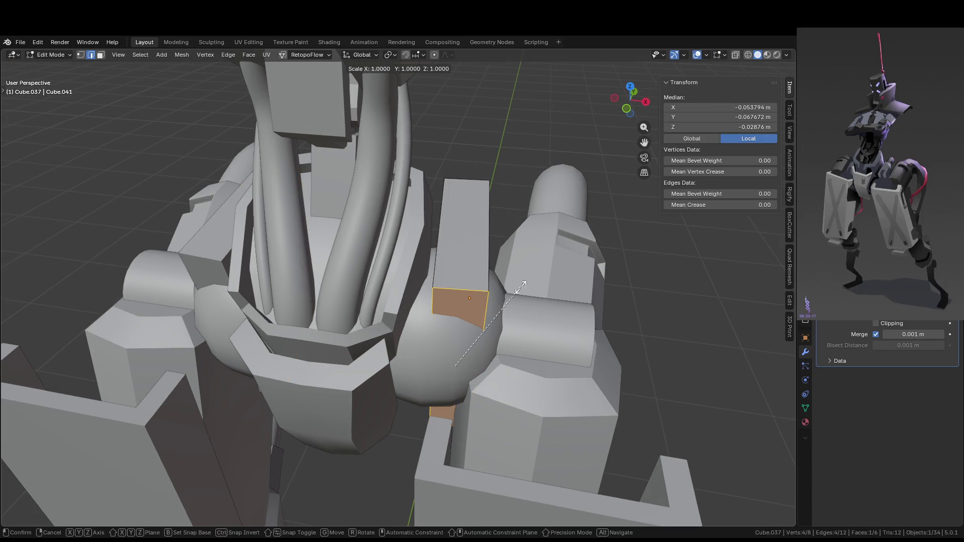
- Edge-slide an edge along the hip bracket to angle its side
key("Tab")
mouse_move(611, 324)
middle_mouse_down()
mouse_move(522, 335)
mouse_move(571, 293)
middle_mouse_up()
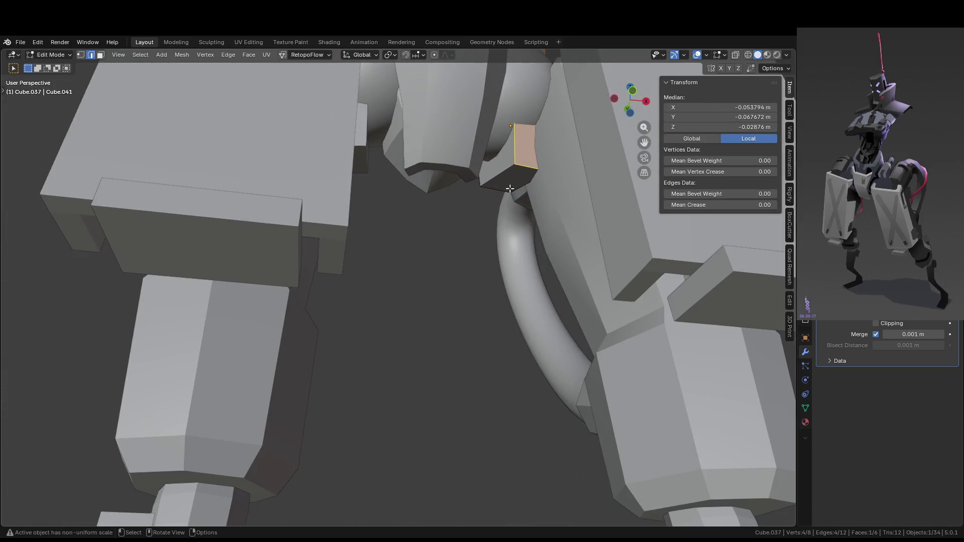
key("3")
left_click(510, 178)
mouse_move(510, 178)
middle_mouse_down()
mouse_move(527, 231)
mouse_move(507, 312)
mouse_move(464, 288)
middle_mouse_up()
key("g")
key("g")
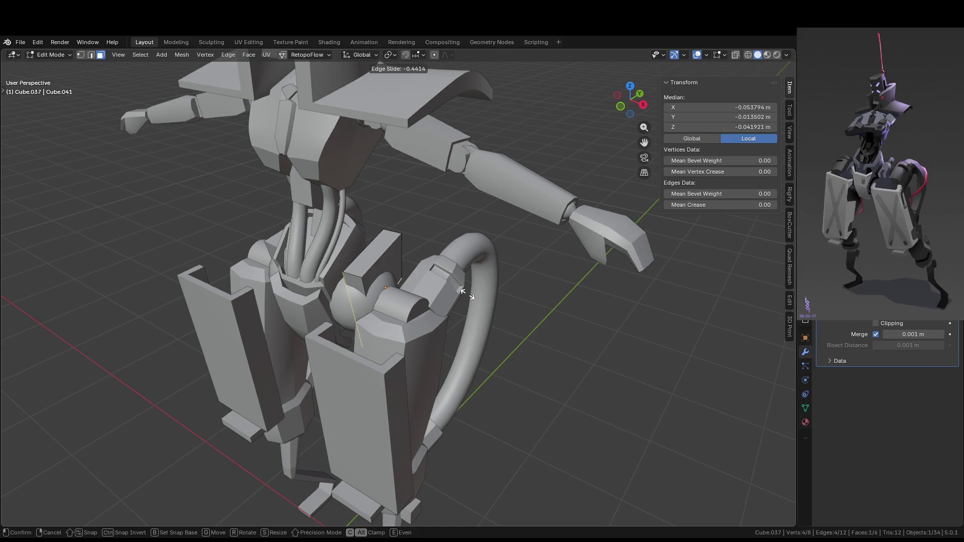
left_click(467, 296)
middle_click_drag(466, 297, 311, 271)
scroll(293, 266, "up", 6)
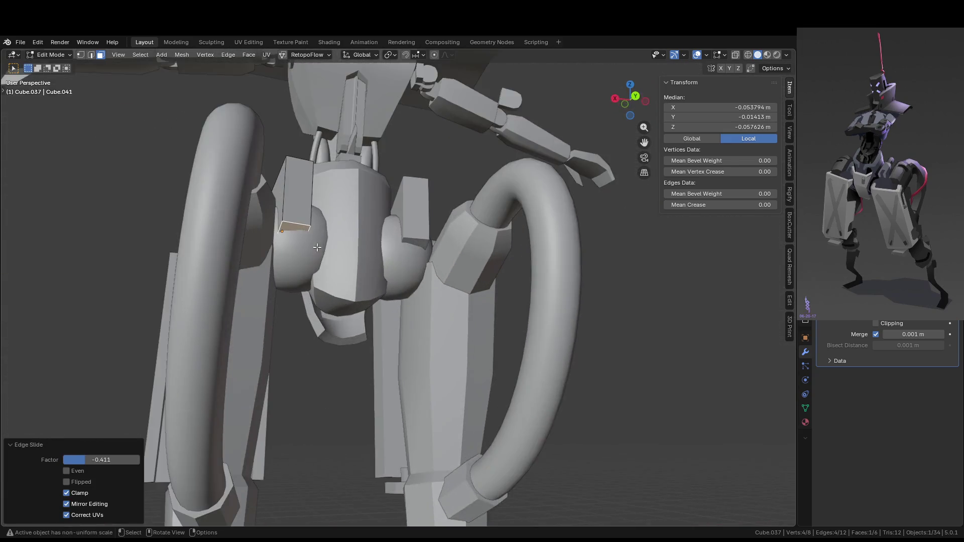
- Edge-slide the bracket's bottom edge to angle its lower side
left_click(252, 198)
scroll(252, 198, "down", 4)
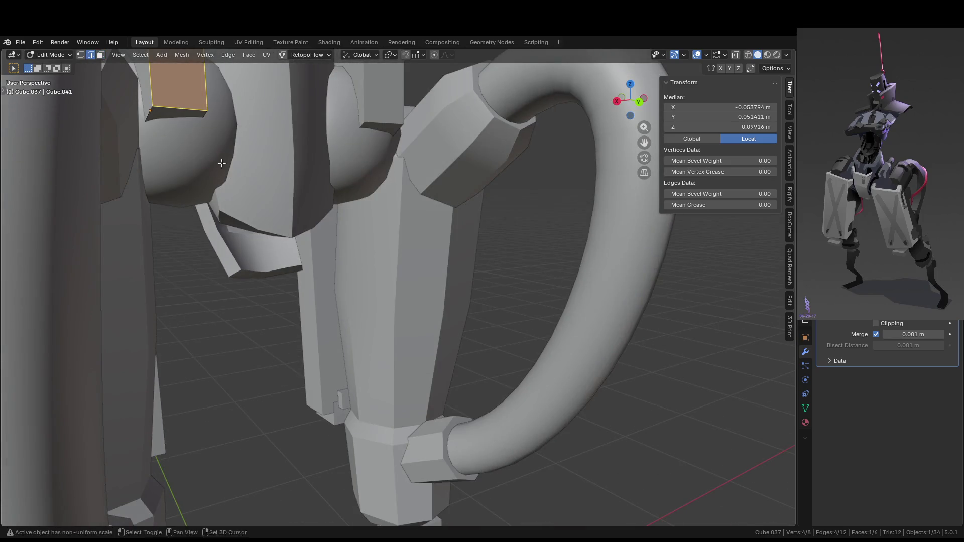
scroll(279, 351, "up", 5)
left_click(253, 293)
key("g")
key("g")
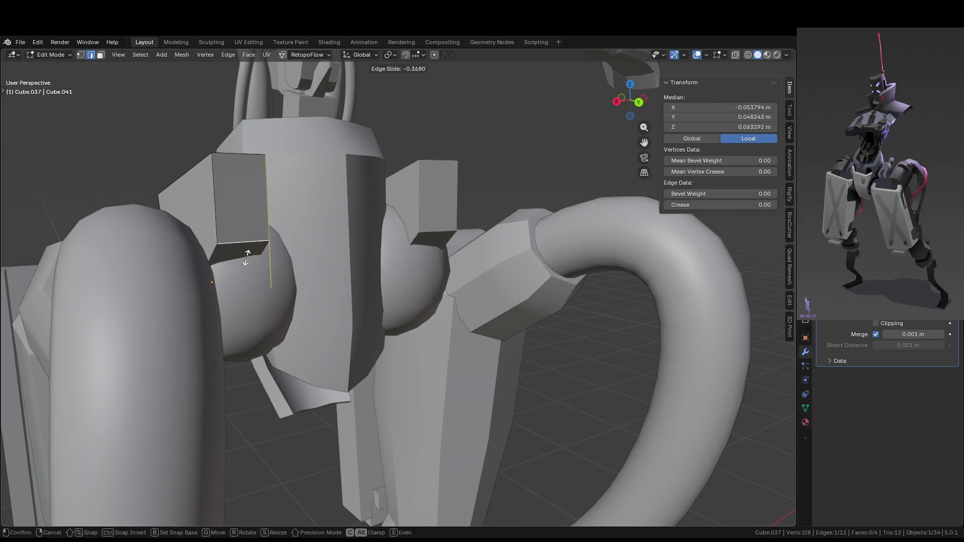
left_click(246, 254)
mouse_move(246, 253)
middle_mouse_down()
mouse_move(347, 317)
mouse_move(435, 301)
mouse_move(428, 319)
mouse_move(391, 340)
mouse_move(363, 332)
middle_mouse_up()
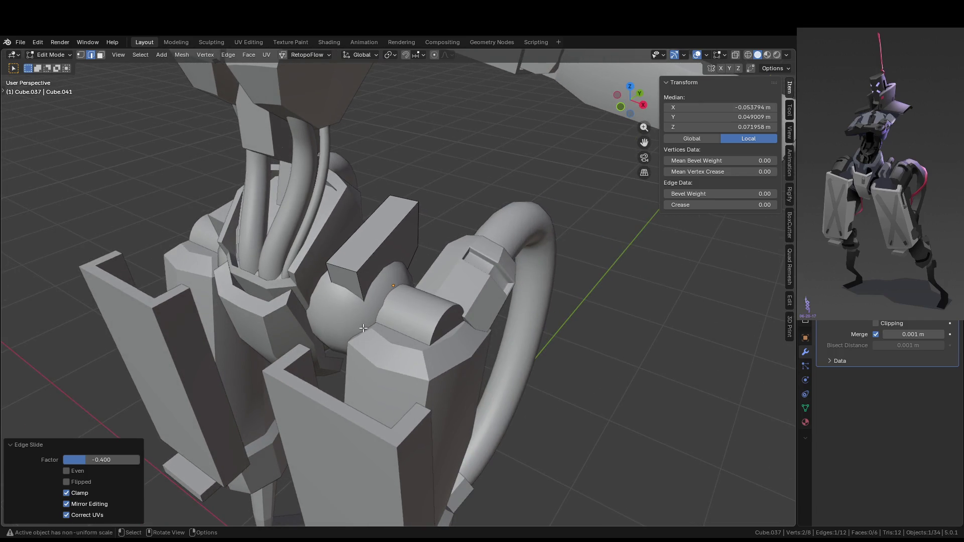
middle_click_drag(359, 334, 319, 320)
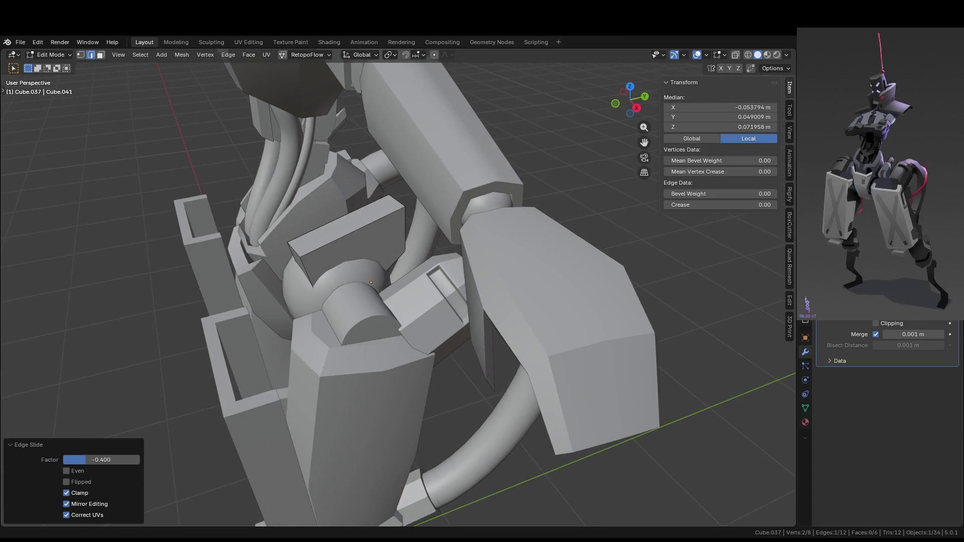
mouse_move(427, 314)
middle_mouse_down()
mouse_move(432, 284)
mouse_move(466, 246)
mouse_move(445, 269)
middle_mouse_up()
- Move the selected bracket geometry along Y, then vertically along Z
key("KP_Divide")
key("Tab")
key("Tab")
middle_click_drag(626, 394, 549, 434)
key("KP_Divide")
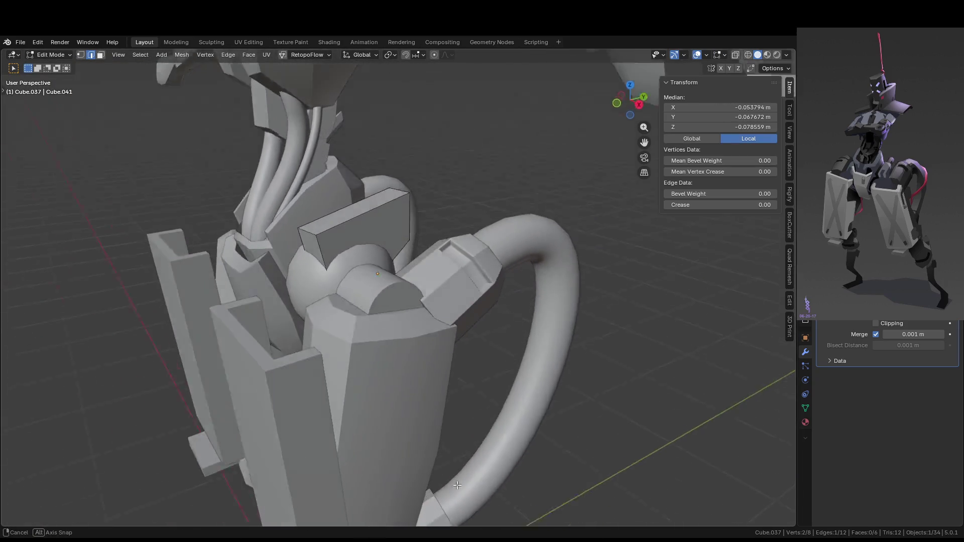
key("g")
key("y")
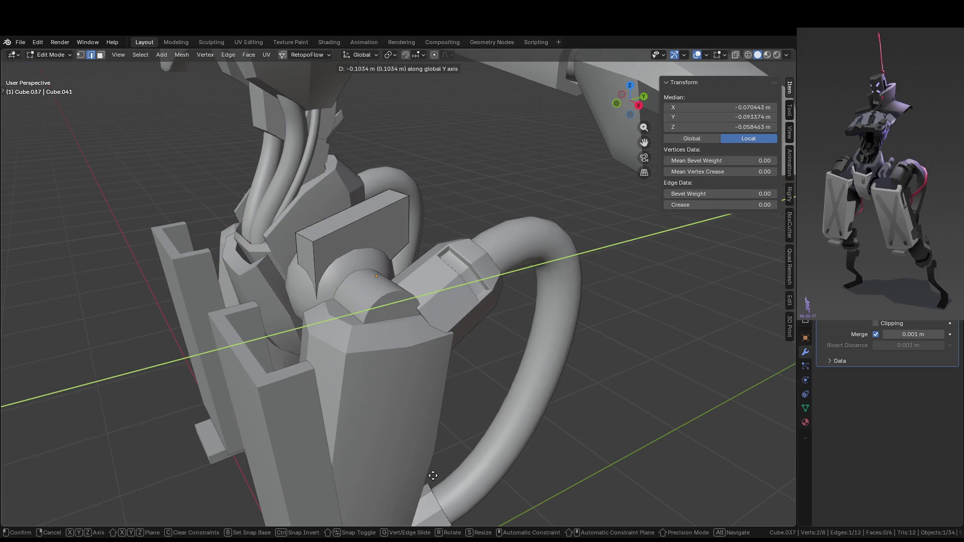
left_click(431, 477)
key("g")
key("z")
left_click(436, 460)
- Shift one bracket face along the Y axis
middle_click_drag(419, 360, 412, 389)
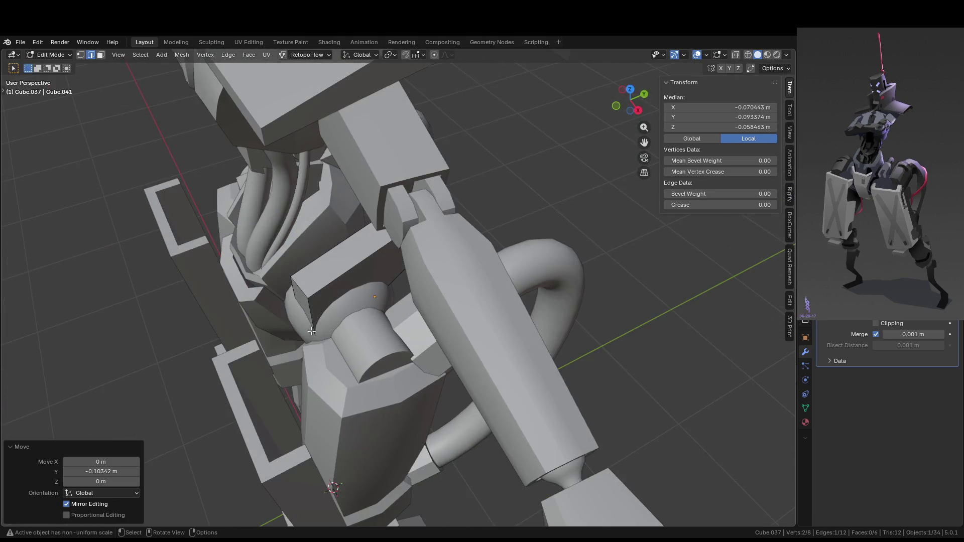
key("3")
left_click(311, 331)
key("g")
key("y")
left_click(392, 332)
mouse_move(392, 333)
middle_mouse_down()
mouse_move(499, 323)
mouse_move(545, 309)
mouse_move(544, 339)
middle_mouse_up()
- Shift the bracket face sideways along X and rotate it around Z
key("g")
key("x")
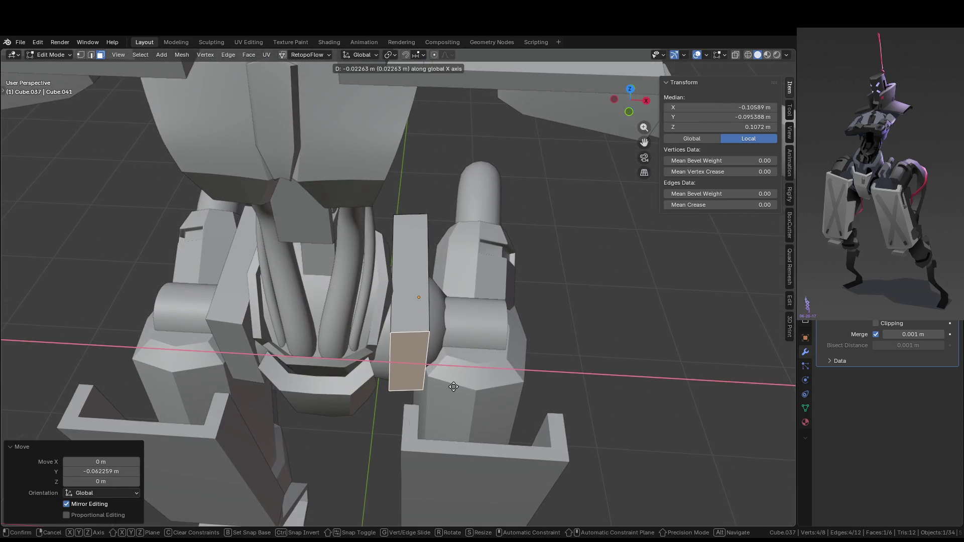
left_click(453, 387)
key("r")
key("z")
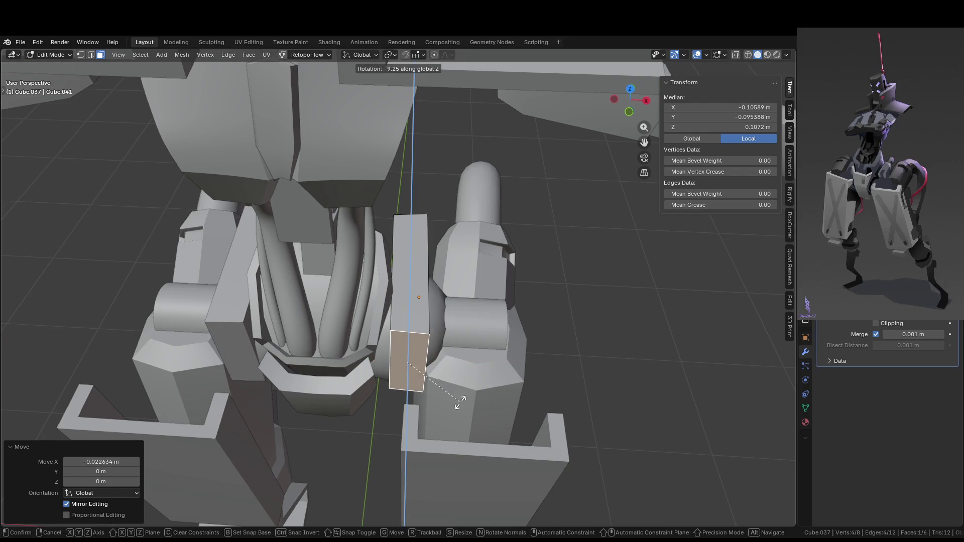
left_click(460, 402)
mouse_move(460, 401)
middle_mouse_down()
mouse_move(494, 387)
mouse_move(522, 342)
mouse_move(465, 398)
mouse_move(309, 350)
mouse_move(444, 251)
mouse_move(451, 303)
mouse_move(436, 255)
mouse_move(478, 323)
mouse_move(641, 258)
mouse_move(607, 340)
mouse_move(430, 361)
mouse_move(343, 333)
mouse_move(489, 302)
mouse_move(510, 323)
mouse_move(486, 309)
middle_mouse_up()
- Move bracket object Cube.037 along X to 0.39469 m and reopen its mesh
key("Tab")
key("g")
key("x")
left_click(430, 255)
scroll(470, 279, "up", 5)
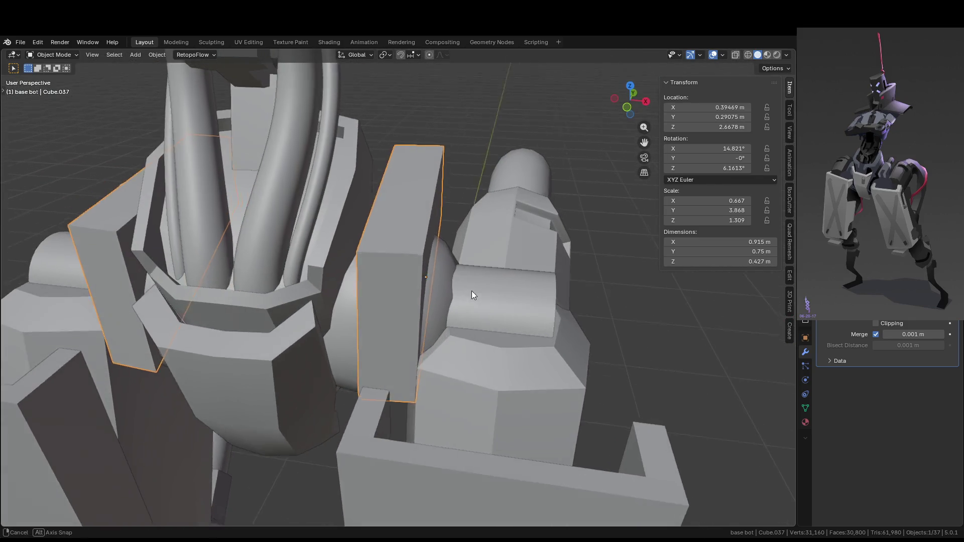
scroll(448, 290, "down", 2)
key("Tab")
- Add a centred loop cut across the bracket box
left_click(424, 289)
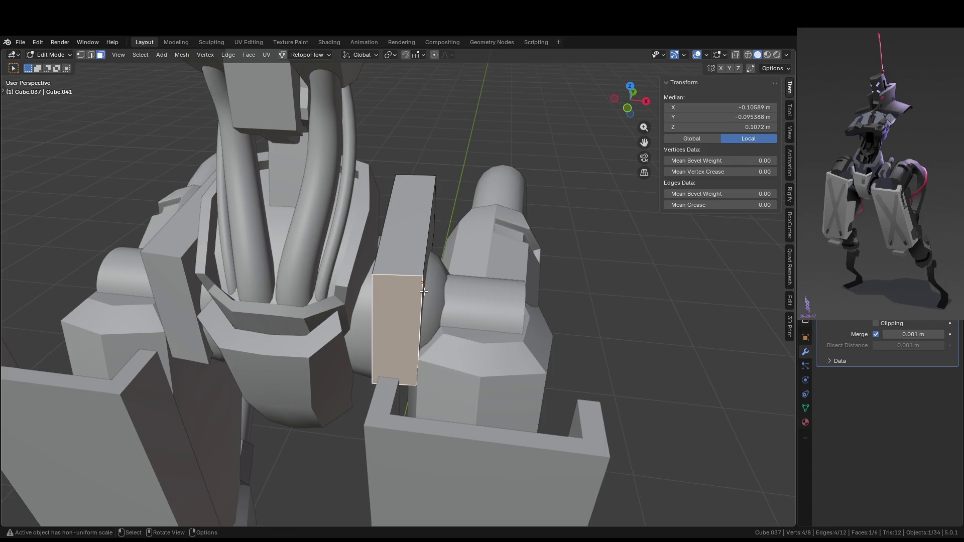
middle_click_drag(423, 342, 333, 297)
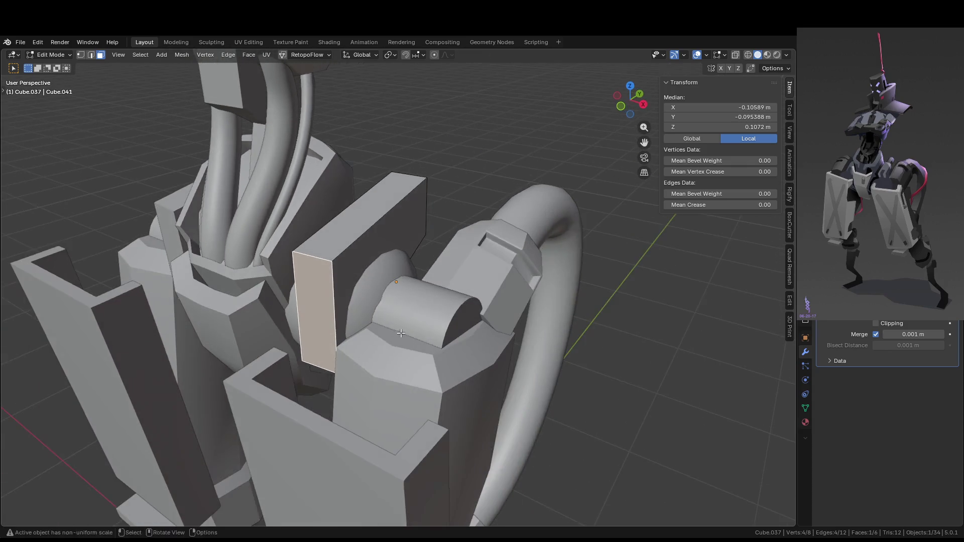
key("ctrl+r")
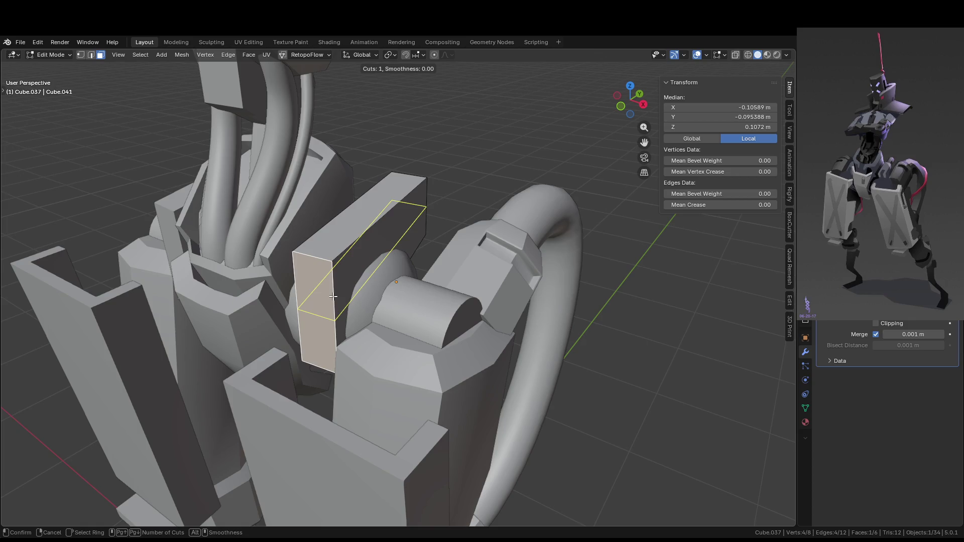
left_click(333, 296)
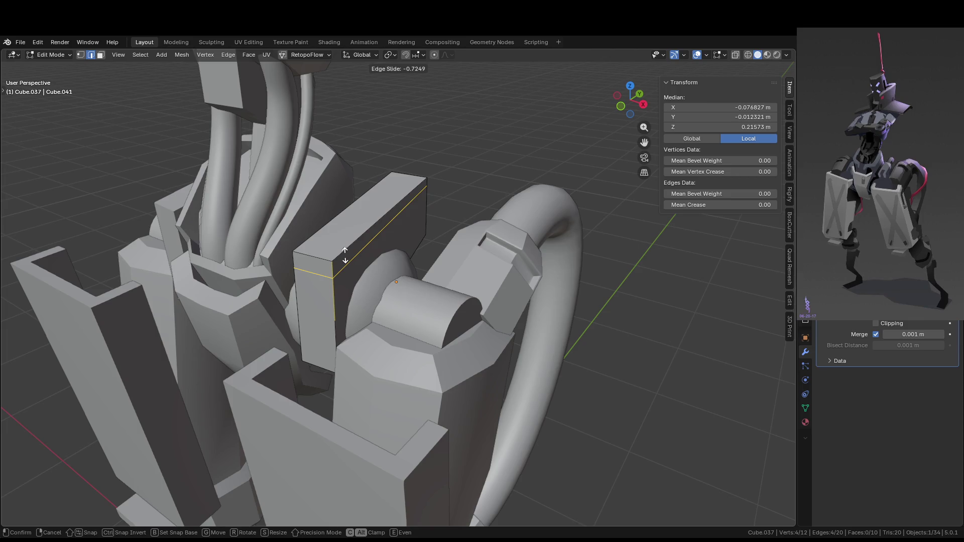
right_click(345, 255)
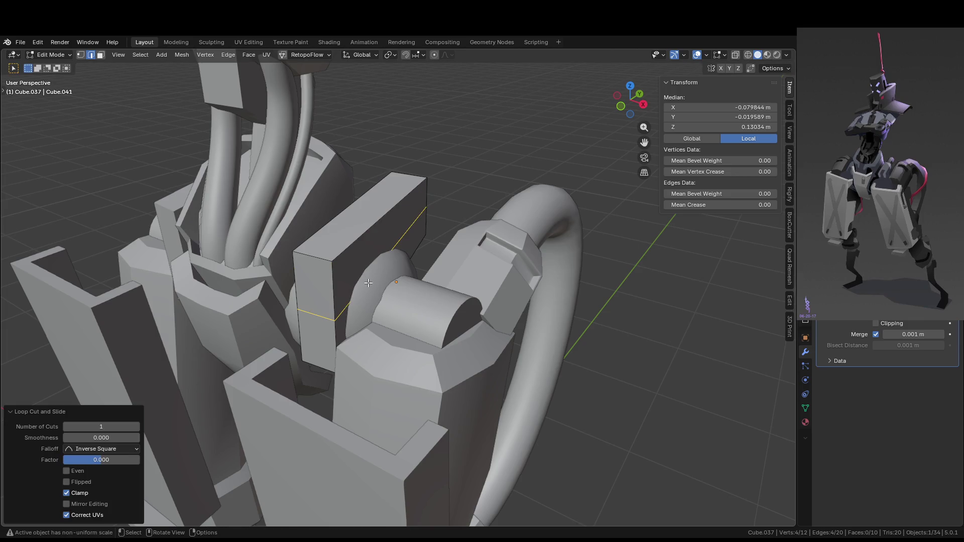
key("ctrl+z")
key("ctrl+shift+z")
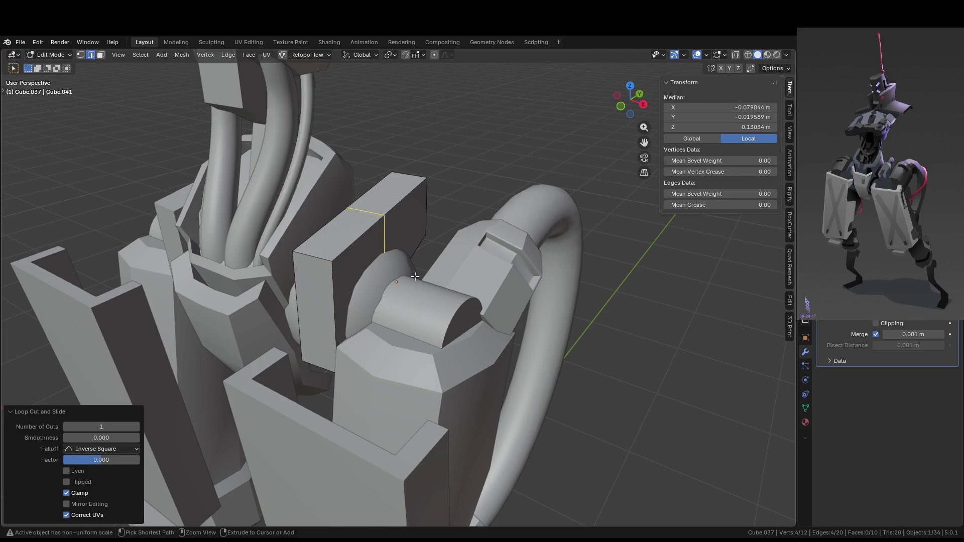
- Add loop cuts near the box's top edge and toward one end
key("ctrl+z")
key("ctrl+r")
left_click(335, 277)
left_click(344, 243)
key("ctrl+r")
left_click(343, 243)
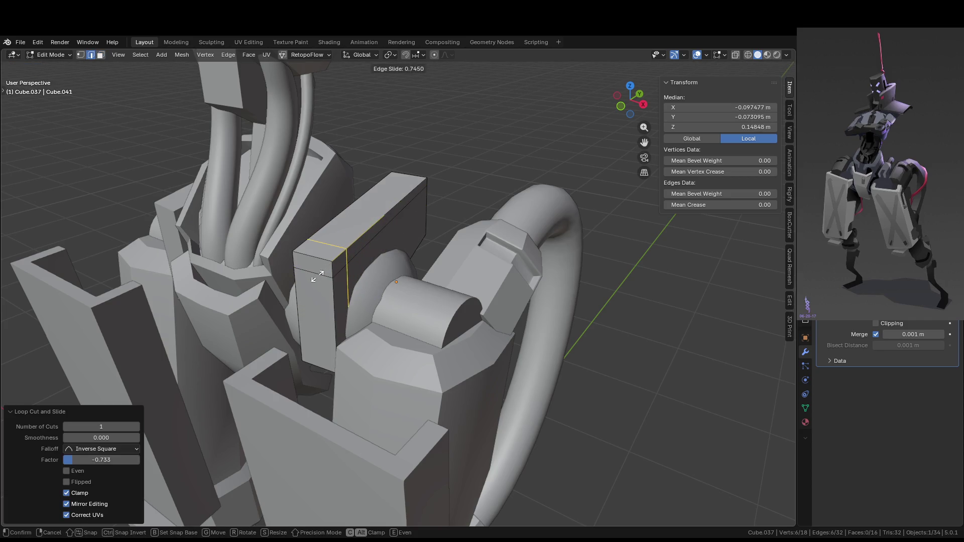
left_click(334, 301)
key("ctrl+r")
left_click(364, 302)
left_click(370, 301)
- Add a third loop cut plus a pair of centred vertical loops
key("ctrl+r")
left_click(346, 285)
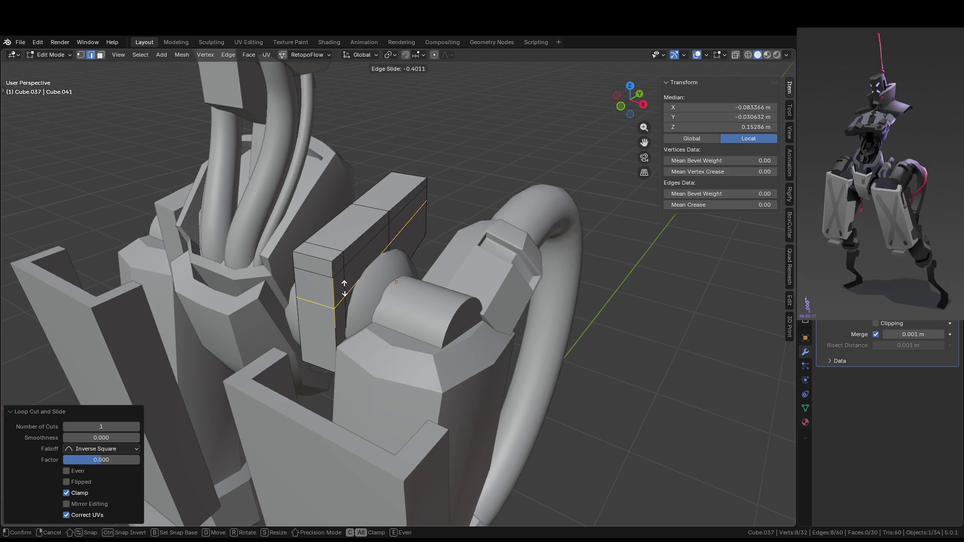
left_click(344, 293)
middle_click_drag(343, 293, 335, 266)
key("ctrl+r")
scroll(336, 263, "up", 1)
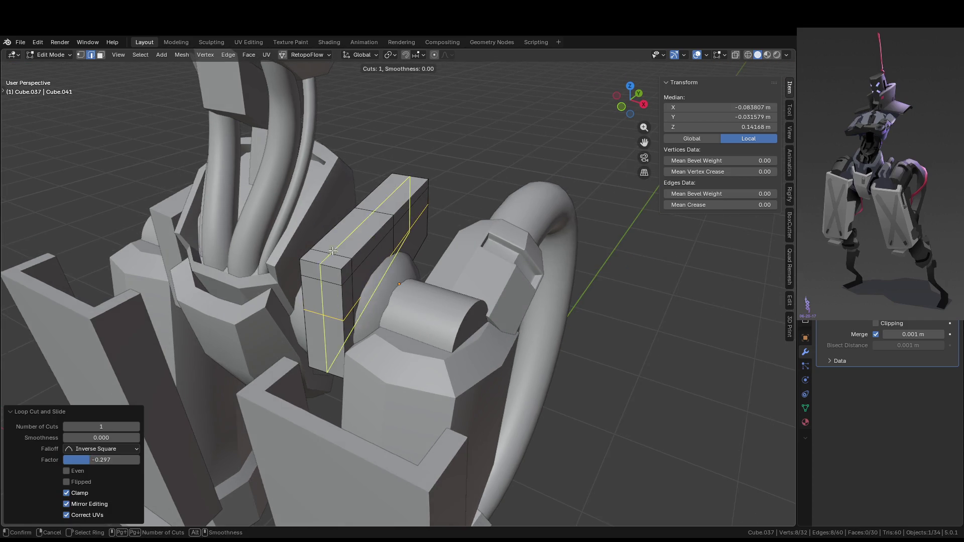
left_click(336, 262)
right_click(336, 262)
- Add two more loop cuts on the box, leaving the last one centred
key("3")
left_click(333, 287)
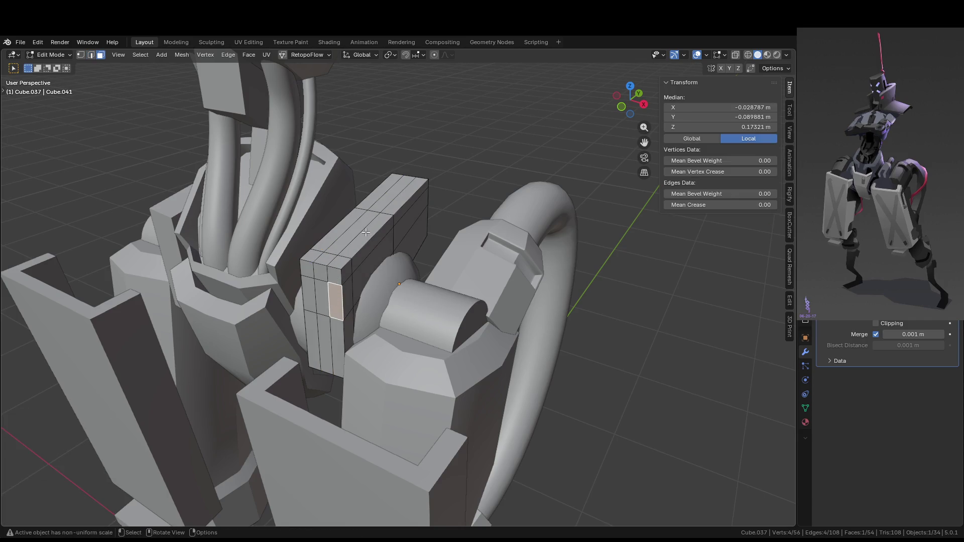
key("ctrl+r")
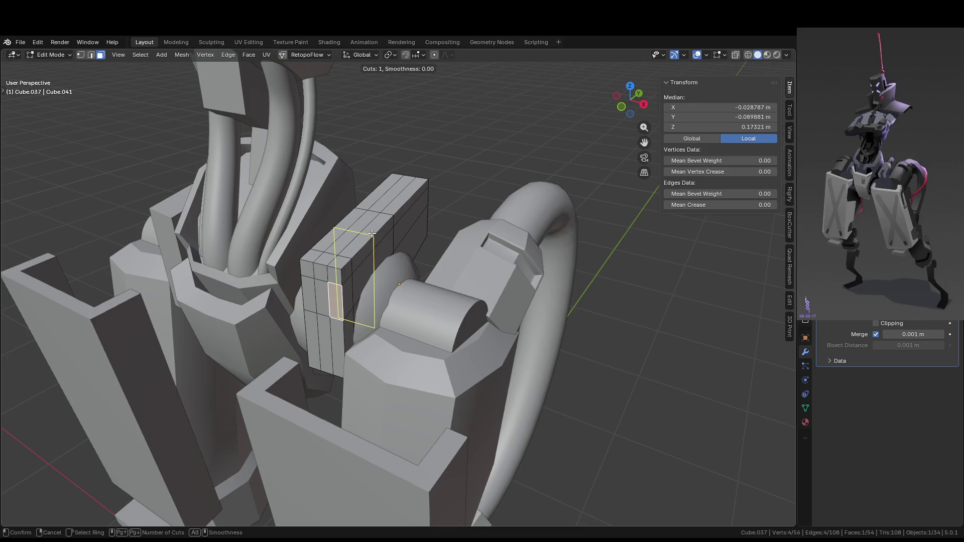
left_click(371, 234)
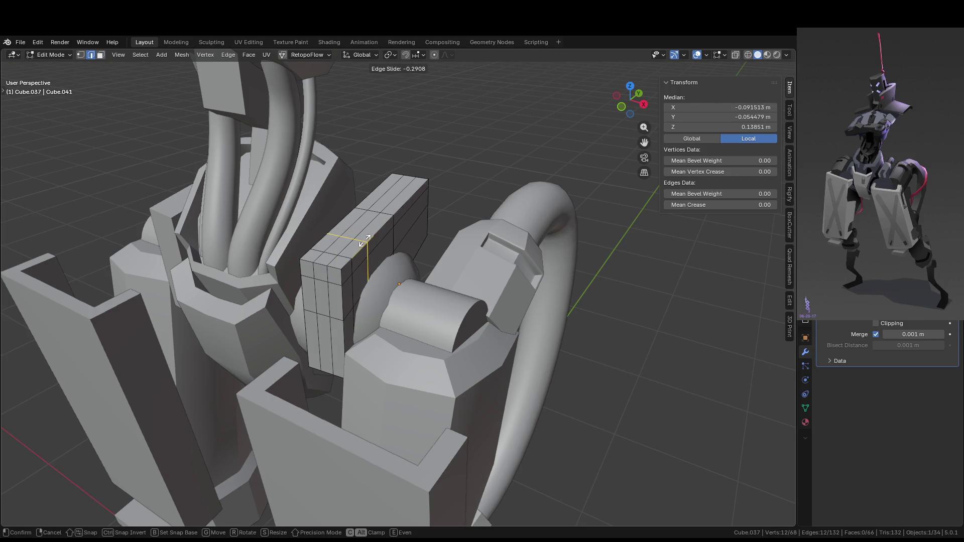
left_click(323, 296)
right_click(324, 296)
left_click(324, 300)
middle_click_drag(347, 226, 373, 243)
left_click(376, 246)
right_click(376, 247)
middle_click_drag(441, 284, 467, 287)
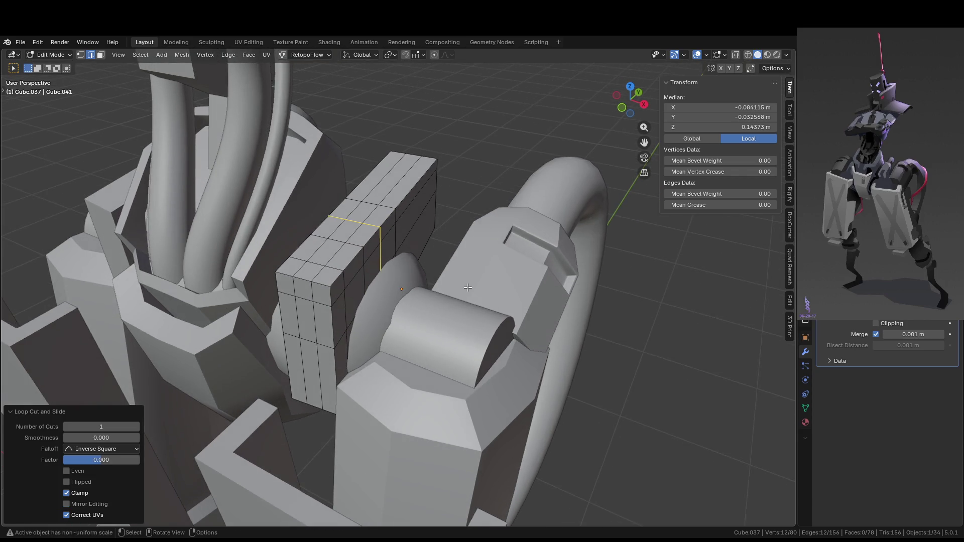
- Select the block's front and top faces, deselecting the middle-column face to leave a gap
key("3")
left_click(324, 323)
left_click(288, 285, "ctrl")
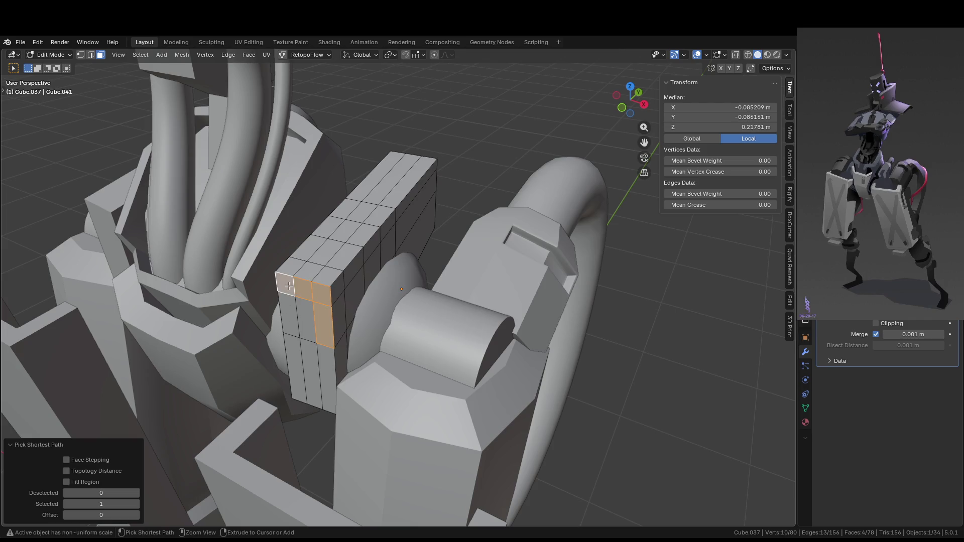
left_click(288, 311, "shift")
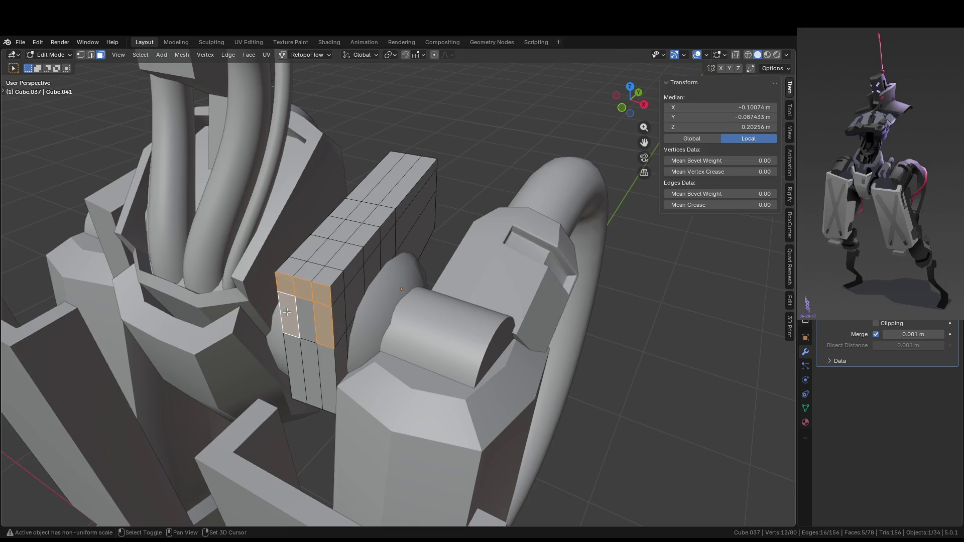
left_click(296, 266, "ctrl")
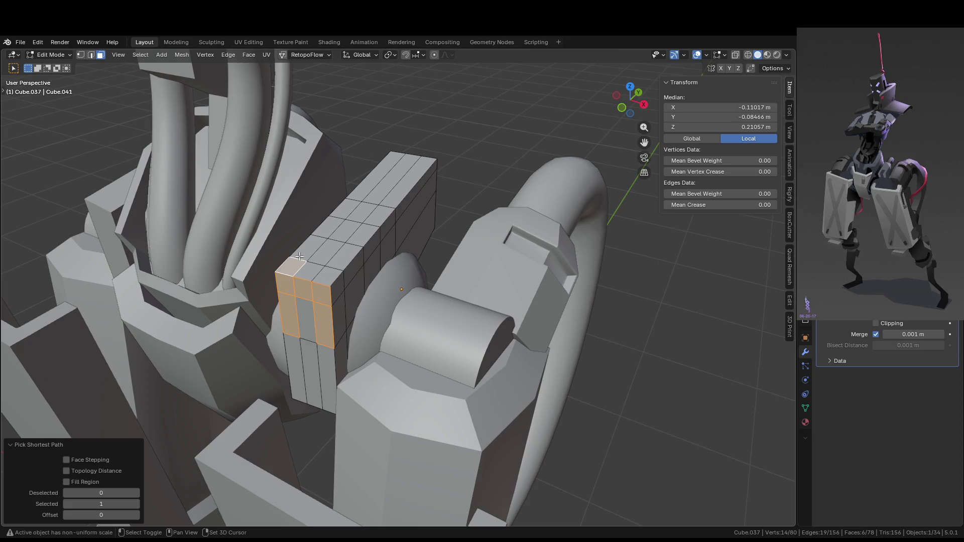
left_click(304, 290, "shift")
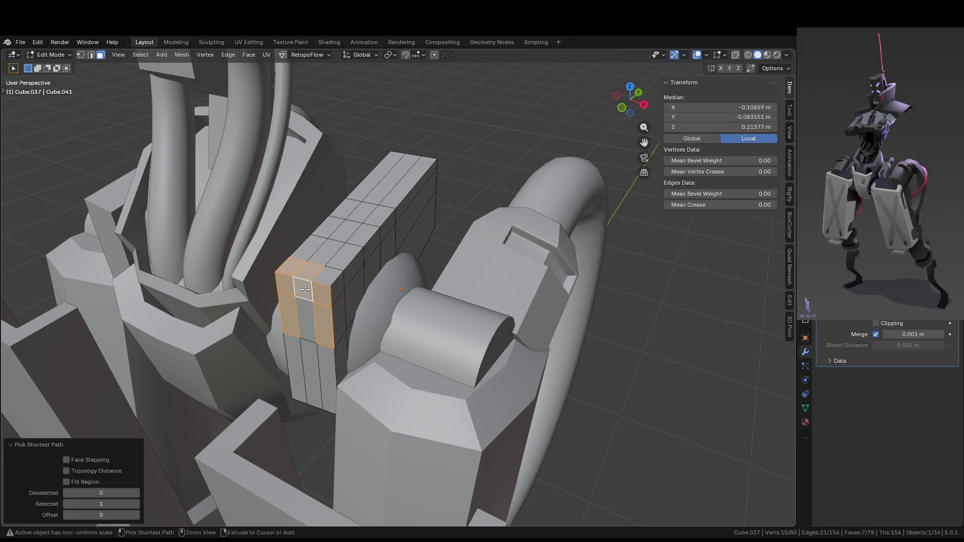
left_click(305, 290, "shift")
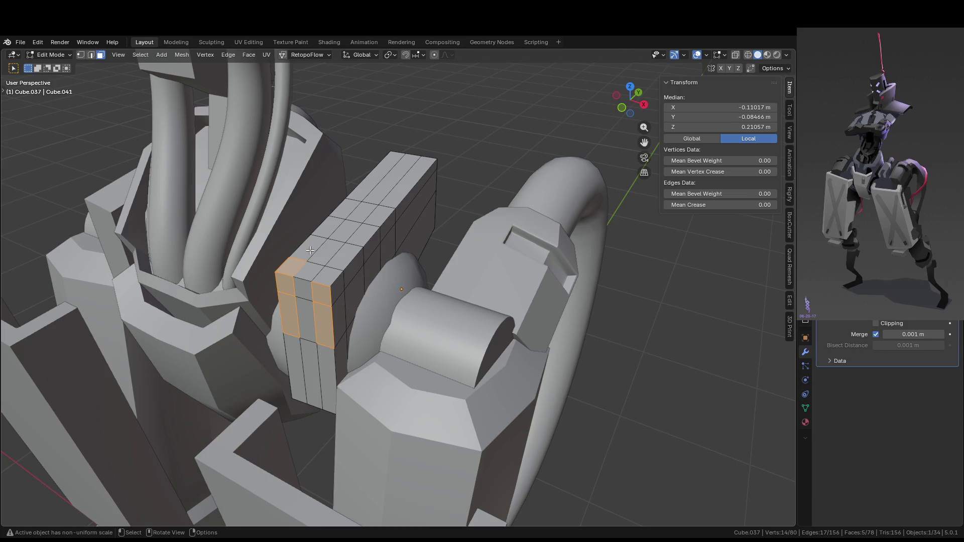
- Add the top strip faces and the right-edge side faces to the selection
left_click(309, 249, "shift")
left_click(324, 233, "shift")
left_click(343, 225, "shift")
left_click(361, 243, "shift")
left_click(344, 259, "shift")
left_click(329, 276, "shift")
left_click(367, 251, "shift")
left_click(354, 266, "shift")
left_click(342, 286, "shift")
left_click(386, 225, "shift")
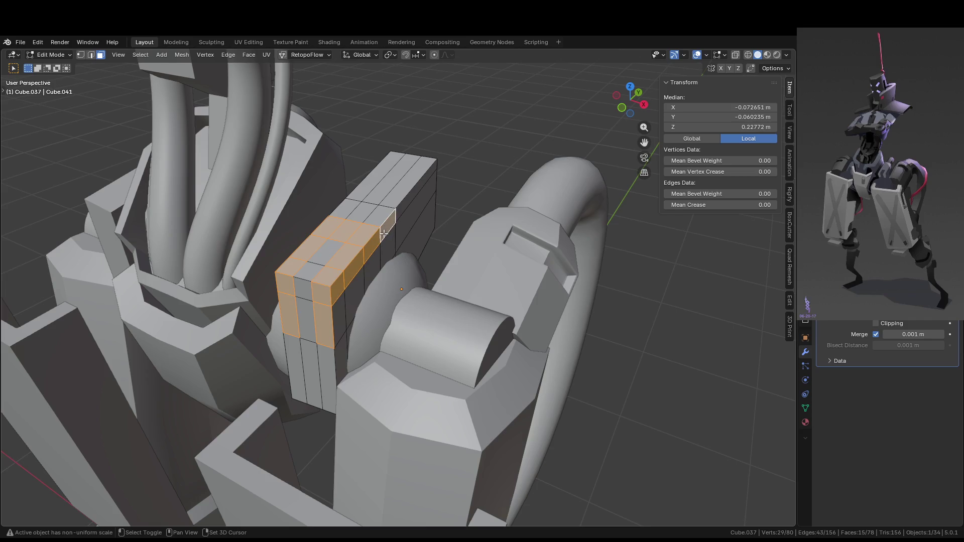
left_click(346, 209, "shift")
left_click(375, 199, "ctrl")
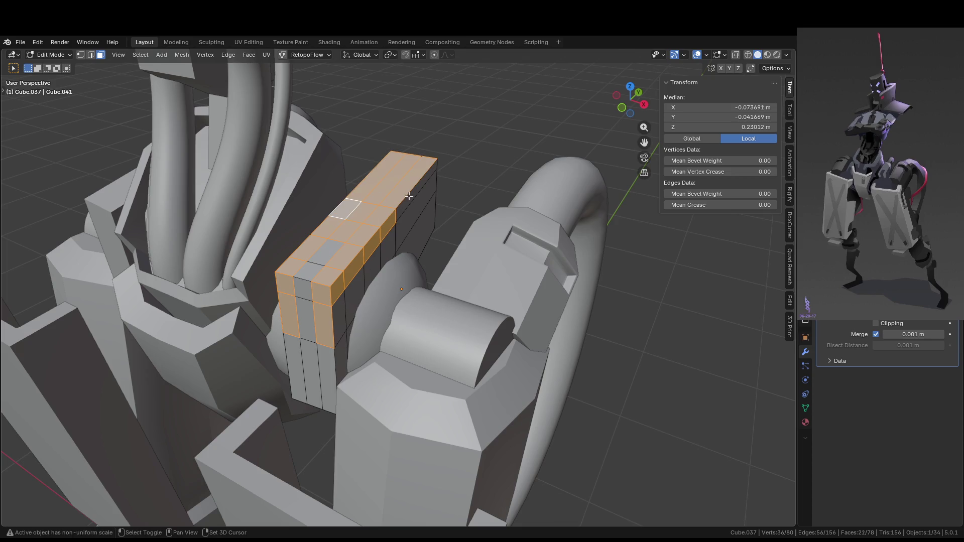
- In Local View, add the hidden upper side faces and top-front faces
key("KP_Divide")
mouse_move(409, 196)
middle_mouse_down()
mouse_move(331, 228)
mouse_move(201, 254)
middle_mouse_up()
left_click(234, 255, "ctrl")
key("Escape")
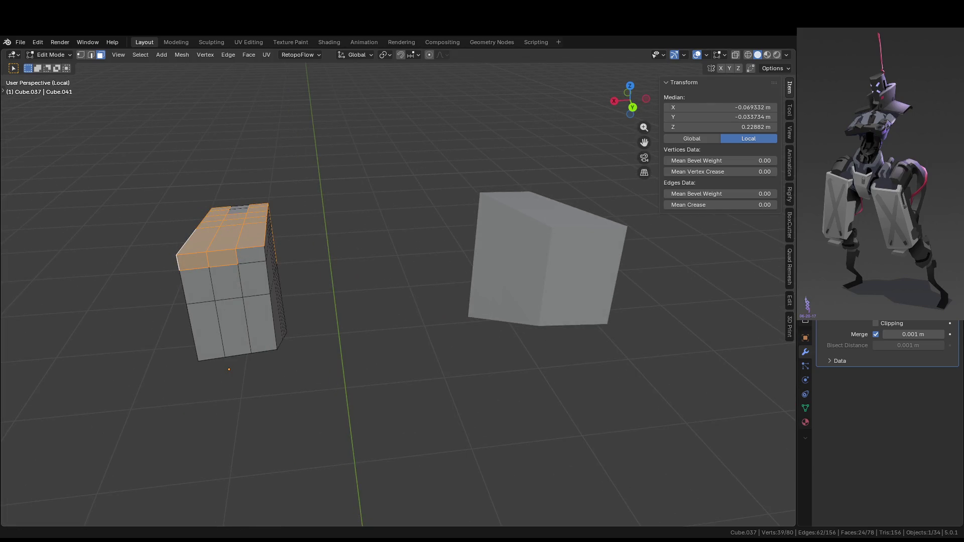
scroll(281, 241, "up", 3)
mouse_move(281, 241)
middle_mouse_down()
mouse_move(260, 254)
mouse_move(107, 249)
mouse_move(166, 206)
mouse_move(383, 251)
mouse_move(404, 239)
middle_mouse_up()
left_click(108, 249, "shift")
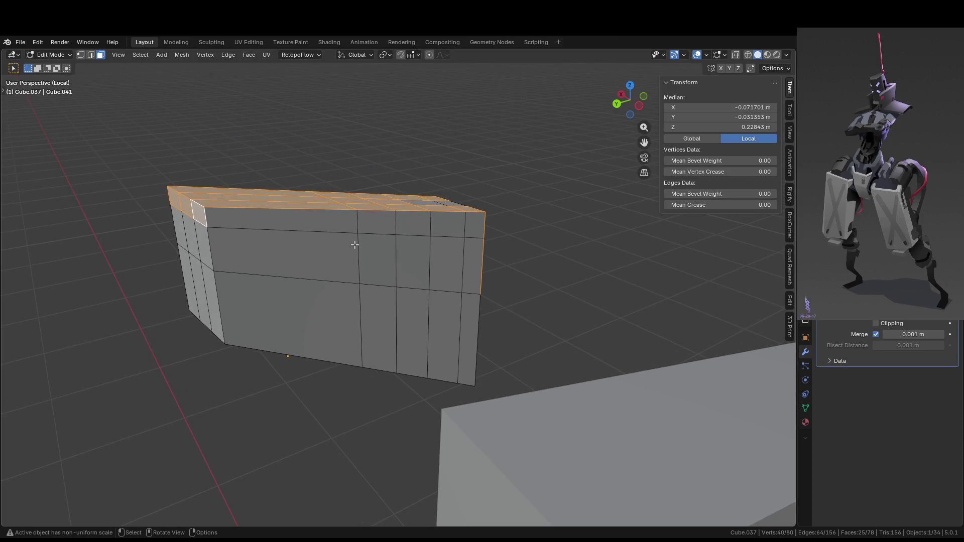
left_click(383, 222, "ctrl")
left_click(476, 231, "ctrl")
middle_click_drag(477, 232, 338, 256)
scroll(338, 256, "down", 3)
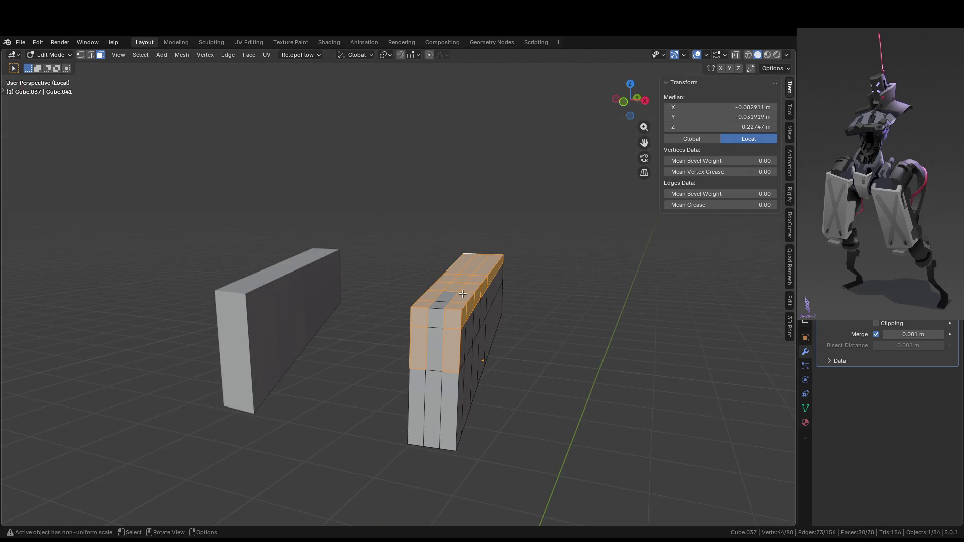
- Back in the full mech view, add one last top face and bring up the Alt+E extrude menu
key("slash")
scroll(440, 268, "up", 1)
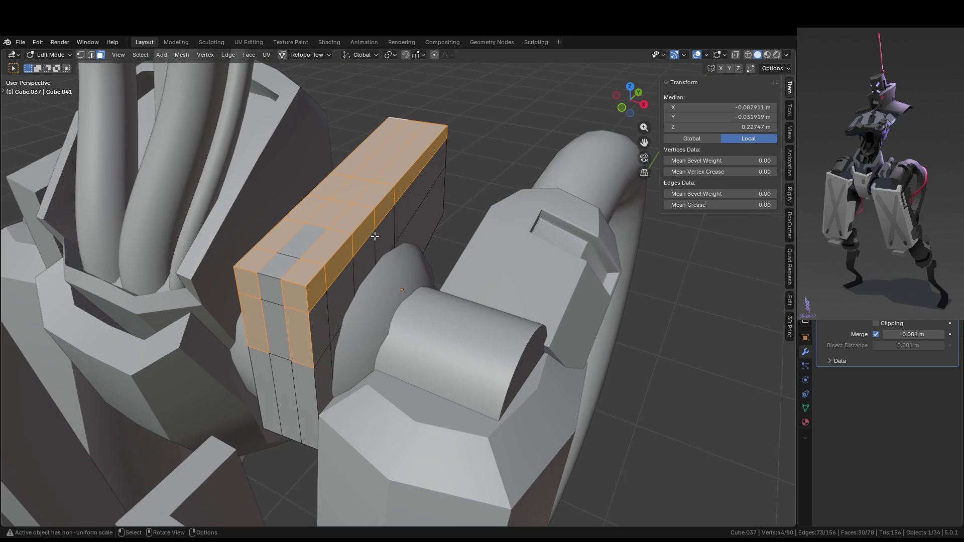
left_click(304, 235, "ctrl")
scroll(351, 251, "down", 2)
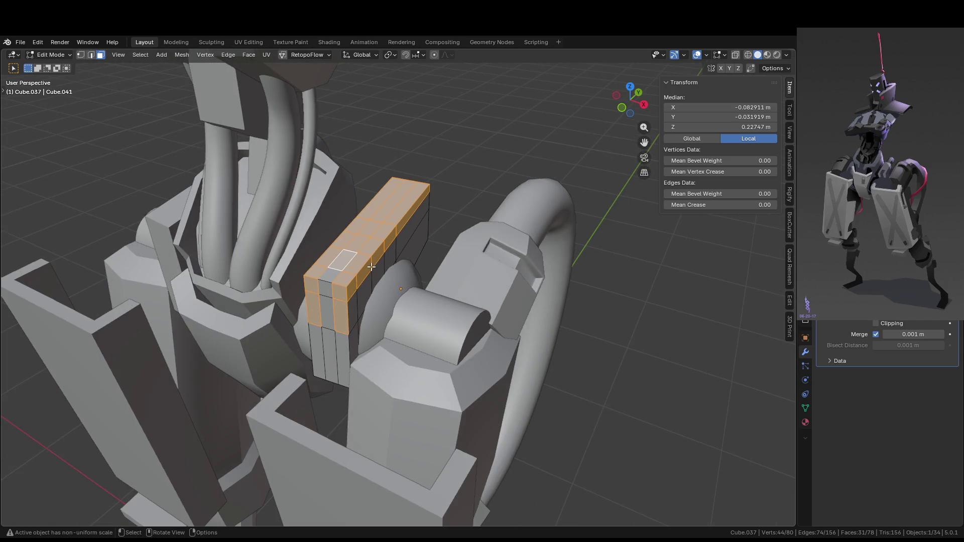
key("alt+e")
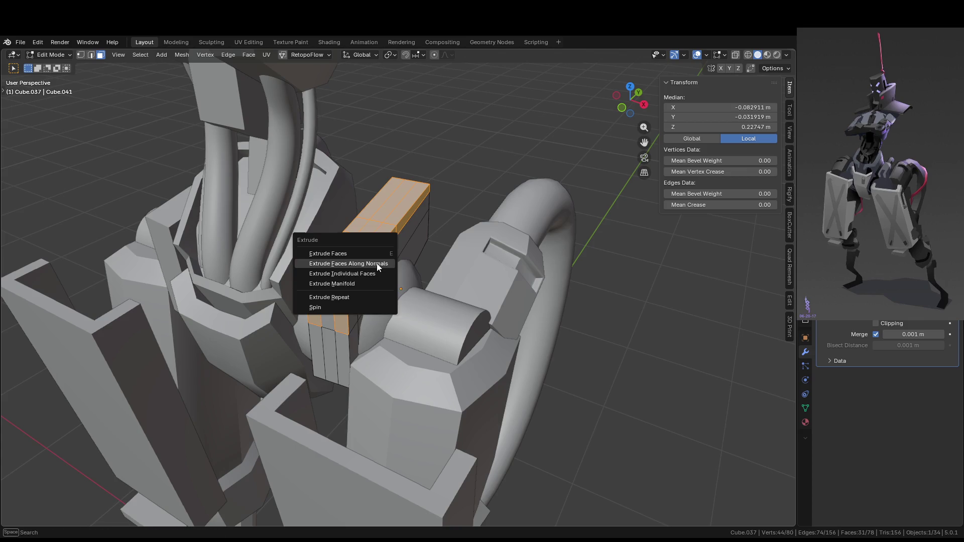
- Start an extrusion of the selected top faces along their normals, leaving it at zero offset
left_click(376, 263)
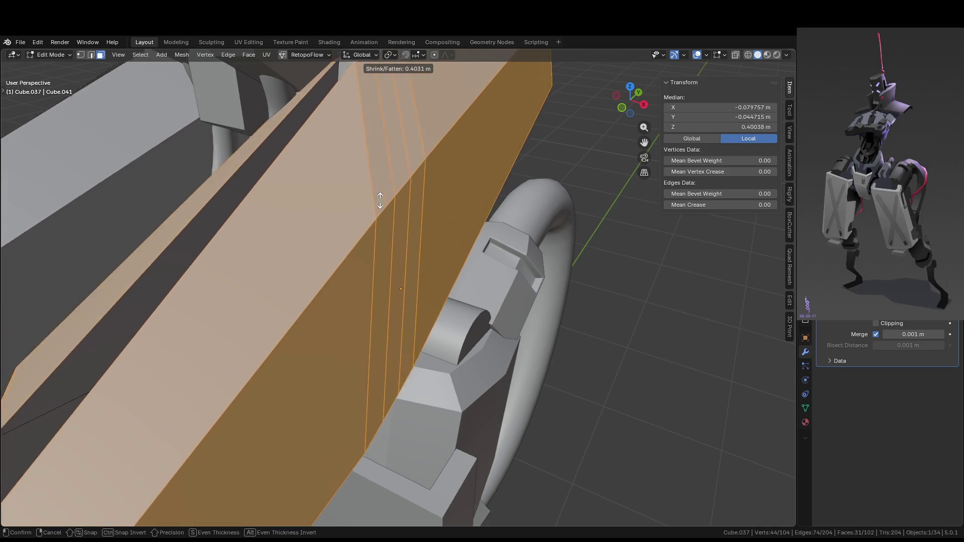
right_click(377, 241)
scroll(377, 249, "up", 2)
- Apply the scale of hip bracket block Cube.037 in Object Mode, then return to Edit Mode
key("Tab")
right_click(369, 248)
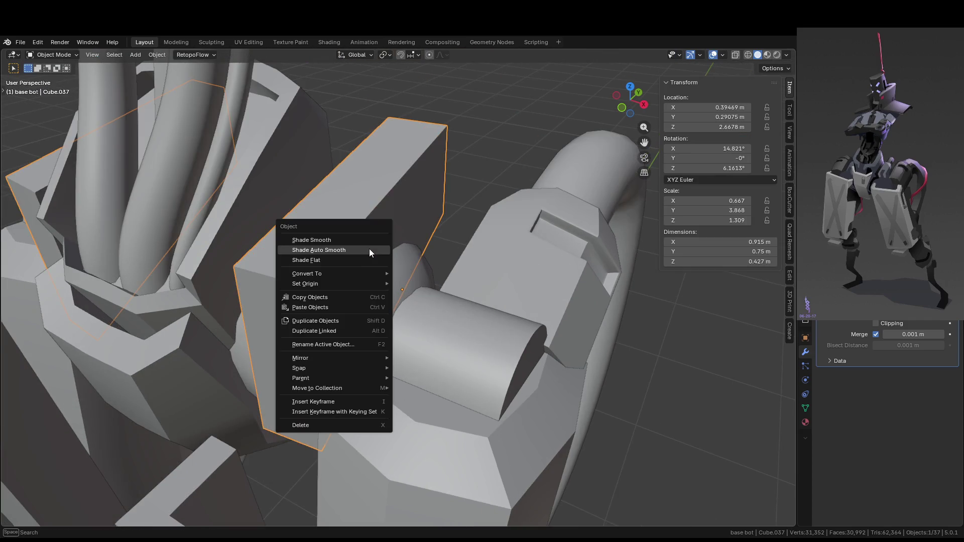
key("shift")
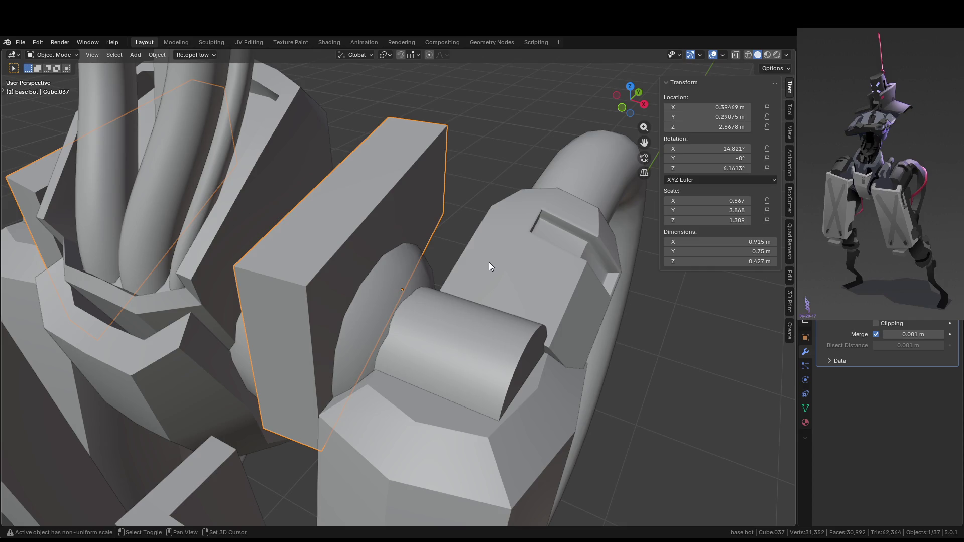
key("ctrl+a")
left_click(486, 262)
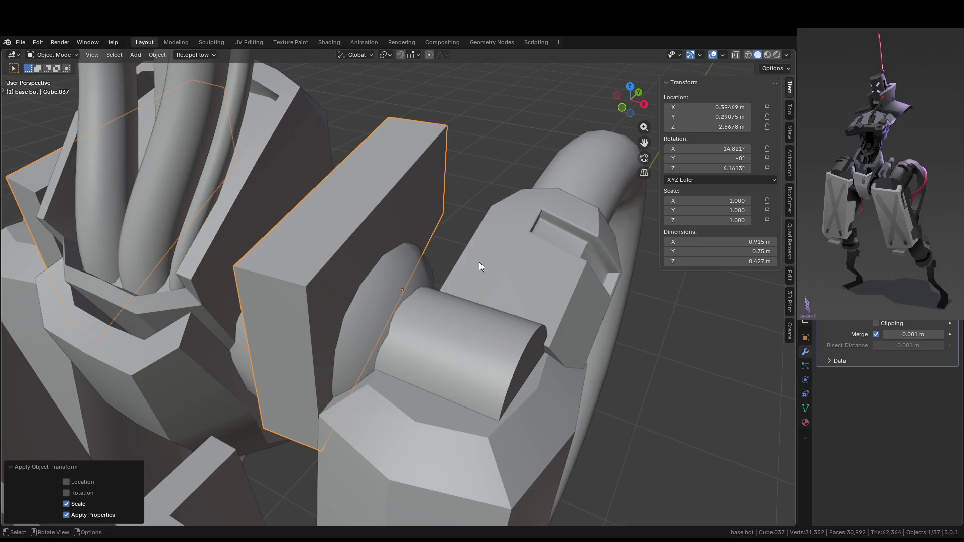
key("Tab")
- Retry the normal extrusion and a move of the faces, cancelling both without change
key("alt+e")
left_click(421, 258)
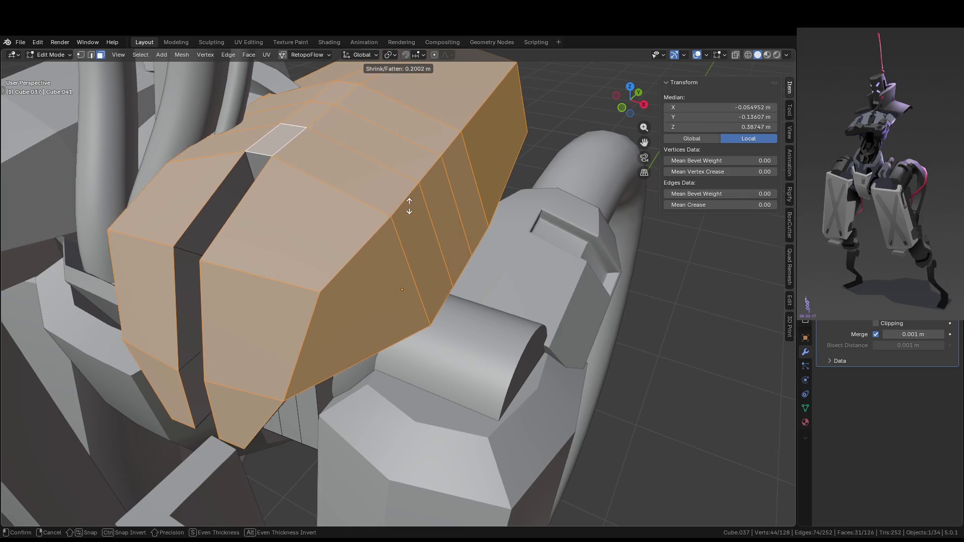
right_click(408, 198)
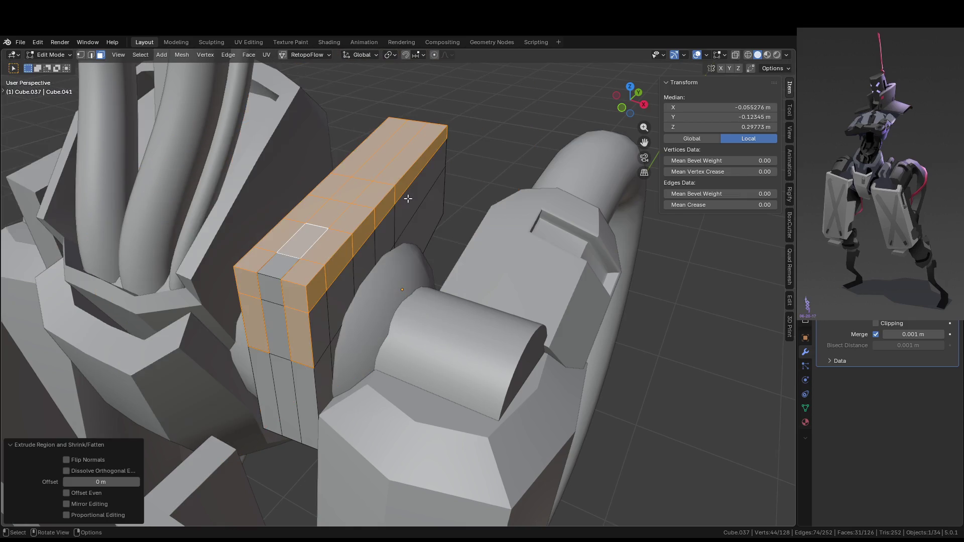
key("g")
right_click(452, 232)
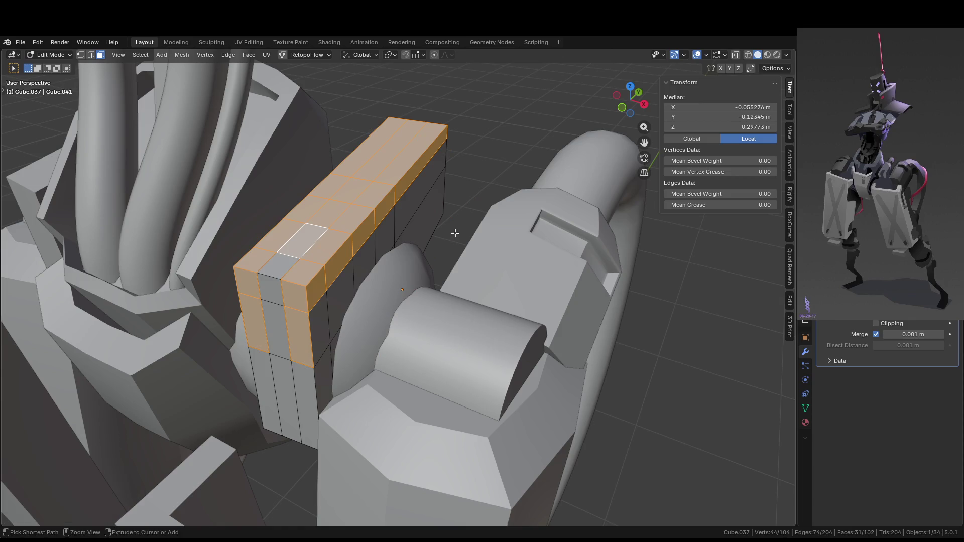
key("g")
right_click(454, 239)
key("Tab")
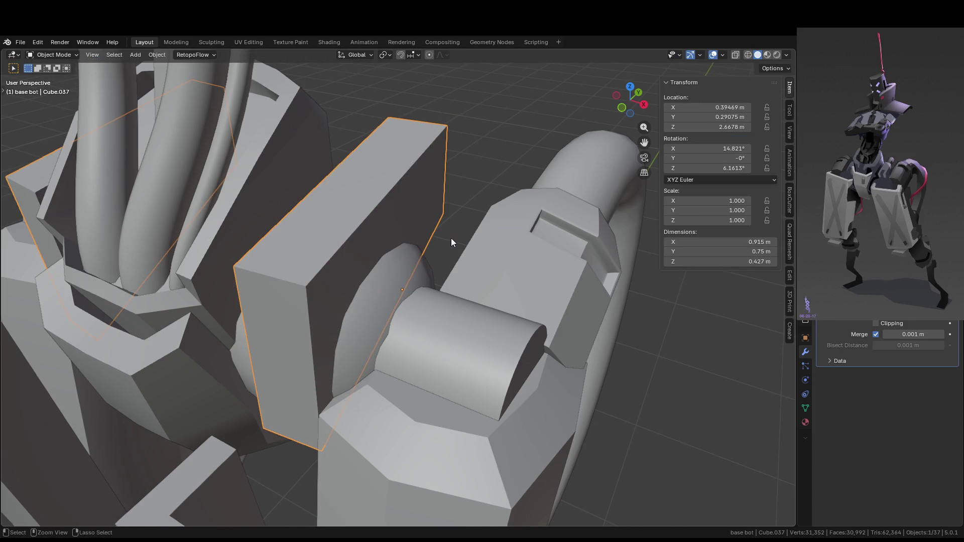
key("Tab")
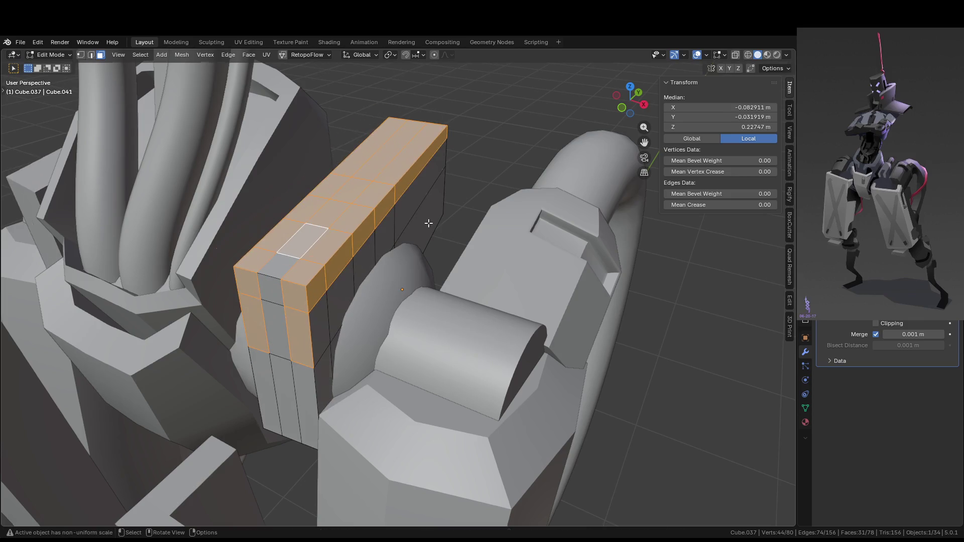
- Keep the pivot at Median Point and extrude the faces individually outward about 0.0175
key("period")
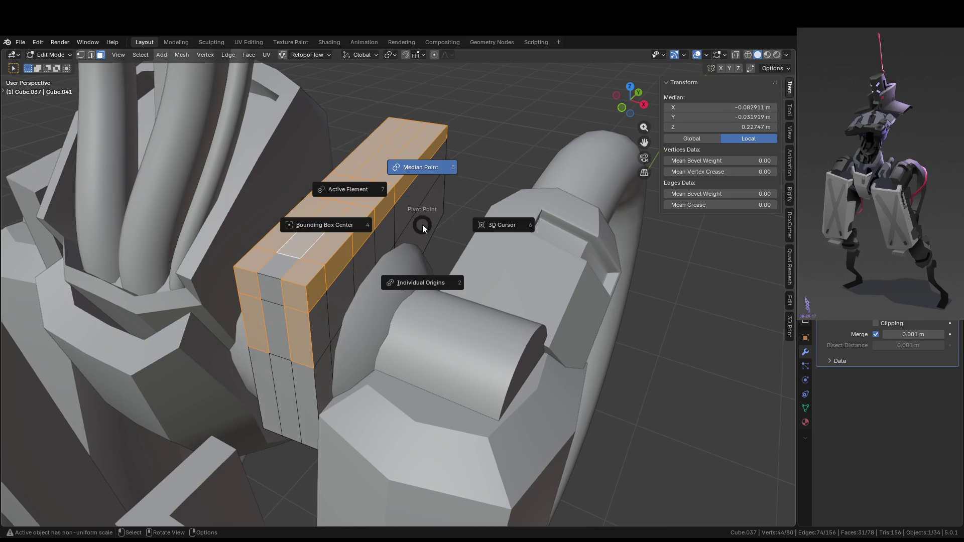
left_click(422, 227)
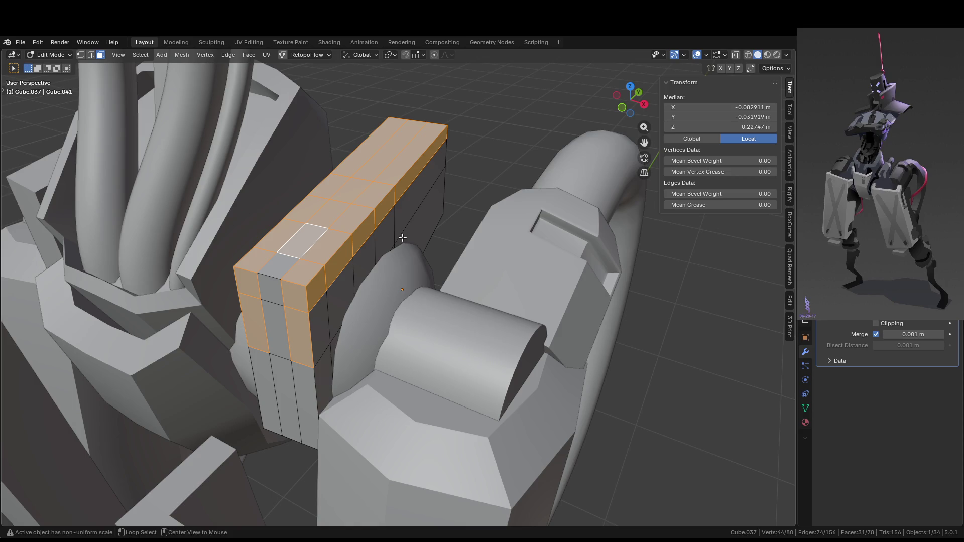
key("alt+e")
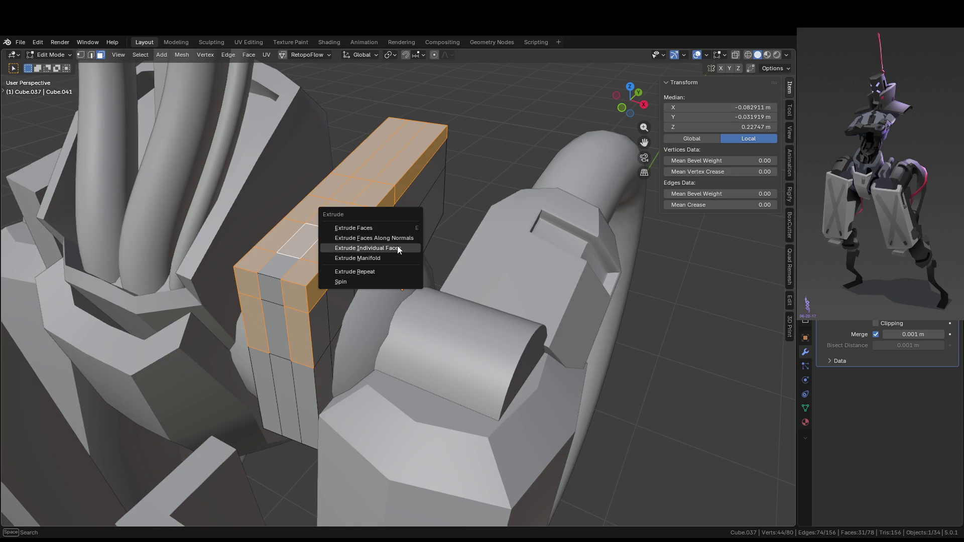
left_click(396, 239)
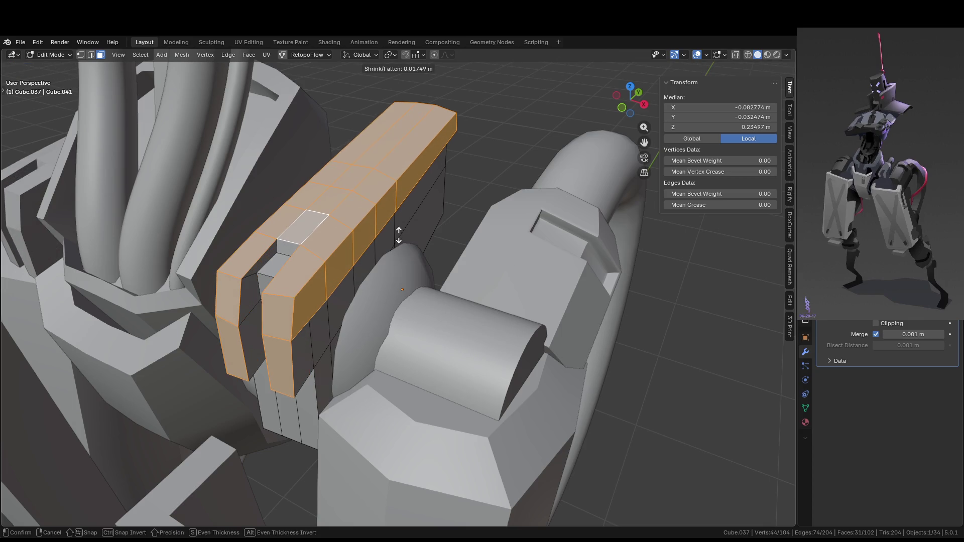
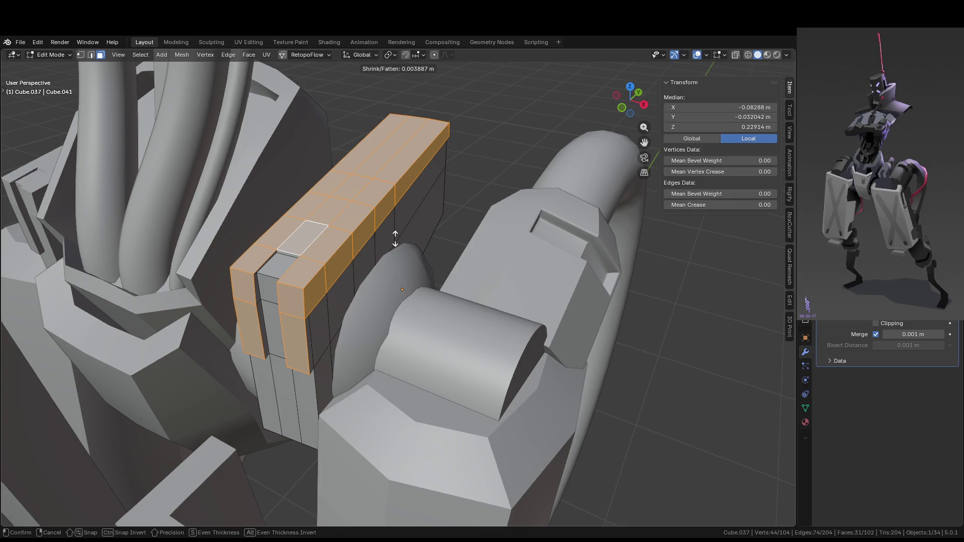
- Try proportional editing with Constant and Smooth falloff on the plate extrusion, then undo it
left_click(395, 238)
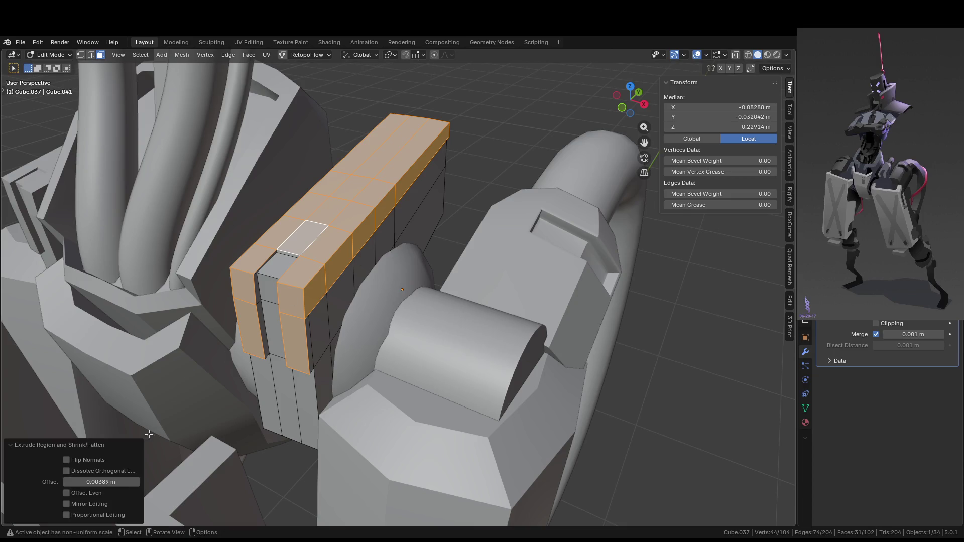
left_click(94, 516)
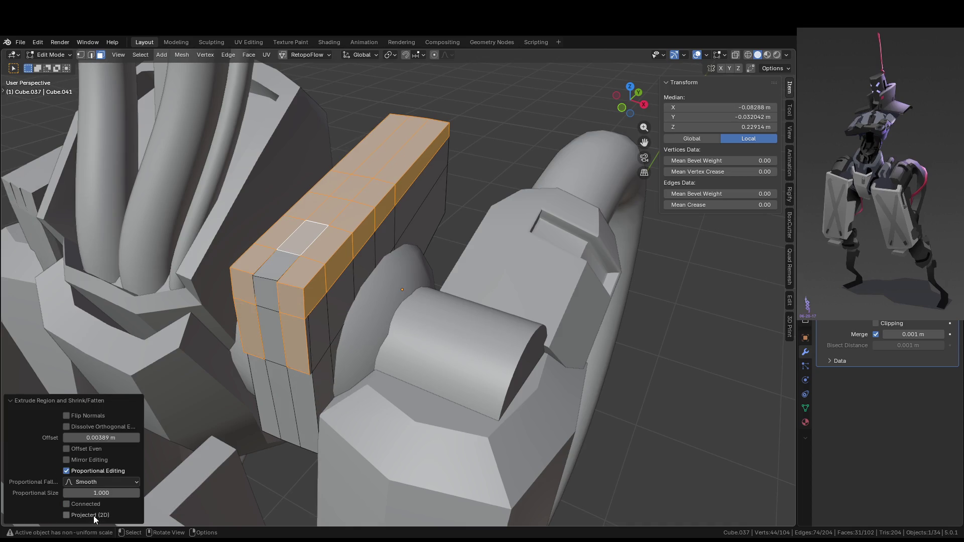
left_click(108, 480)
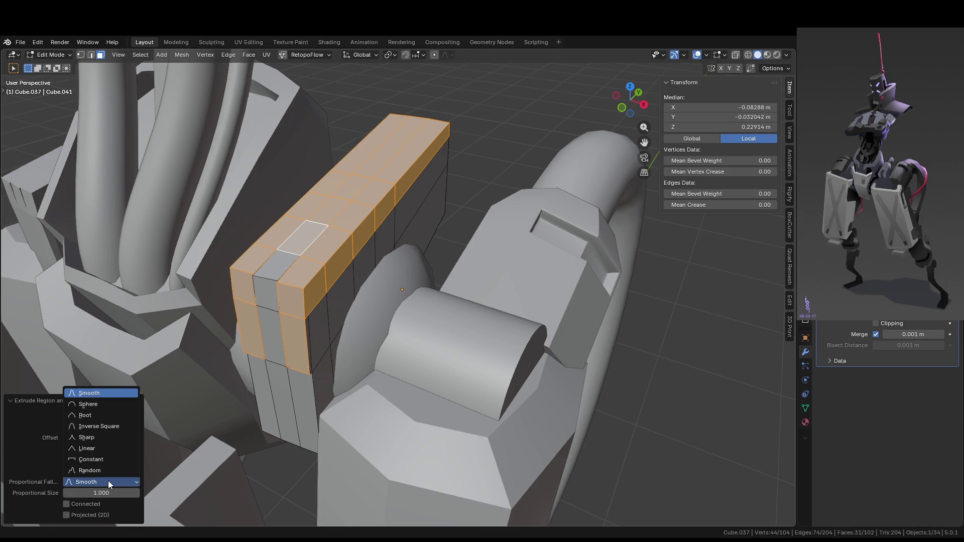
left_click(107, 459)
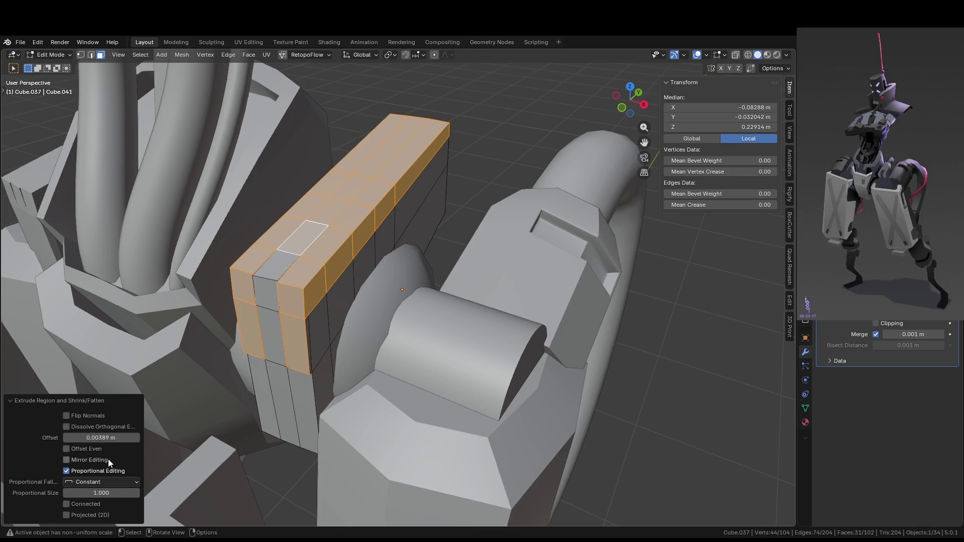
mouse_move(98, 438)
left_mouse_down()
mouse_move(115, 437)
mouse_move(98, 439)
left_mouse_up()
left_click(96, 480)
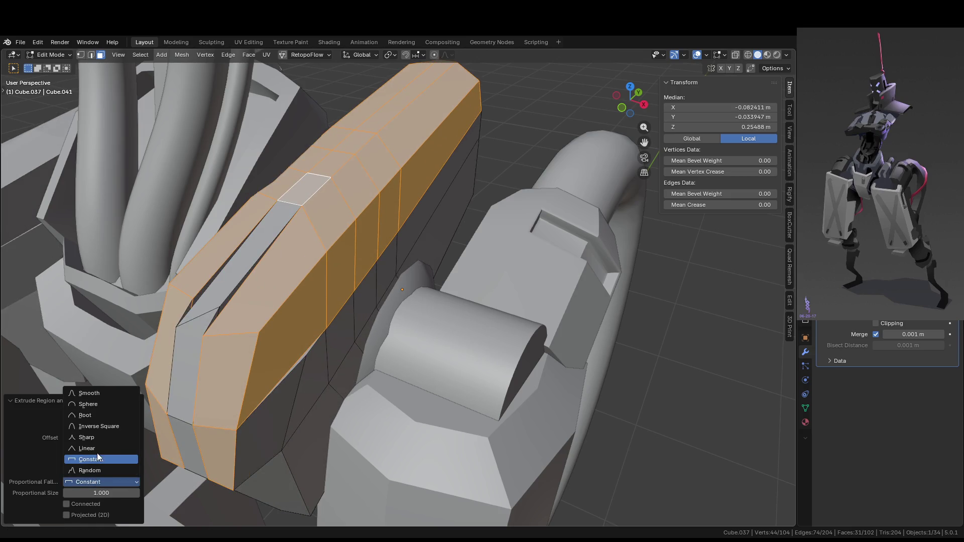
left_click(98, 394)
left_click(95, 468)
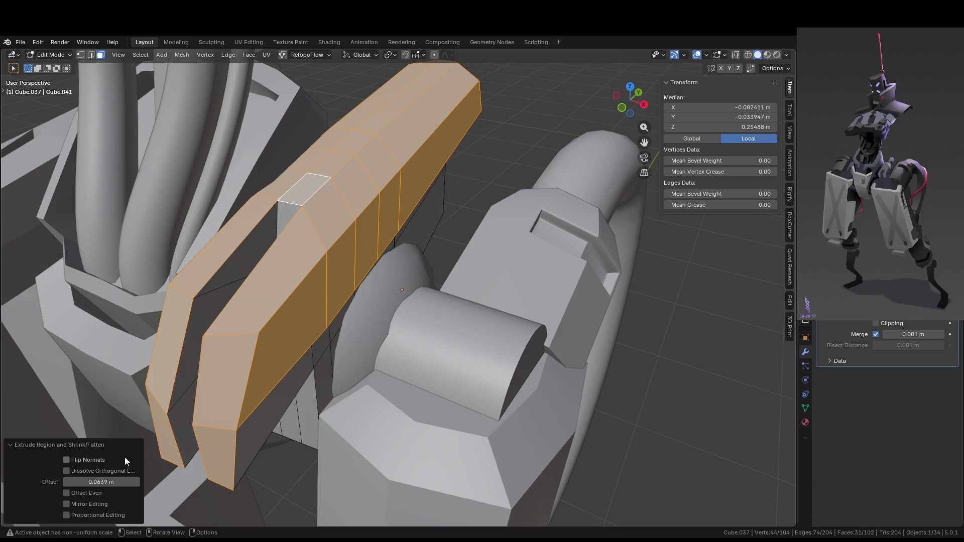
key("ctrl+z")
- Try Extrude Manifold on the faces, undo it, and dismiss the extrude menu
mouse_move(402, 367)
middle_mouse_down()
mouse_move(404, 324)
mouse_move(408, 341)
mouse_move(346, 326)
mouse_move(377, 325)
mouse_move(430, 350)
middle_mouse_up()
key("alt+e")
left_click(424, 368)
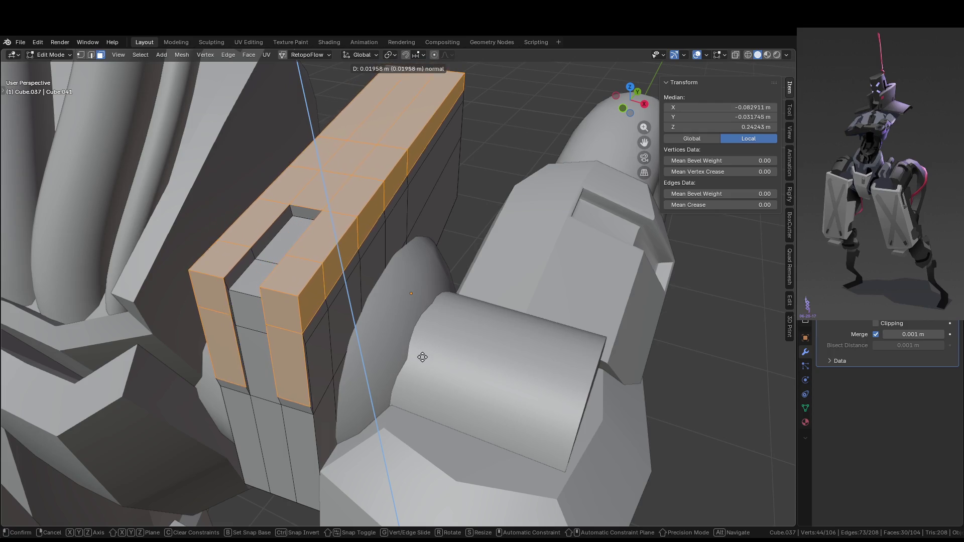
left_click(425, 371)
key("ctrl+z")
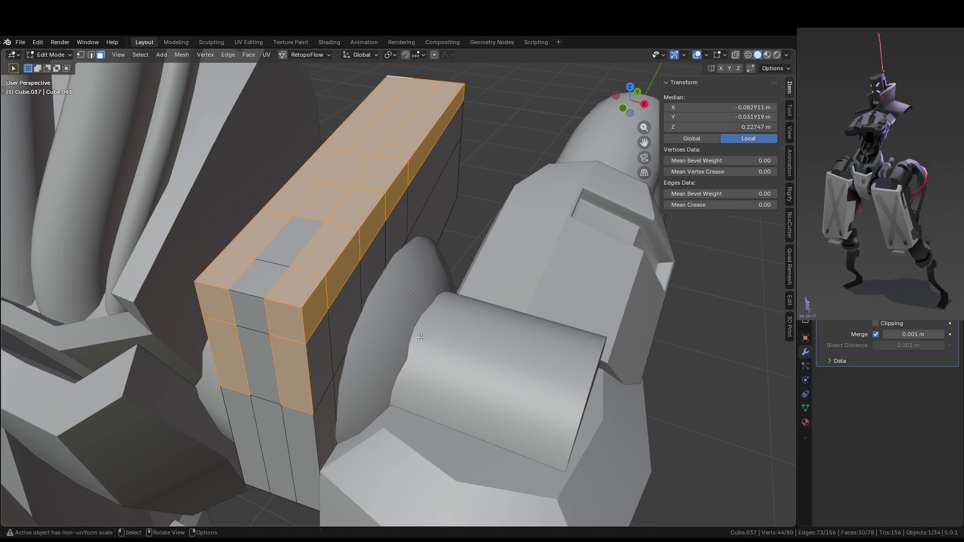
key("alt+e")
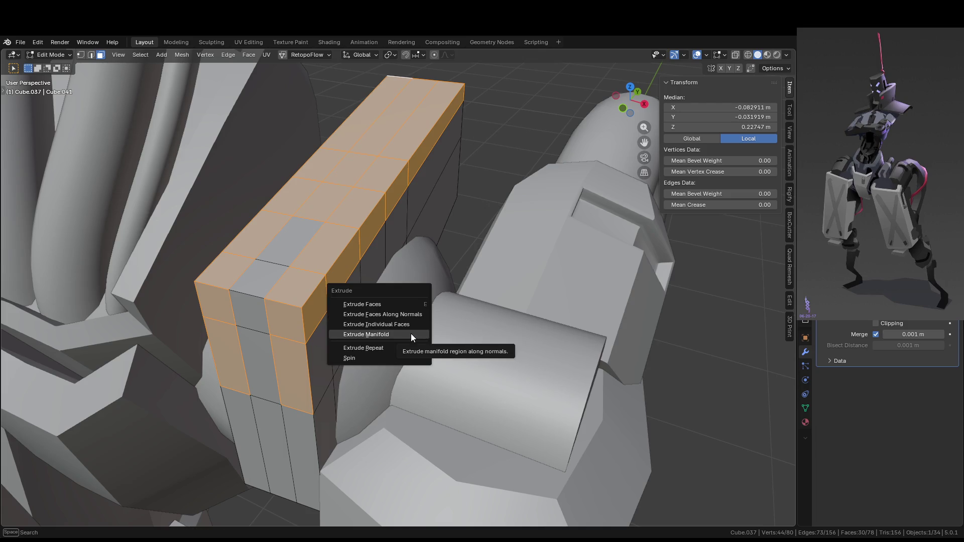
key("Escape")
middle_click_drag(339, 236, 344, 227)
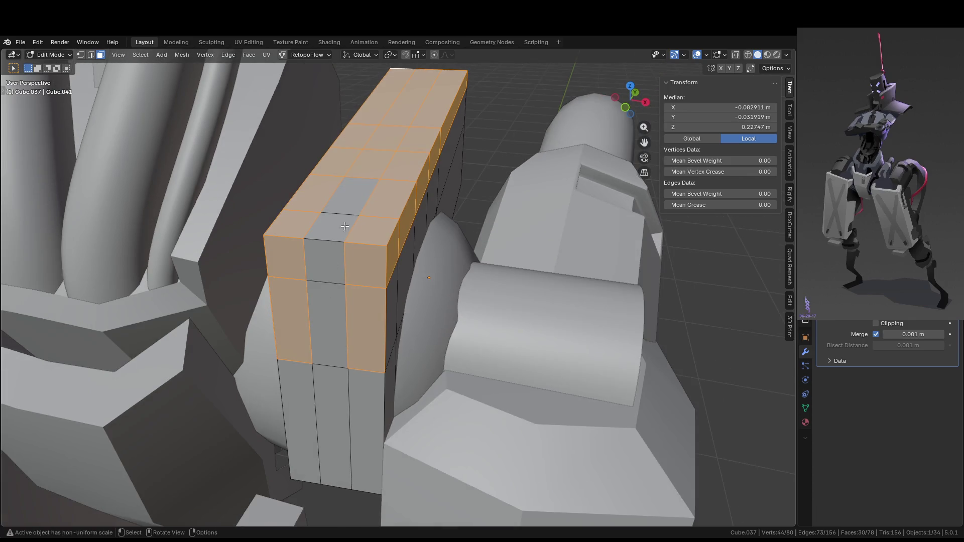
- Select the middle column of faces and try Extrude Individual Faces twice, undoing each
left_click(351, 207)
left_click(323, 305, "ctrl")
middle_click_drag(323, 305, 325, 341)
key("alt+e")
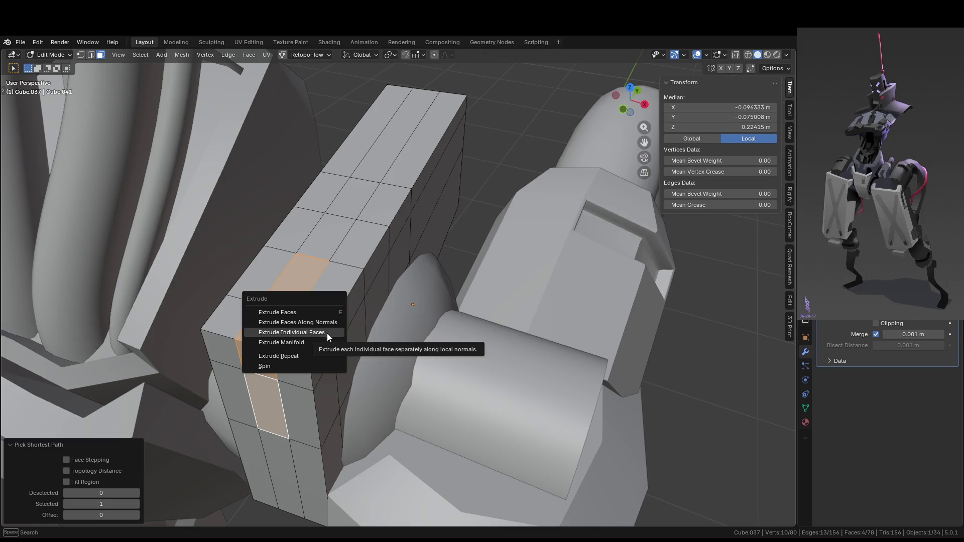
left_click(327, 334)
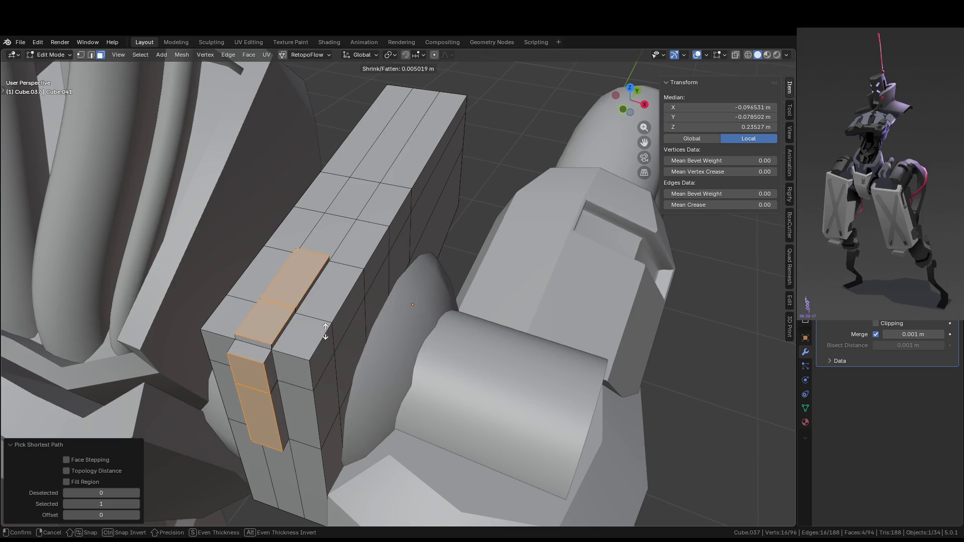
key("Escape")
key("ctrl+z")
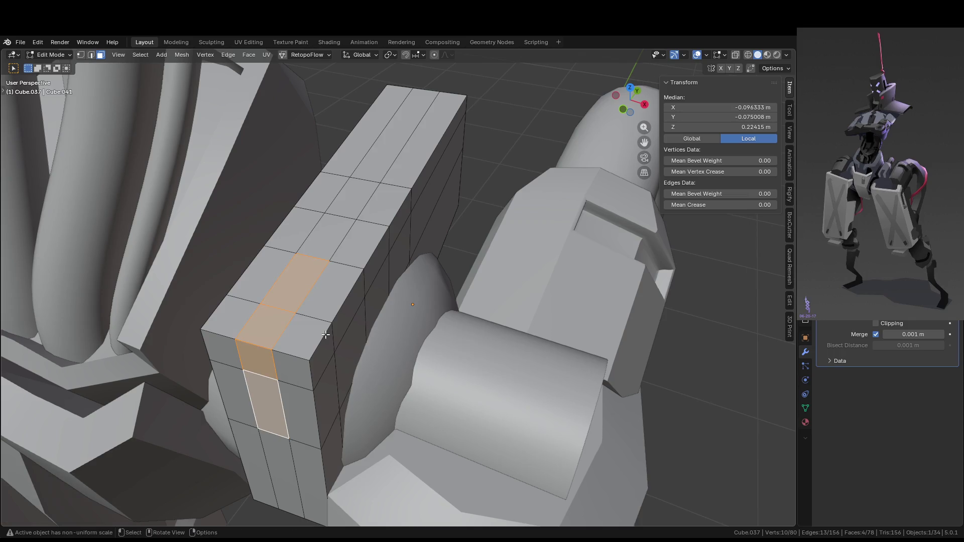
key("alt+e")
left_click(322, 336)
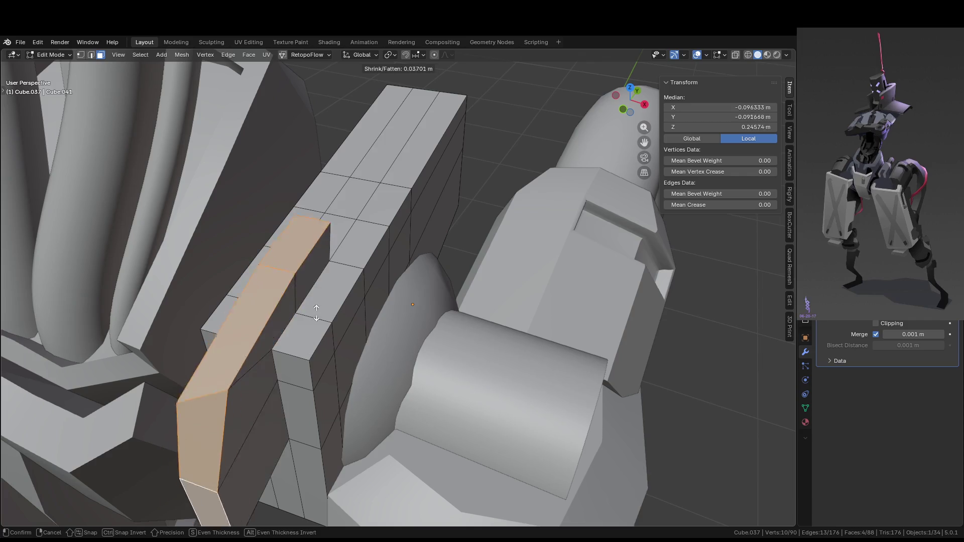
key("Escape")
key("ctrl+z")
- Switch to Object Mode and browse the context and Add menus without changing anything
key("Tab")
right_click(342, 329)
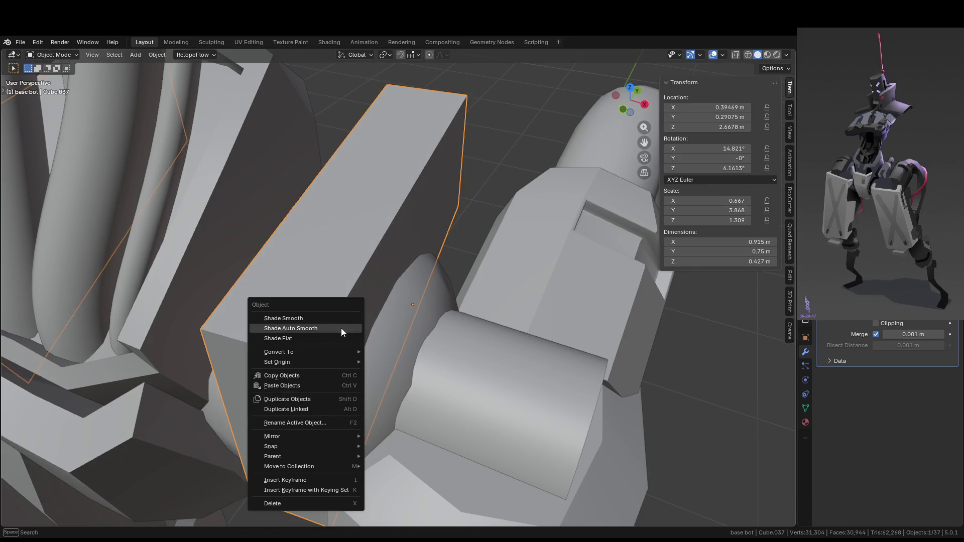
key("shift+a")
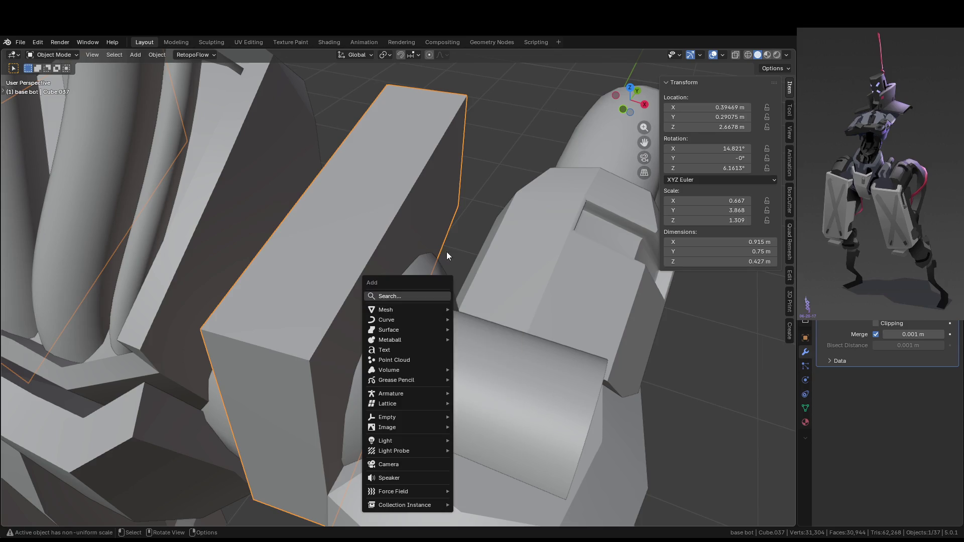
key("Escape")
scroll(403, 298, "down", 4)
scroll(390, 303, "up", 2)
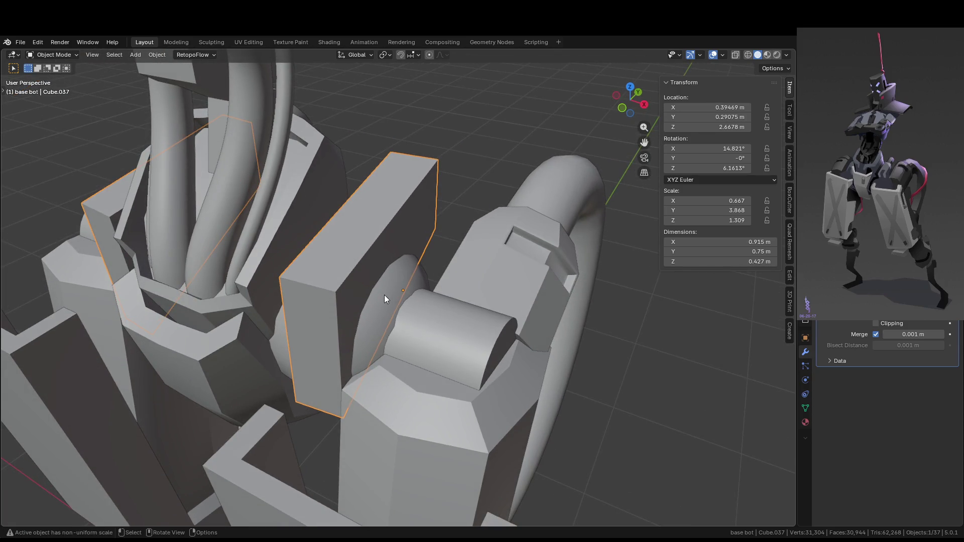
- Back in Edit Mode, extrude the selected faces along their normals
key("Tab")
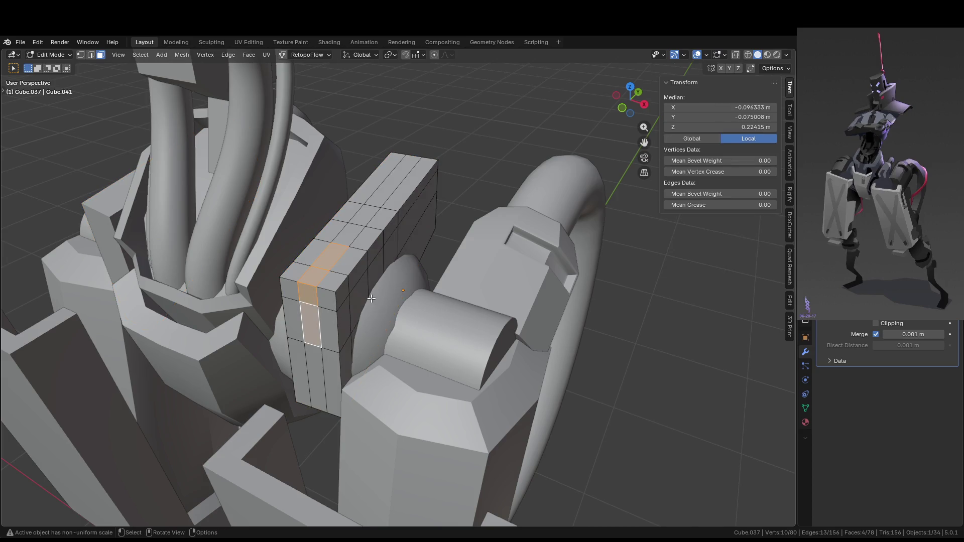
key("alt+e")
left_click(372, 298)
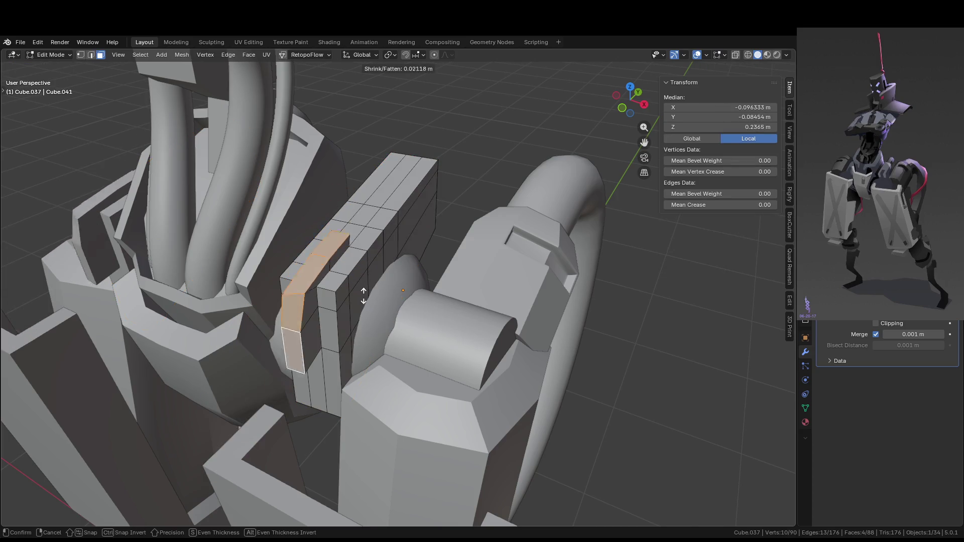
left_click(362, 267)
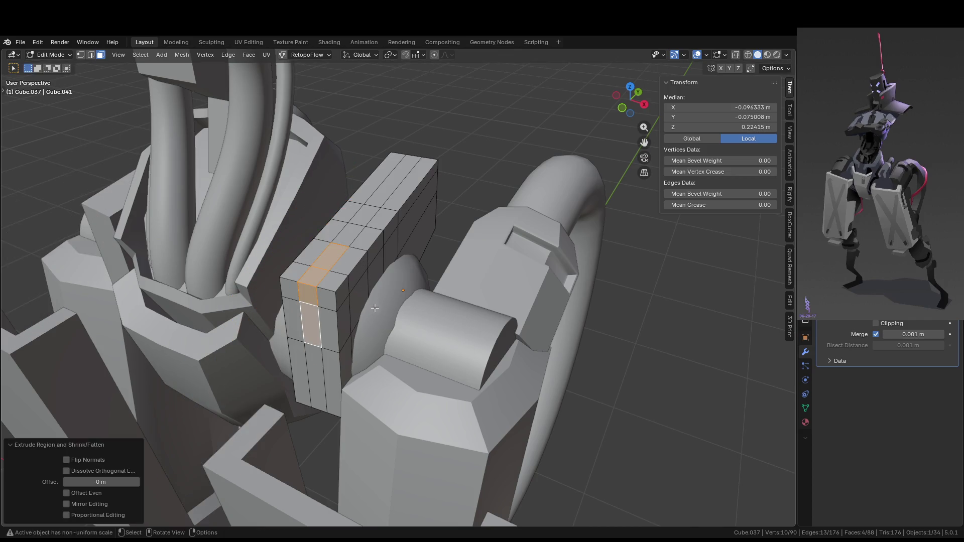
- Apply the block's scale with Ctrl+A and return to Edit Mode
key("Tab")
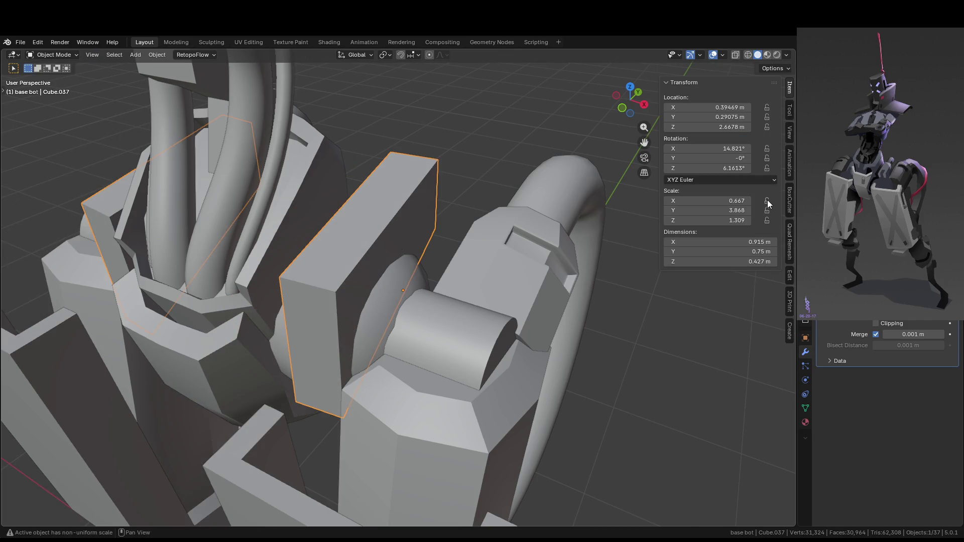
mouse_move(366, 225)
middle_mouse_down()
mouse_move(380, 172)
mouse_move(363, 261)
middle_mouse_up()
key("ctrl+a")
left_click(369, 248)
key("Tab")
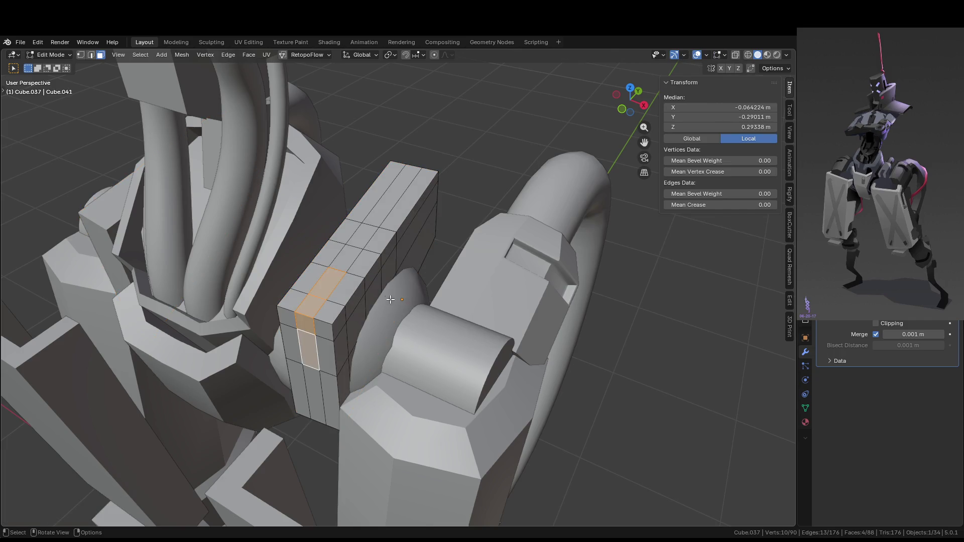
- Delete the selected groove faces and fill the resulting hole with a new face
scroll(390, 299, "up", 3)
key("g")
key("Escape")
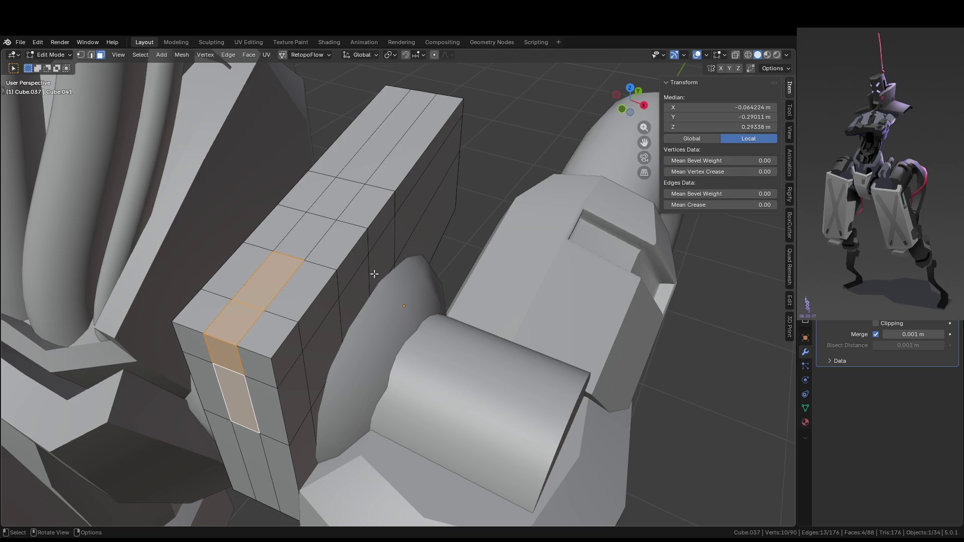
key("x")
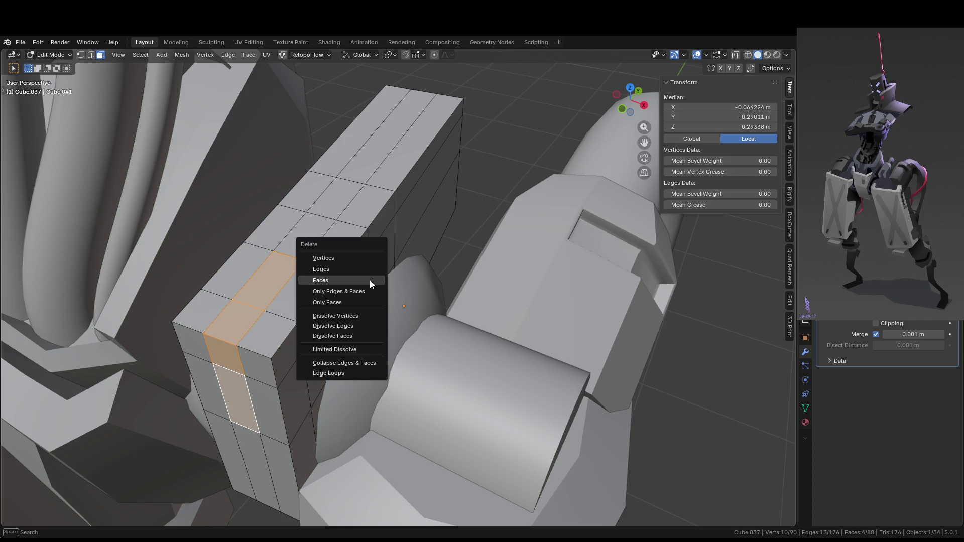
left_click(370, 280)
key("2")
left_click(220, 338)
key("f")
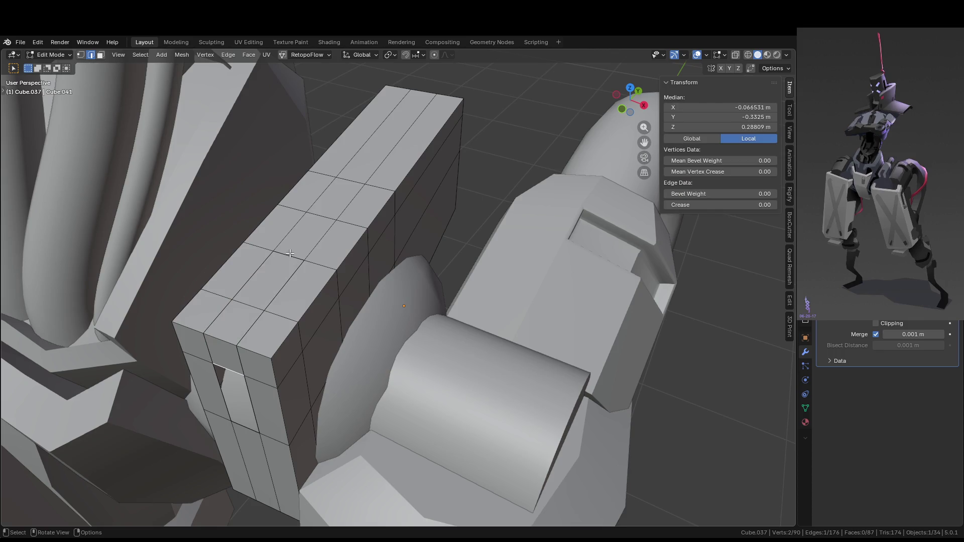
key("f")
key("3")
- Extrude the middle column faces along their normals to sink a groove
left_click(241, 381, "ctrl")
key("alt+e")
left_click(376, 332)
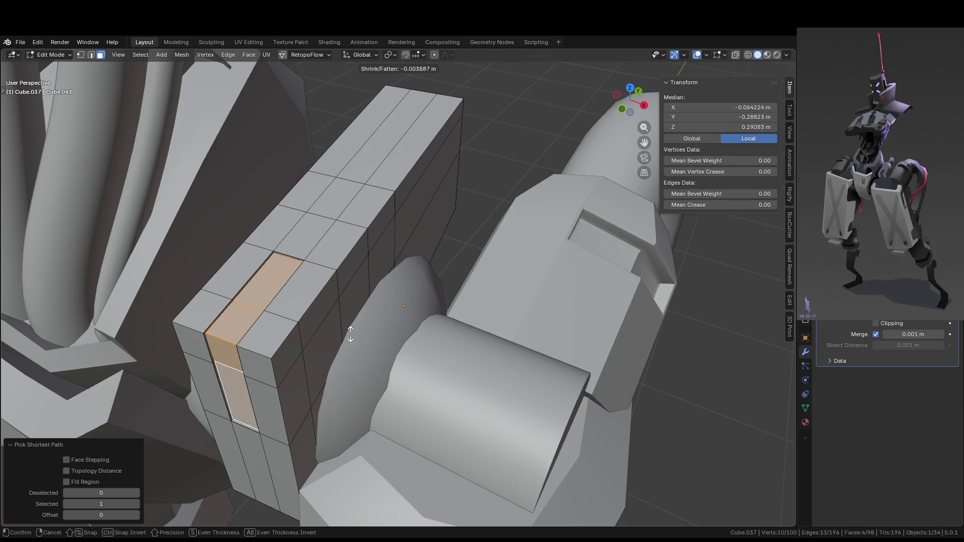
key("Escape")
key("ctrl+z")
middle_click_drag(354, 332, 329, 278)
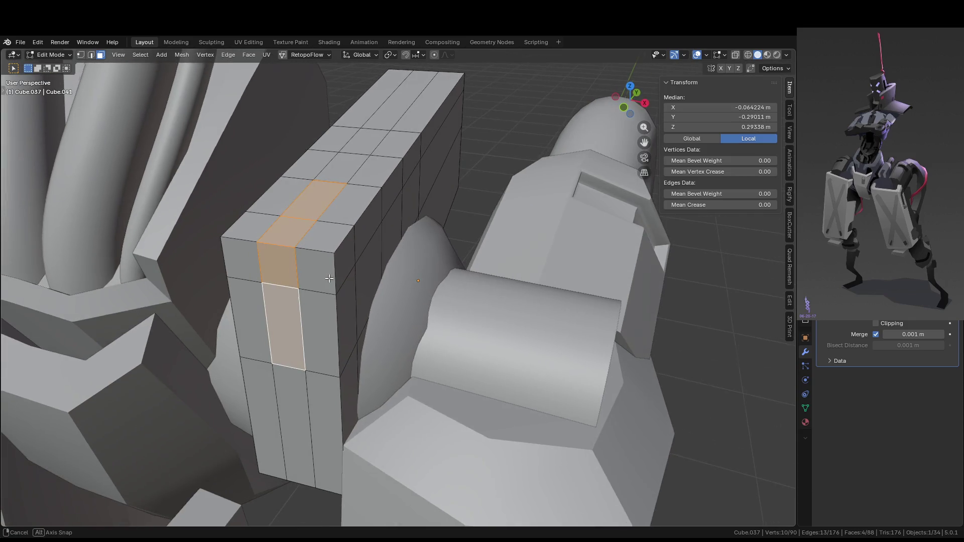
key("alt+e")
left_click(330, 278)
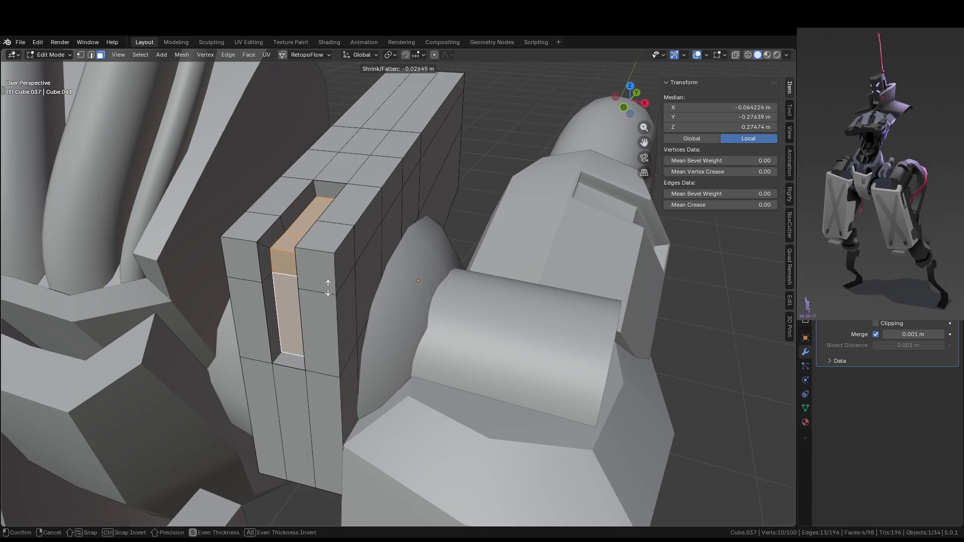
left_click(328, 291)
- Select a front face and extend the selection along the block's top row
mouse_move(370, 291)
middle_mouse_down()
mouse_move(360, 261)
mouse_move(346, 361)
middle_mouse_up()
left_click(343, 367)
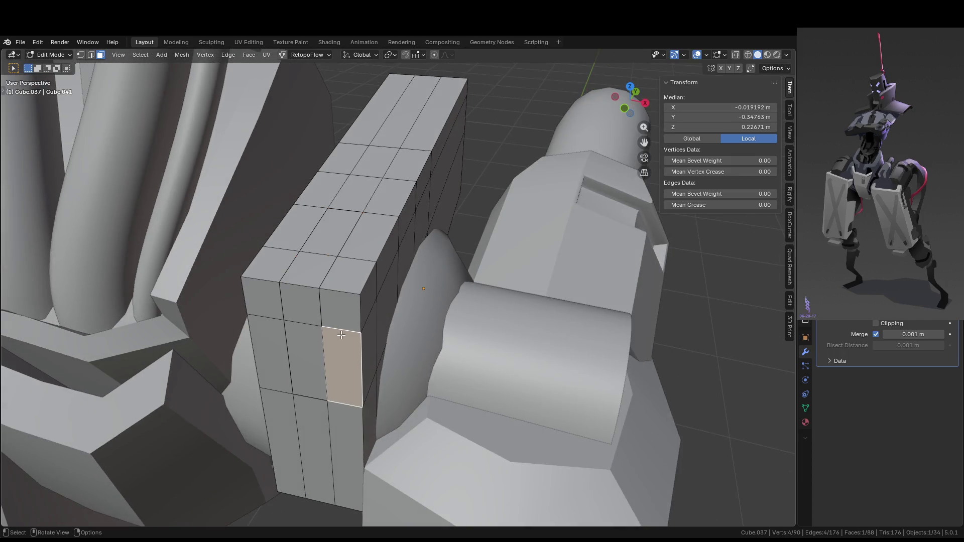
left_click(340, 311, "ctrl")
left_click(284, 349, "ctrl")
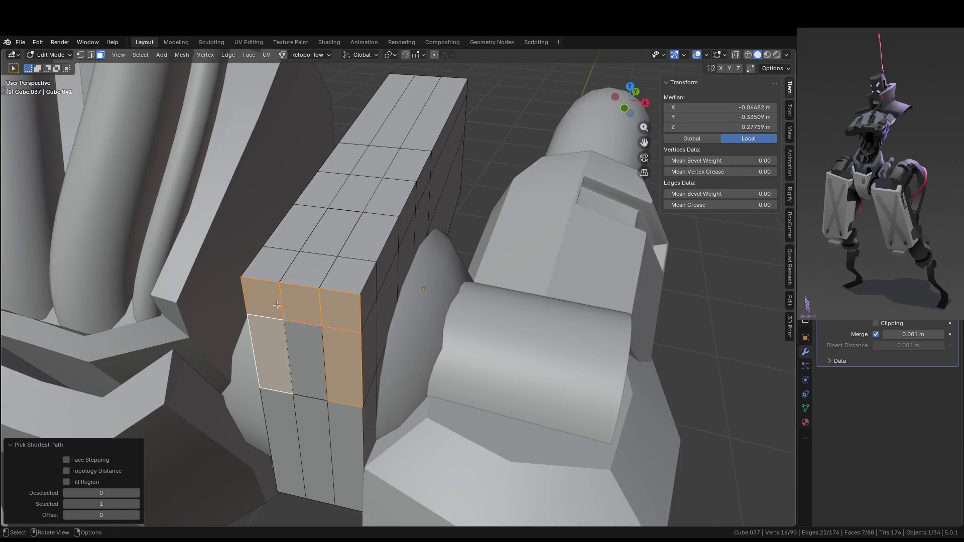
middle_click_drag(295, 304, 264, 298)
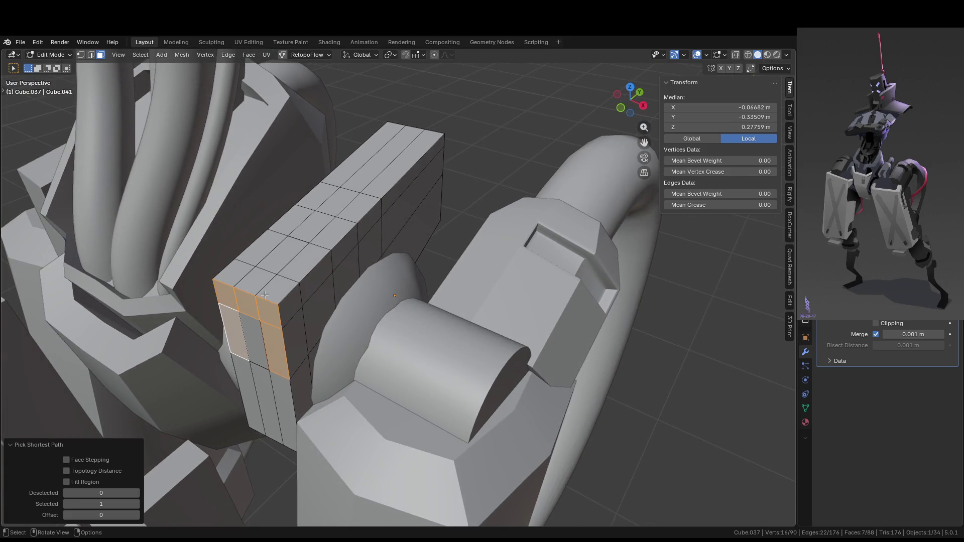
- Isolate the block in Local View and add the remaining top and front faces
key("KP_Divide")
mouse_move(333, 276)
middle_mouse_down()
mouse_move(442, 265)
mouse_move(457, 302)
mouse_move(399, 354)
middle_mouse_up()
left_click(444, 359, "shift")
mouse_move(383, 337)
left_mouse_down("shift")
mouse_move(442, 296)
mouse_move(502, 302)
left_mouse_up("shift")
left_click_drag(492, 259, 545, 273, "shift")
middle_click_drag(499, 290, 244, 294)
left_click(243, 295, "shift")
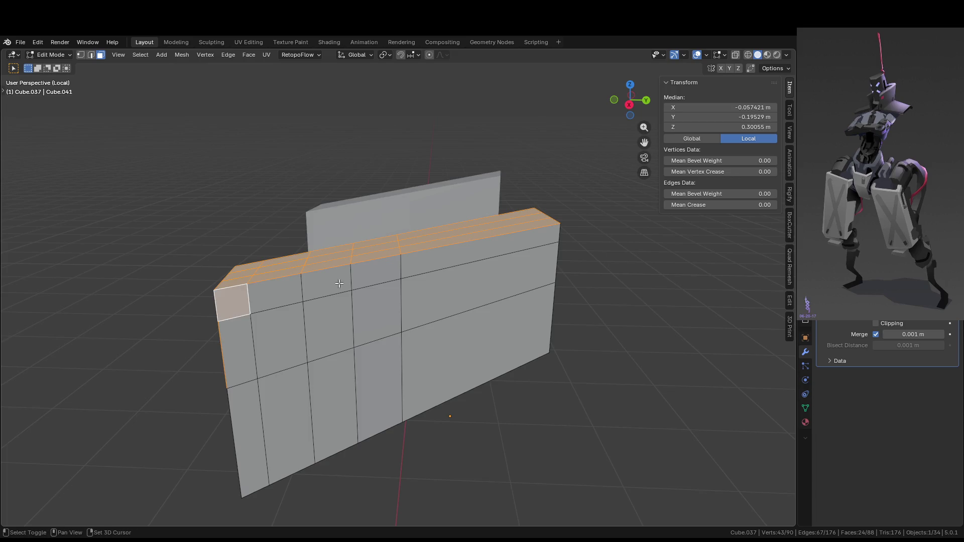
- Finish selecting the top band and end faces, deselecting two stray faces
left_click(472, 271, "ctrl")
mouse_move(472, 271)
middle_mouse_down()
mouse_move(327, 273)
mouse_move(374, 221)
mouse_move(274, 211)
middle_mouse_up()
left_click(376, 216, "ctrl")
left_click(338, 186, "ctrl")
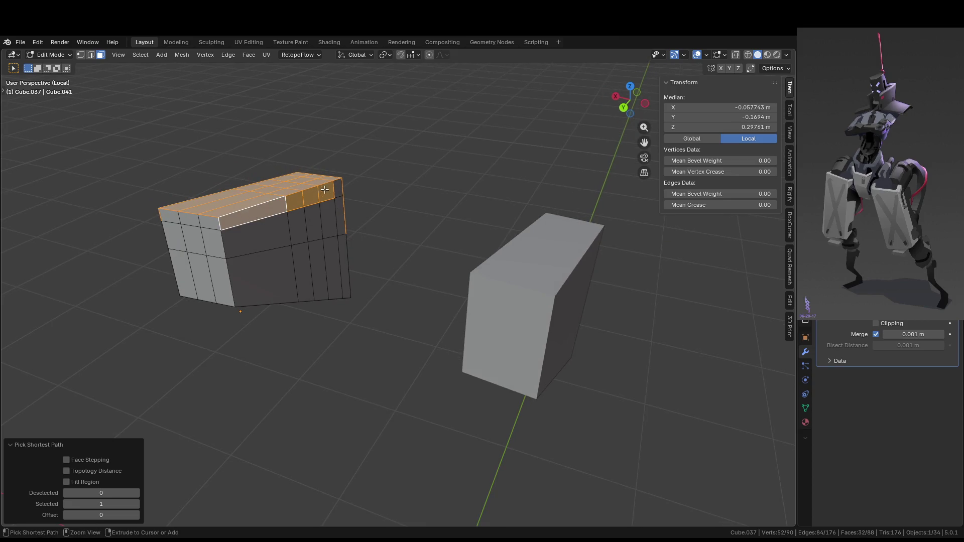
left_click(181, 217, "ctrl")
left_click(173, 215, "ctrl")
mouse_move(174, 215)
middle_mouse_down()
mouse_move(327, 226)
mouse_move(530, 272)
mouse_move(502, 291)
middle_mouse_up()
left_click(443, 329, "shift")
left_click(436, 362, "shift")
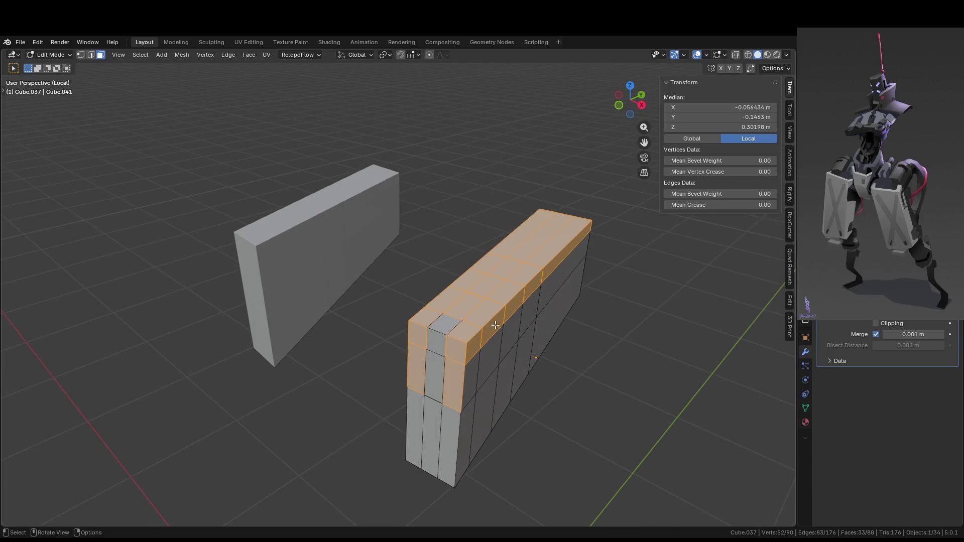
middle_click_drag(436, 362, 482, 323)
- Extrude the faces along normals, thickening them to about 0.01355 m
key("alt+e")
left_click(483, 324)
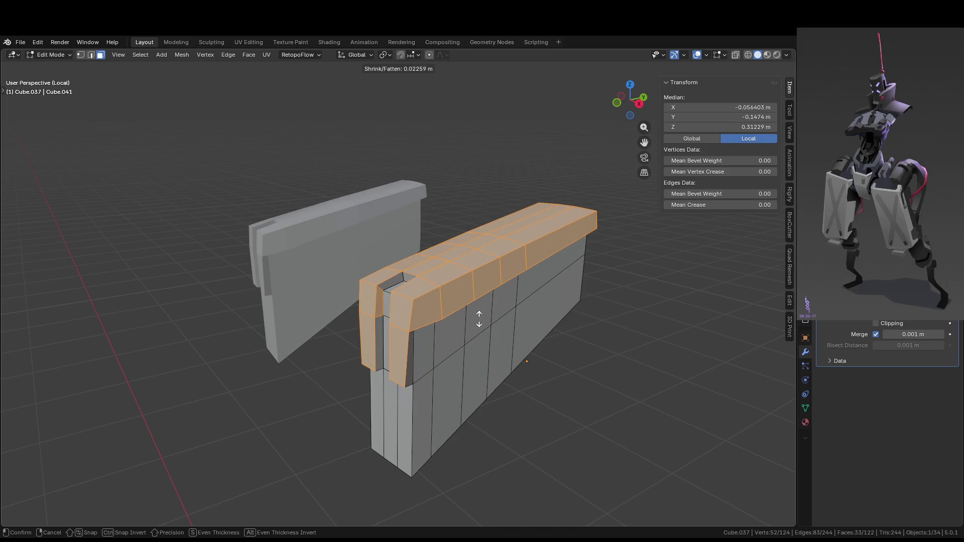
key("shift")
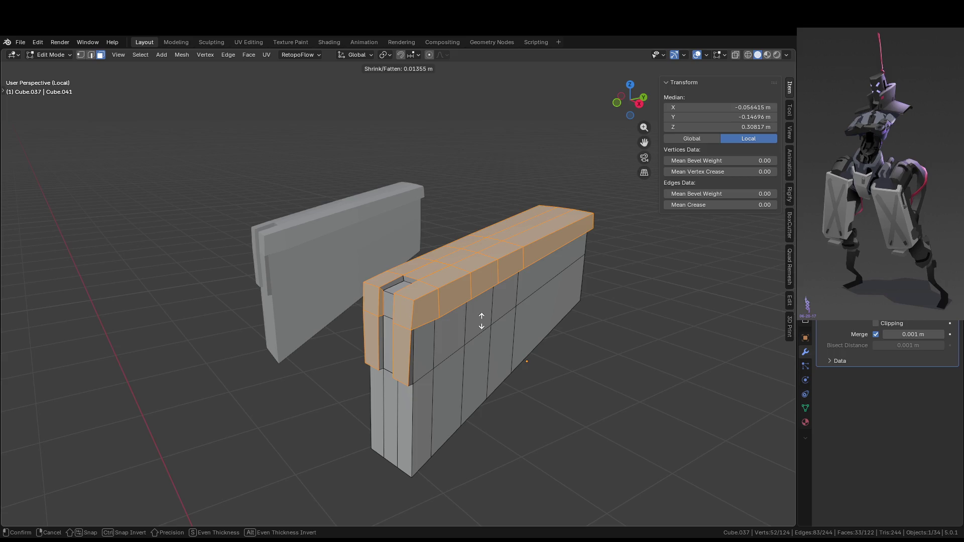
- Cancel and undo the rim extrusion, leaving a slot cut into the block's front
right_click(481, 321)
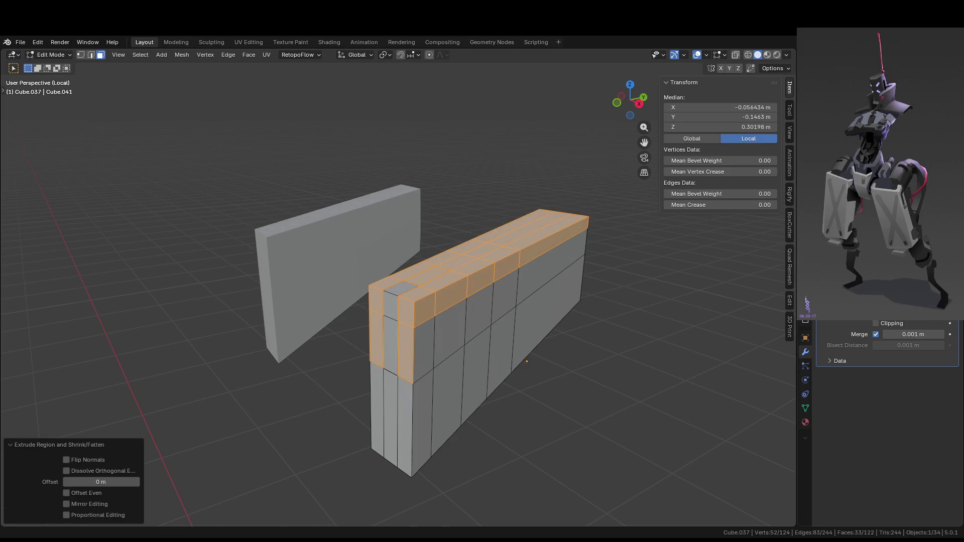
mouse_move(395, 303)
middle_mouse_down()
mouse_move(518, 281)
mouse_move(538, 306)
mouse_move(527, 241)
mouse_move(541, 199)
middle_mouse_up()
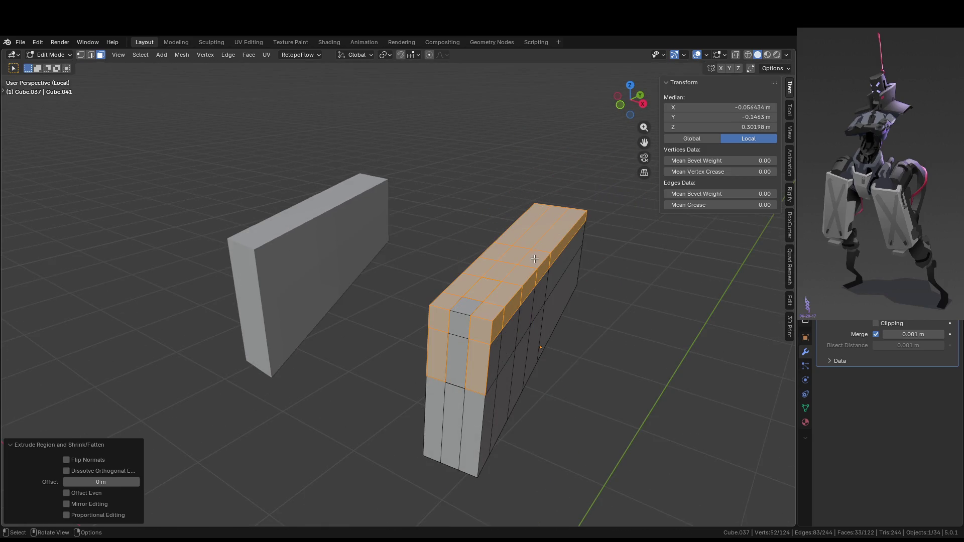
key("ctrl+z")
key("ctrl+z")
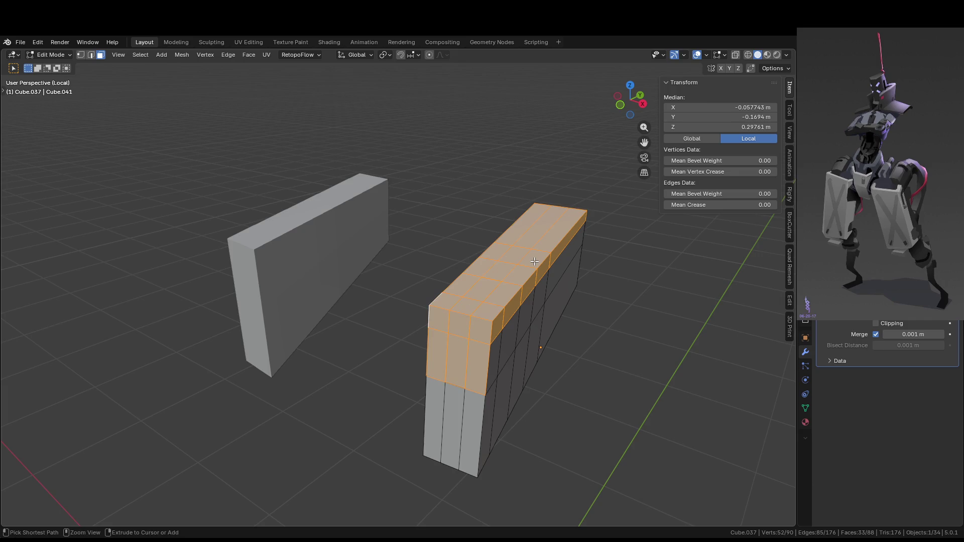
key("ctrl+z")
key("ctrl+z")
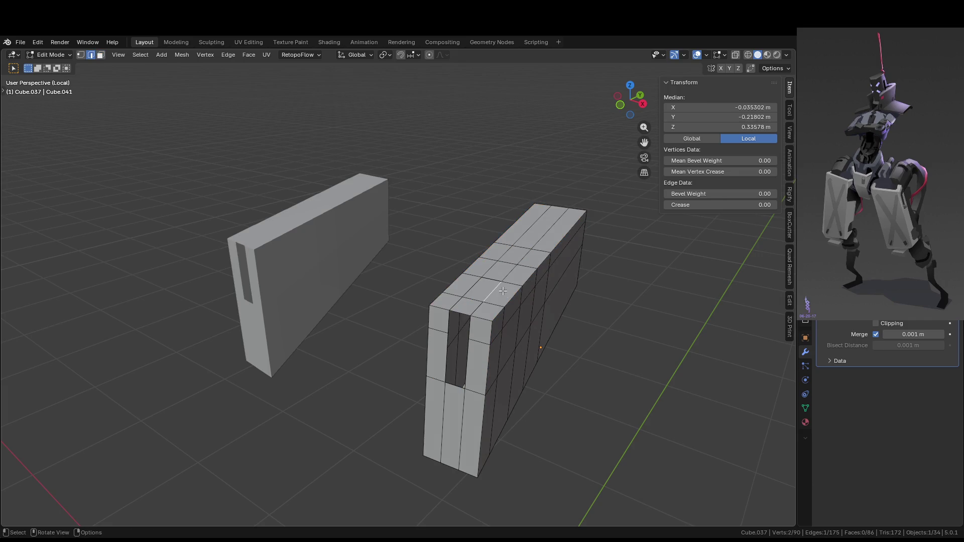
- Merge the whole mesh by distance at 0.0001 m, removing 10 duplicate vertices
mouse_move(544, 290)
middle_mouse_down()
mouse_move(492, 283)
mouse_move(588, 292)
middle_mouse_up()
key("a")
key("m")
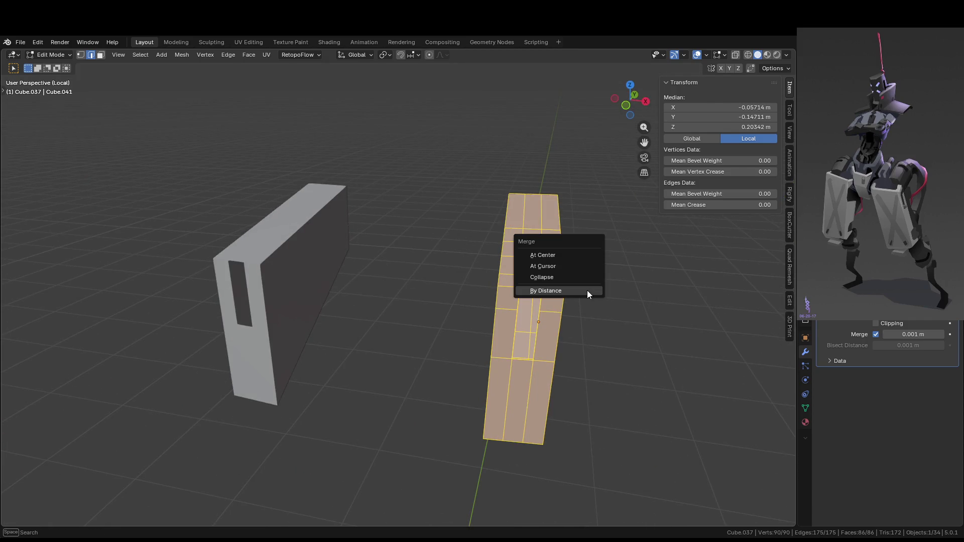
left_click(587, 292)
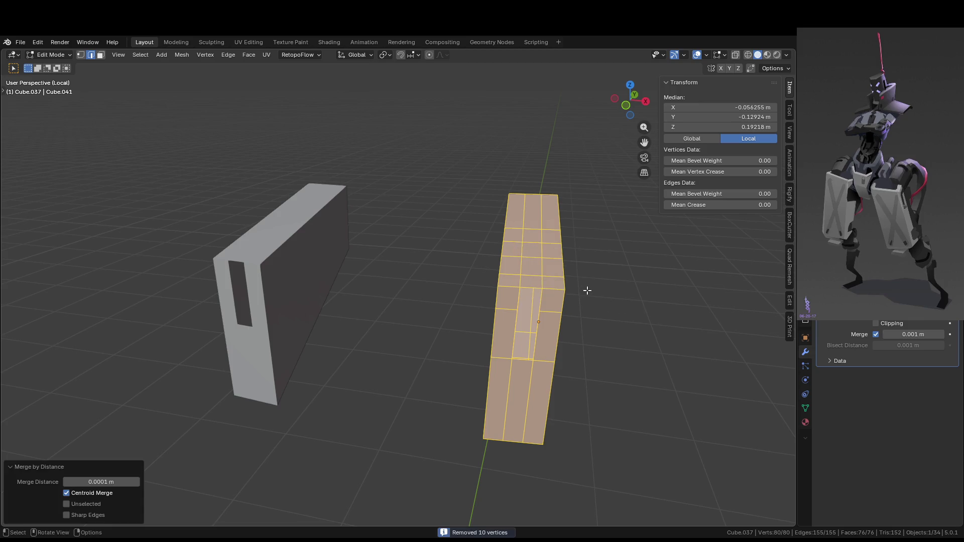
middle_click_drag(587, 291, 546, 293)
- Re-enter Edit Mode and test-move two top faces, cancelling each move
key("Tab")
key("Tab")
key("alt+a")
left_click(509, 255)
key("g")
right_click(596, 265)
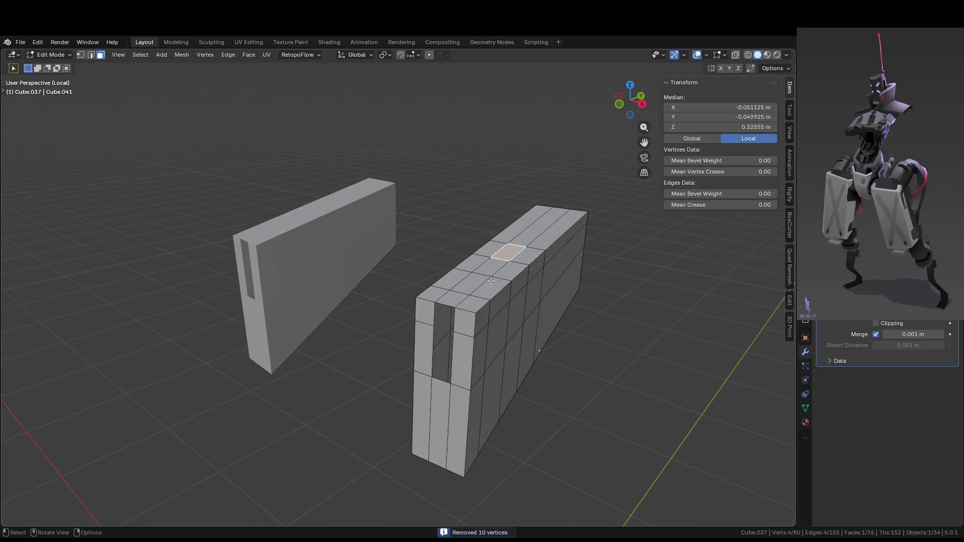
left_click(474, 290)
key("g")
right_click(497, 359)
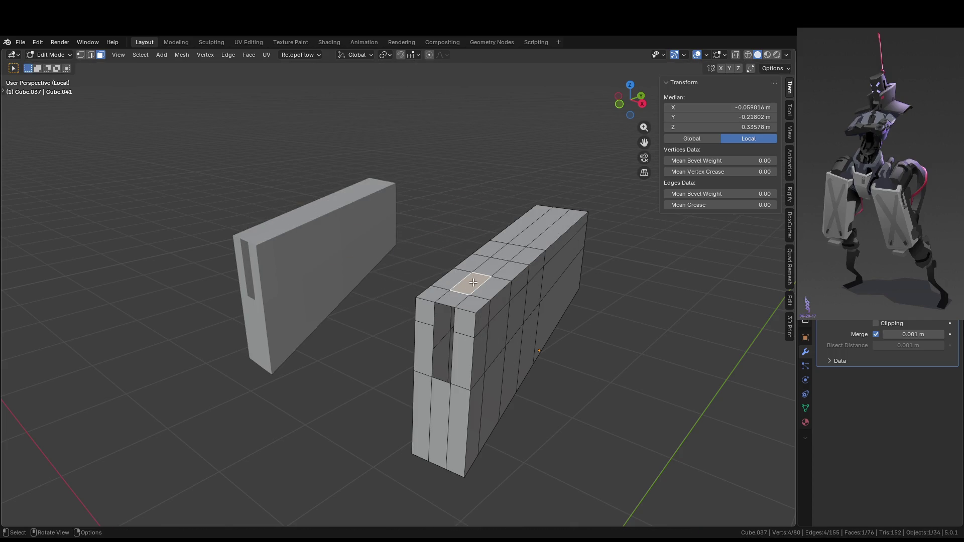
- Undo the front slot and save the file as bot.blend
left_click(452, 299)
key("2")
left_click(449, 306)
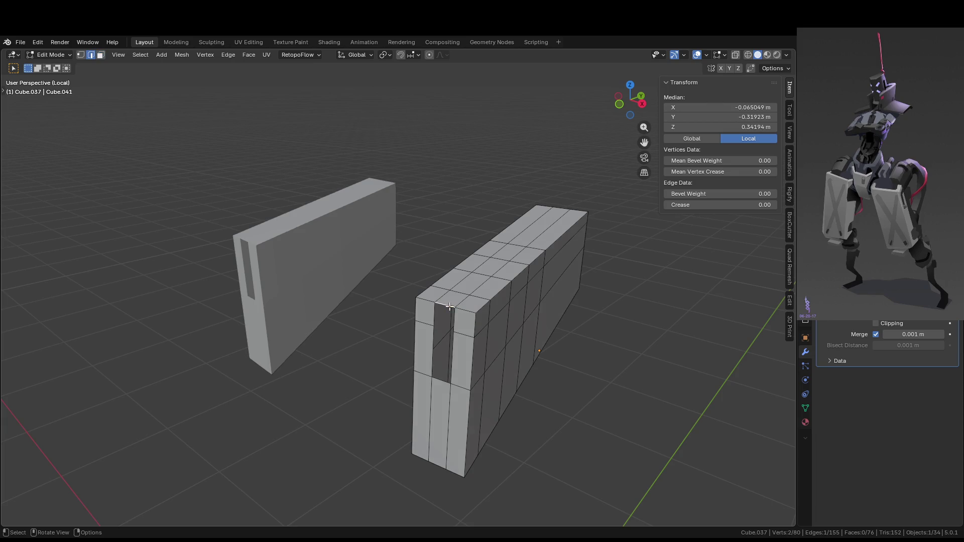
key("ctrl+z")
key("Tab")
key("Tab")
key("ctrl+s")
mouse_move(537, 315)
middle_mouse_down()
mouse_move(536, 300)
mouse_move(508, 306)
middle_mouse_up()
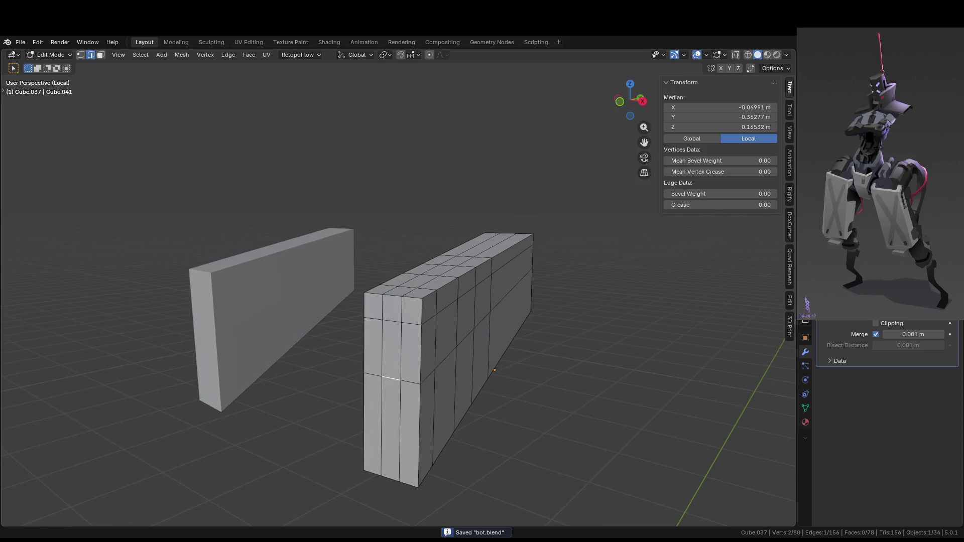
- Reselect the block's front row, top strip and left-column faces in face mode
key("3")
left_click(397, 352)
scroll(413, 360, "up", 2)
left_click(439, 377)
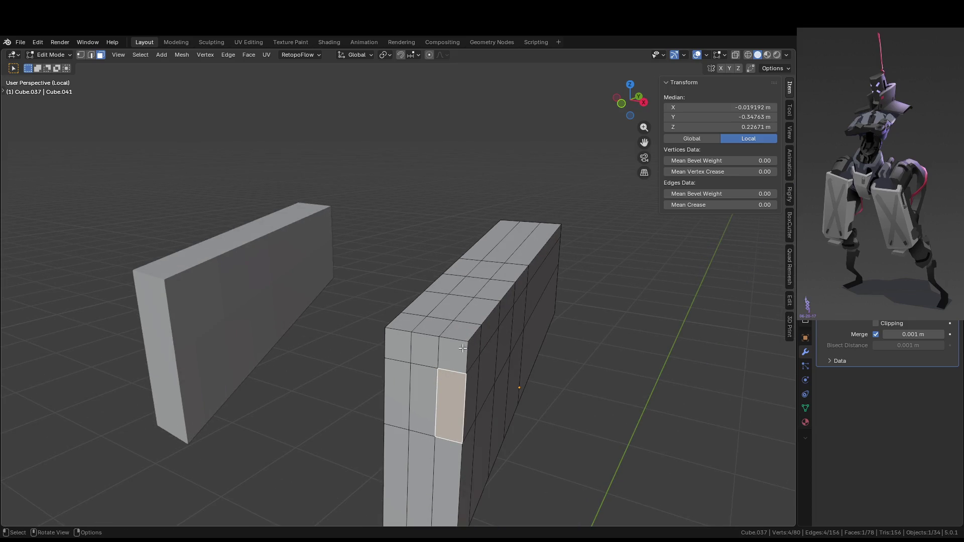
left_click_drag(408, 365, 443, 391)
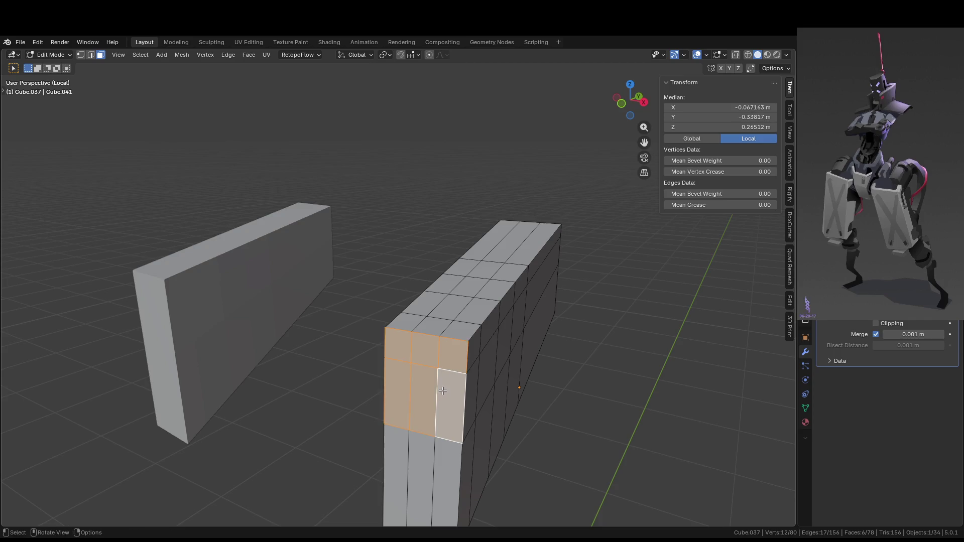
middle_click_drag(452, 367, 477, 328)
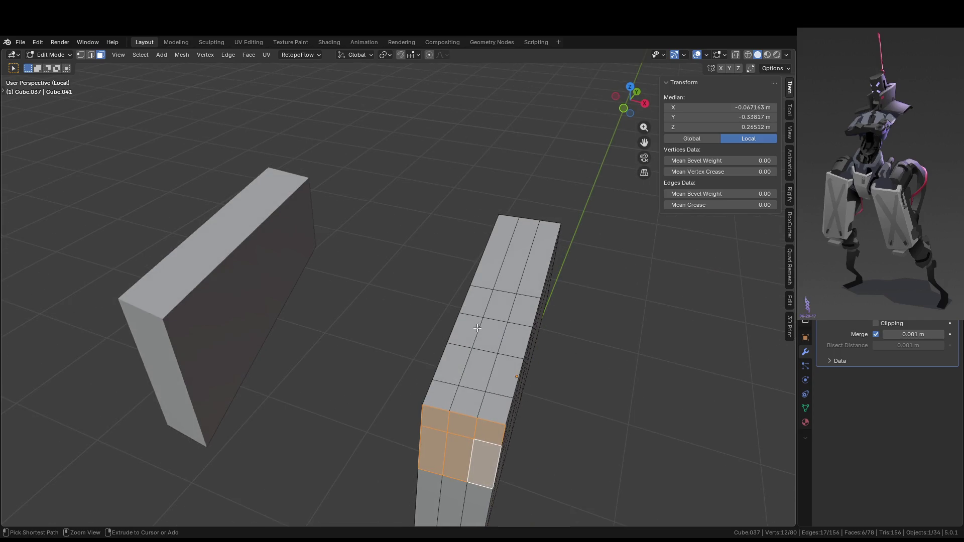
left_click(488, 371, "ctrl+shift")
left_click(484, 313, "ctrl+shift")
left_click(501, 266, "ctrl+shift")
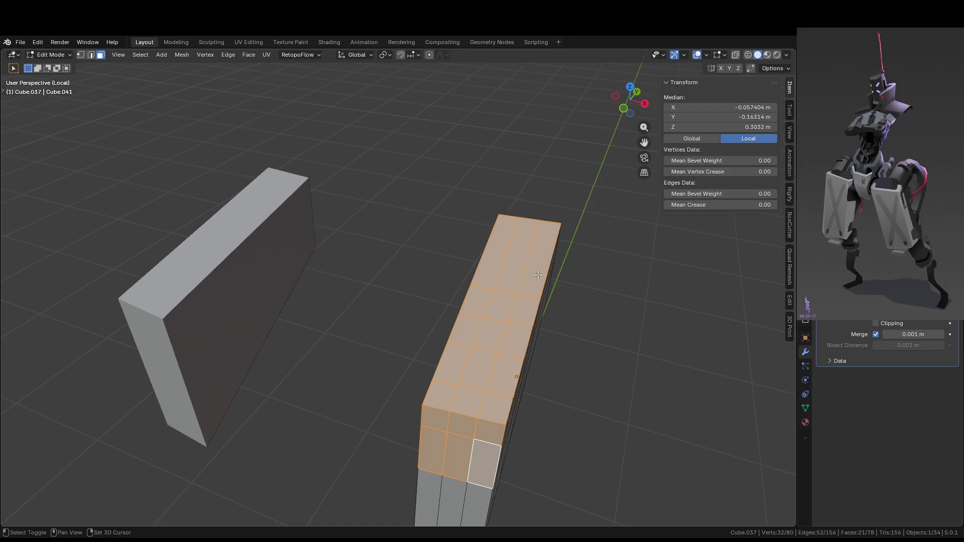
middle_click_drag(501, 267, 446, 254)
left_click(459, 269, "shift")
left_click(372, 284, "shift")
left_click(334, 297, "shift")
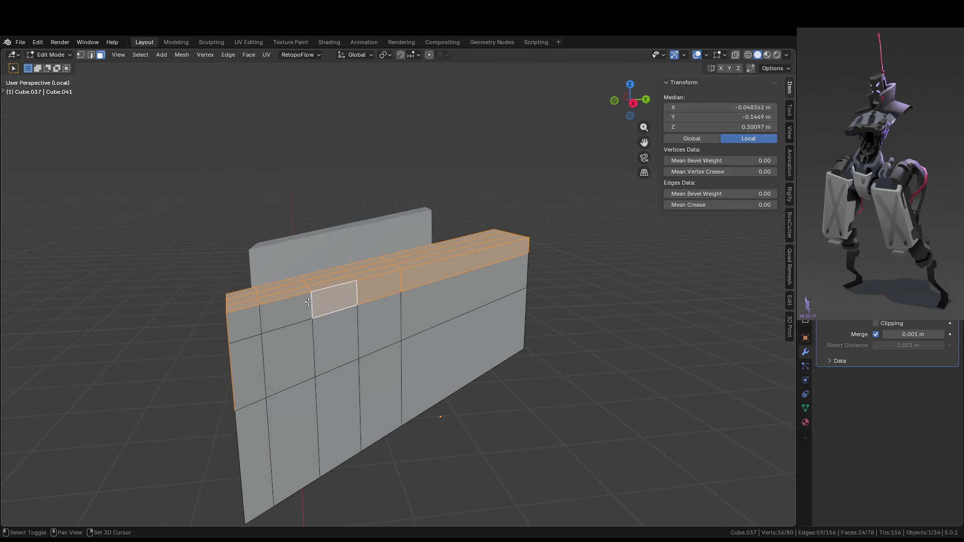
left_click(284, 312, "shift")
left_click(252, 314, "shift")
left_click(250, 349, "shift")
middle_click_drag(250, 349, 291, 251)
- Box-select the top front strip and last end face, then extrude along normals to 0.01808 m
key("b")
left_click_drag(292, 250, 296, 251)
middle_click_drag(296, 251, 315, 228)
key("b")
left_click_drag(314, 227, 424, 242)
mouse_move(424, 242)
middle_mouse_down()
mouse_move(522, 251)
mouse_move(634, 323)
mouse_move(536, 360)
mouse_move(522, 276)
mouse_move(559, 326)
mouse_move(544, 366)
middle_mouse_up()
left_click(635, 323, "shift")
key("alt+e")
left_click(544, 365)
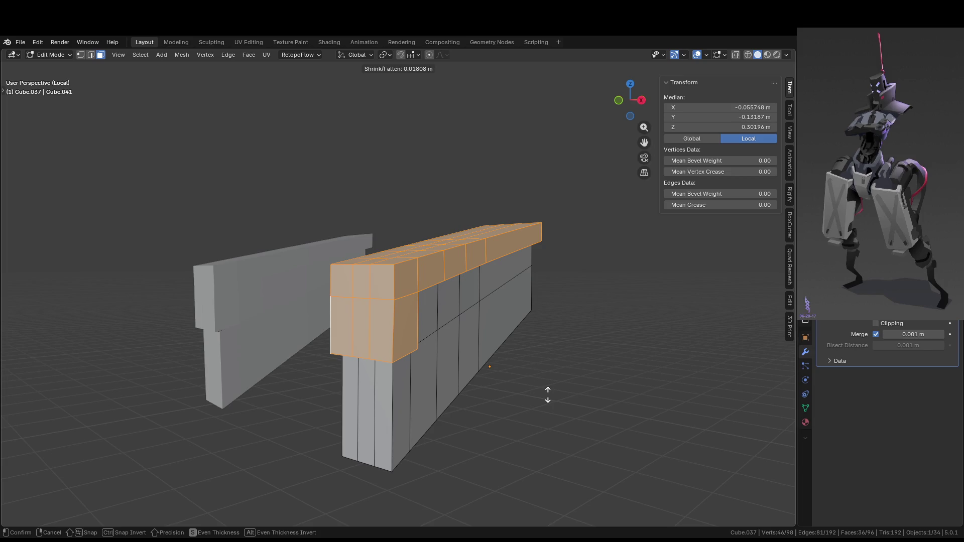
- Cancel the outward push and undo it, restoring the previous face selection
right_click(547, 395)
mouse_move(549, 396)
middle_mouse_down()
mouse_move(533, 370)
mouse_move(548, 347)
mouse_move(492, 372)
middle_mouse_up()
key("ctrl+z")
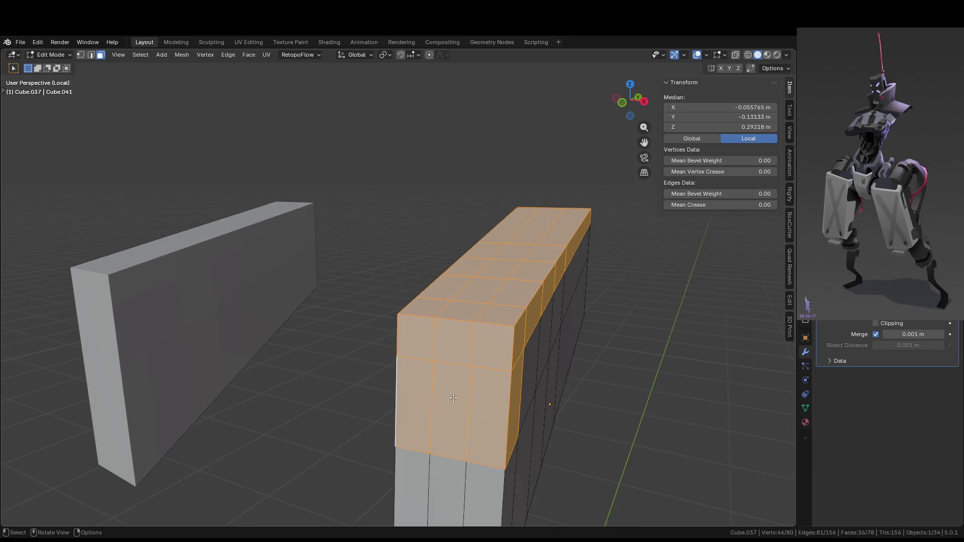
left_click(468, 382)
key("ctrl+z")
- Deselect the three middle-column faces and extrude the remaining faces along their normals
left_click(460, 314, "shift")
left_click(453, 342, "shift")
left_click(450, 378, "shift")
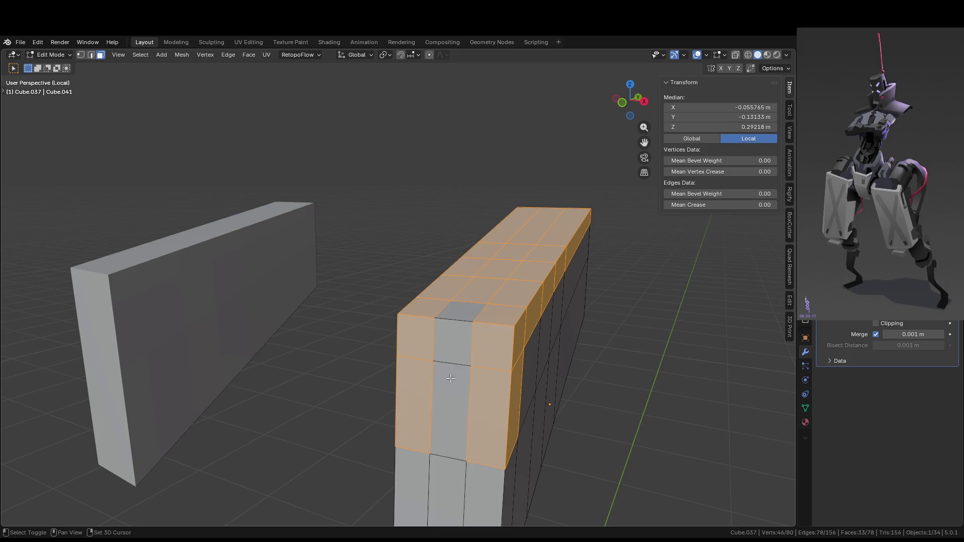
key("alt+e")
left_click(523, 393)
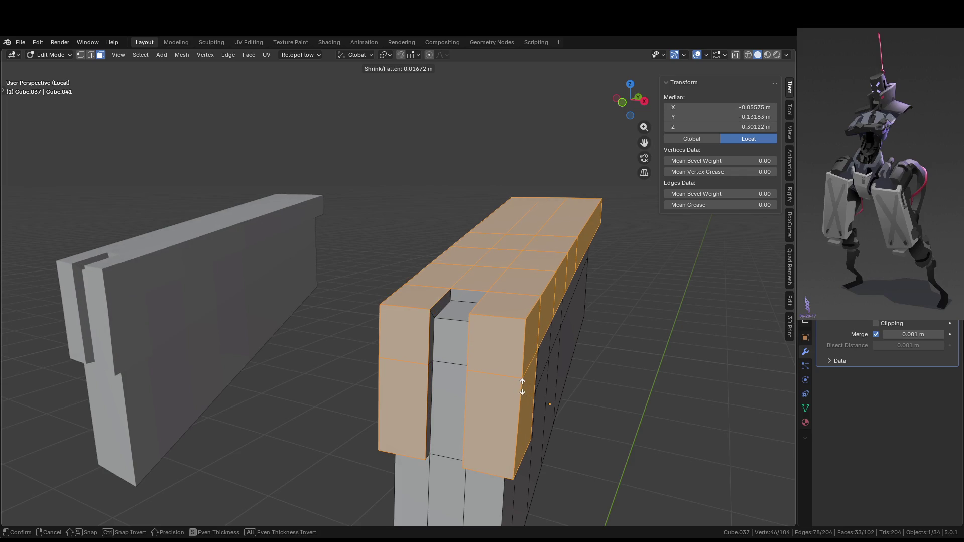
left_click(522, 387)
- Return to Object Mode, inspect the grooved plates, and show the whole robot again
key("Tab")
mouse_move(522, 389)
middle_mouse_down()
mouse_move(651, 392)
mouse_move(611, 408)
middle_mouse_up()
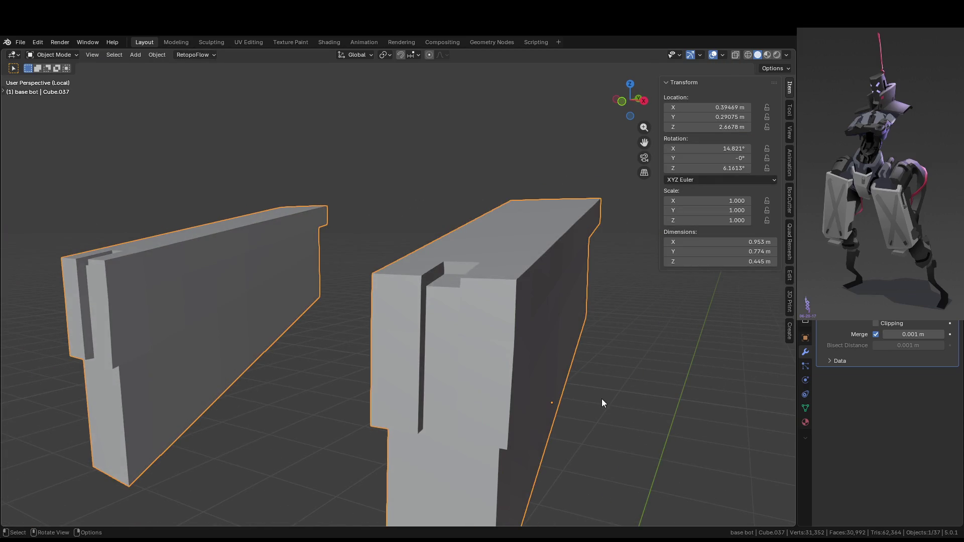
mouse_move(602, 398)
middle_mouse_down()
mouse_move(538, 399)
mouse_move(437, 340)
middle_mouse_up()
key("Tab")
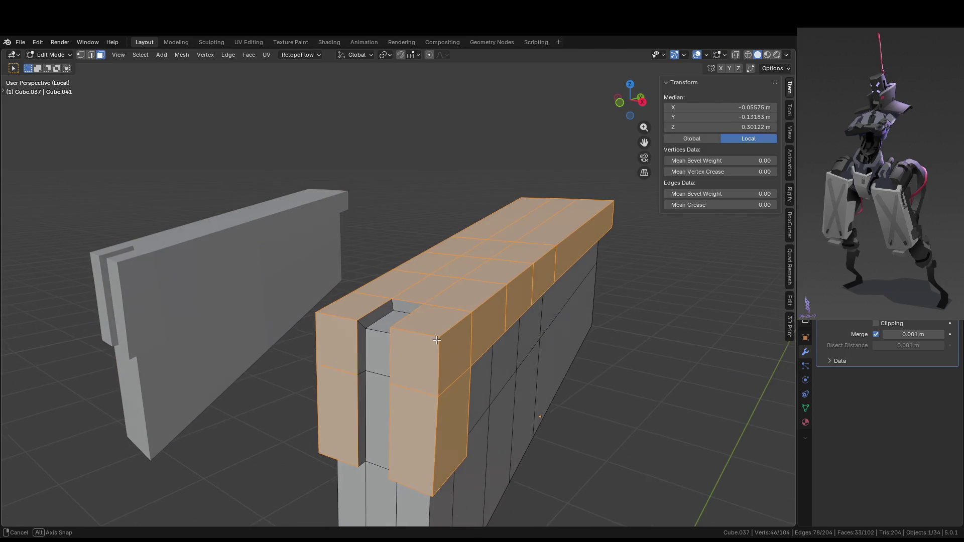
key("Tab")
scroll(472, 341, "down", 5)
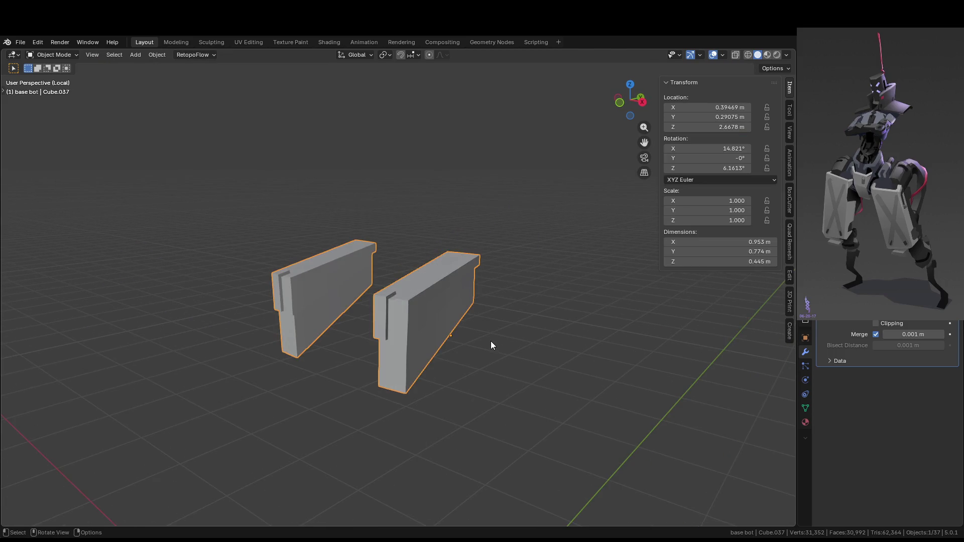
key("KP_Divide")
- Select the robot's head block and enter Edit Mode on it
mouse_move(565, 360)
middle_mouse_down()
mouse_move(613, 361)
mouse_move(556, 344)
mouse_move(555, 359)
mouse_move(606, 360)
mouse_move(611, 333)
mouse_move(580, 348)
mouse_move(503, 353)
middle_mouse_up()
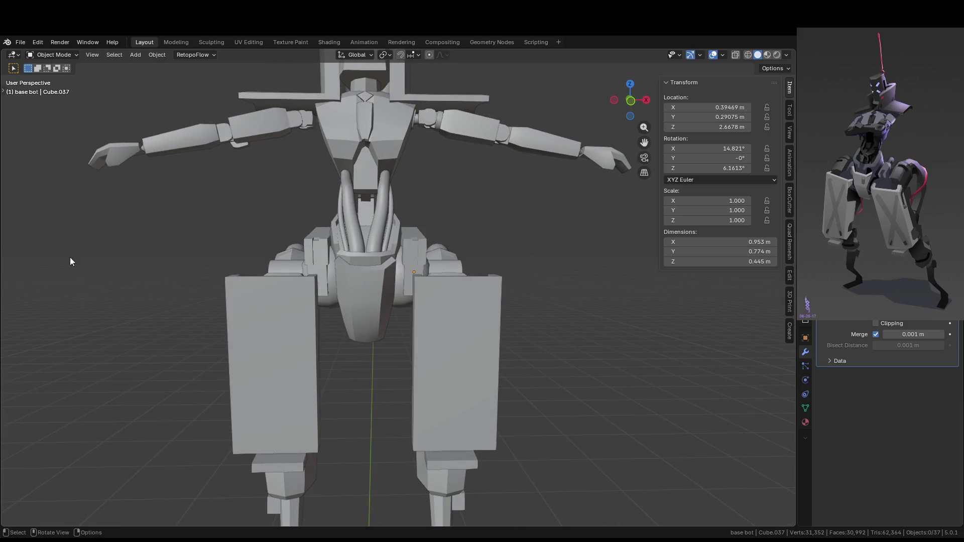
mouse_move(397, 257)
middle_mouse_down()
mouse_move(370, 309)
mouse_move(402, 319)
mouse_move(424, 305)
mouse_move(385, 280)
middle_mouse_up()
scroll(424, 306, "down", 3)
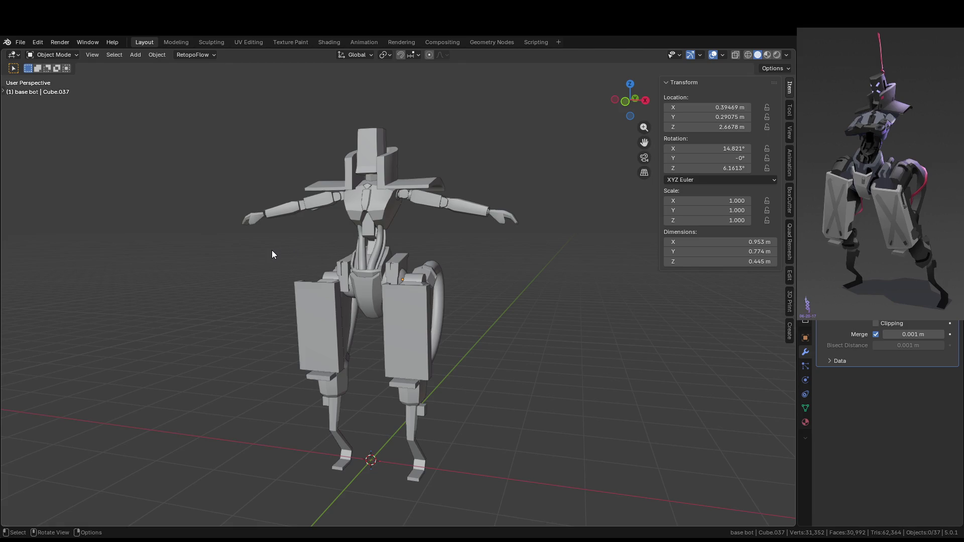
scroll(421, 195, "up", 3)
mouse_move(421, 194)
middle_mouse_down()
mouse_move(396, 186)
mouse_move(452, 262)
middle_mouse_up()
left_click(402, 243)
scroll(385, 233, "up", 3)
key("Tab")
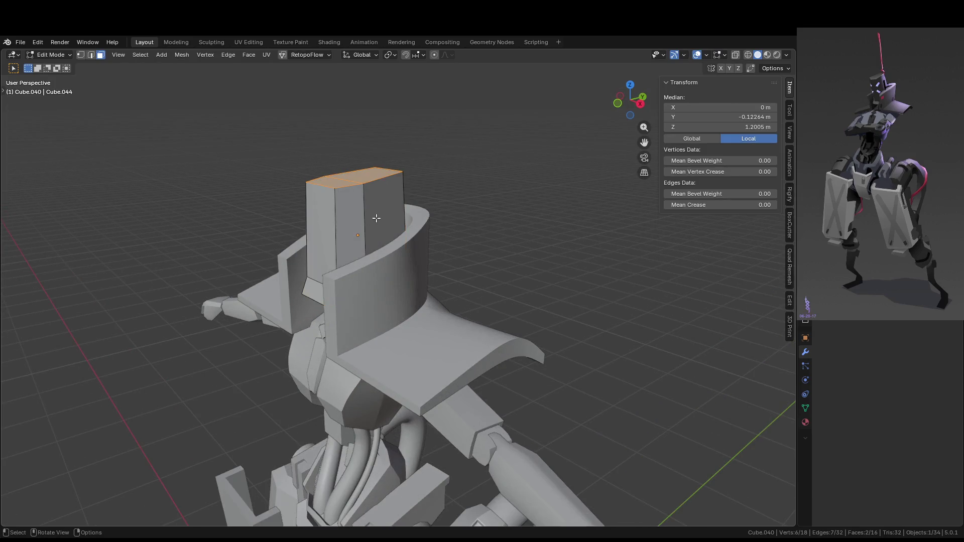
- In side view, rotate the head's top about -7° and return to Object Mode
middle_click_drag(376, 218, 361, 216)
key("KP_3")
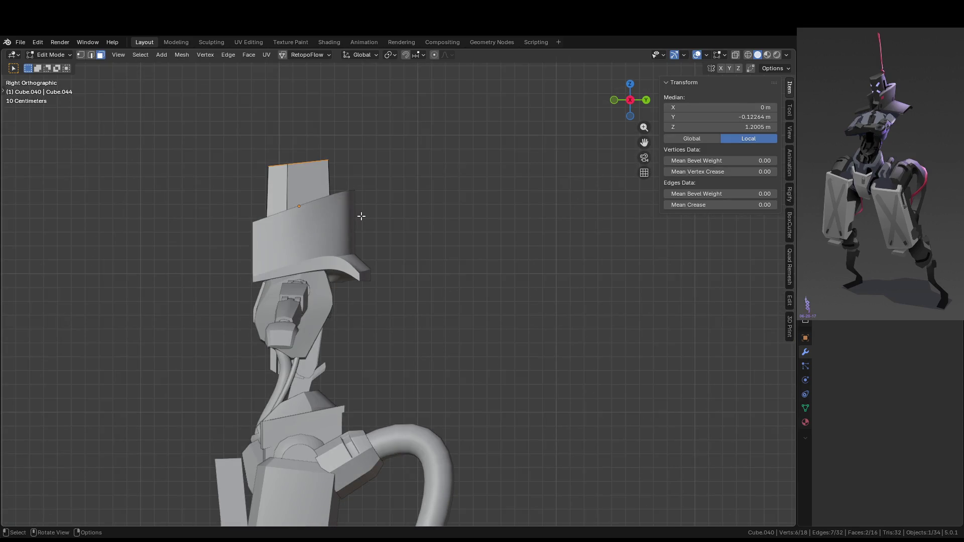
key("r")
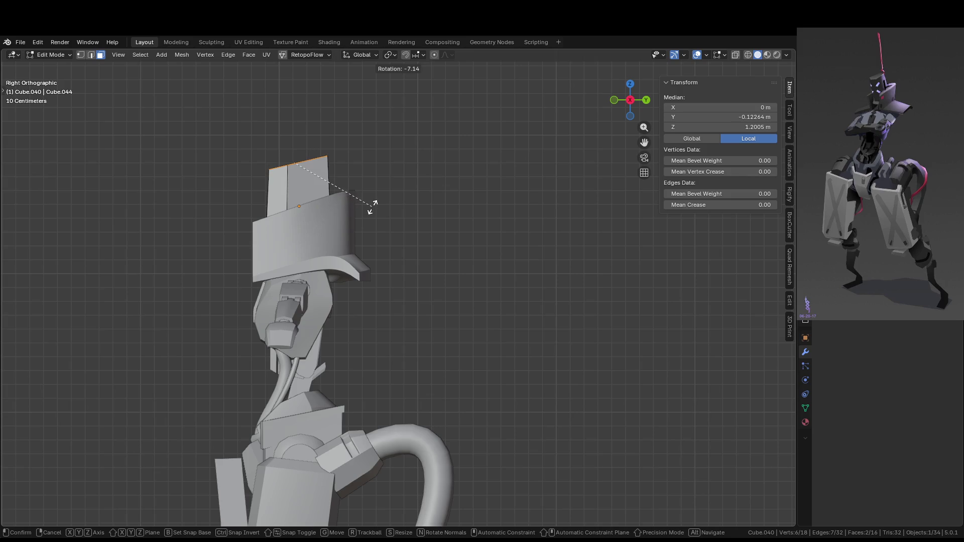
left_click(373, 206)
mouse_move(373, 206)
middle_mouse_down()
mouse_move(473, 225)
mouse_move(490, 335)
mouse_move(470, 283)
mouse_move(469, 290)
mouse_move(511, 221)
mouse_move(508, 231)
middle_mouse_up()
key("Tab")
scroll(508, 231, "up", 5)
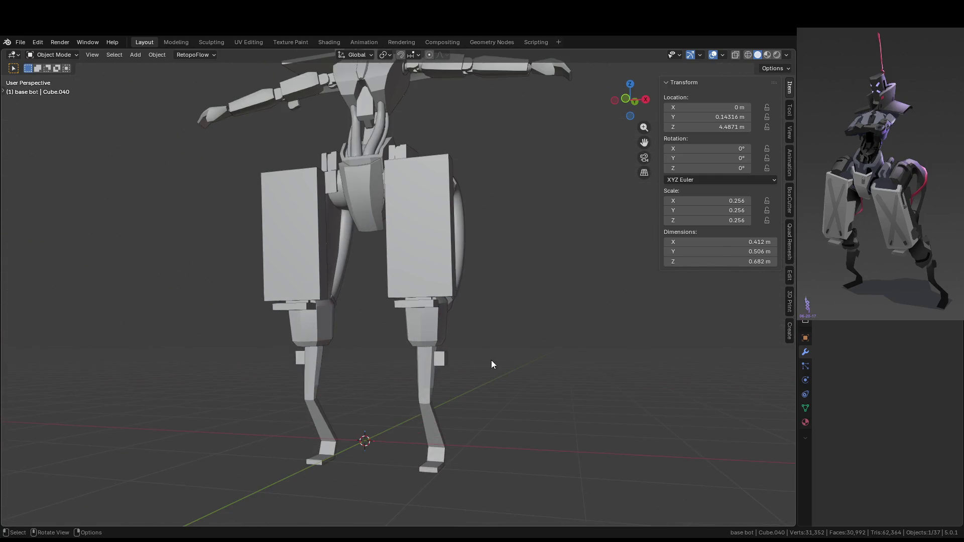
left_click(422, 381)
key("KP_Decimal")
right_click(424, 249)
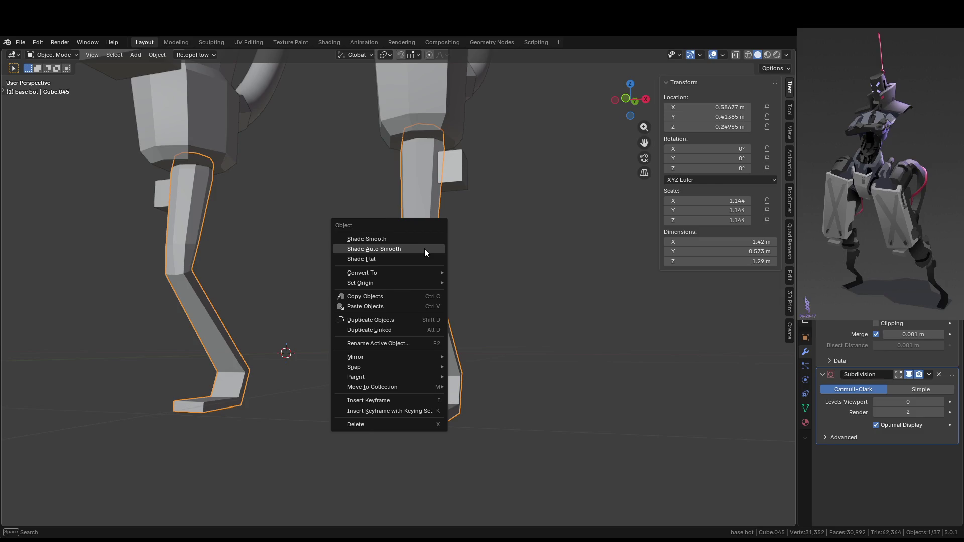
left_click(424, 249)
mouse_move(463, 258)
middle_mouse_down()
mouse_move(452, 284)
mouse_move(473, 287)
mouse_move(406, 244)
mouse_move(469, 224)
mouse_move(447, 233)
mouse_move(420, 299)
mouse_move(395, 254)
middle_mouse_up()
key("ctrl+z")
key("ctrl+z")
key("ctrl+z")
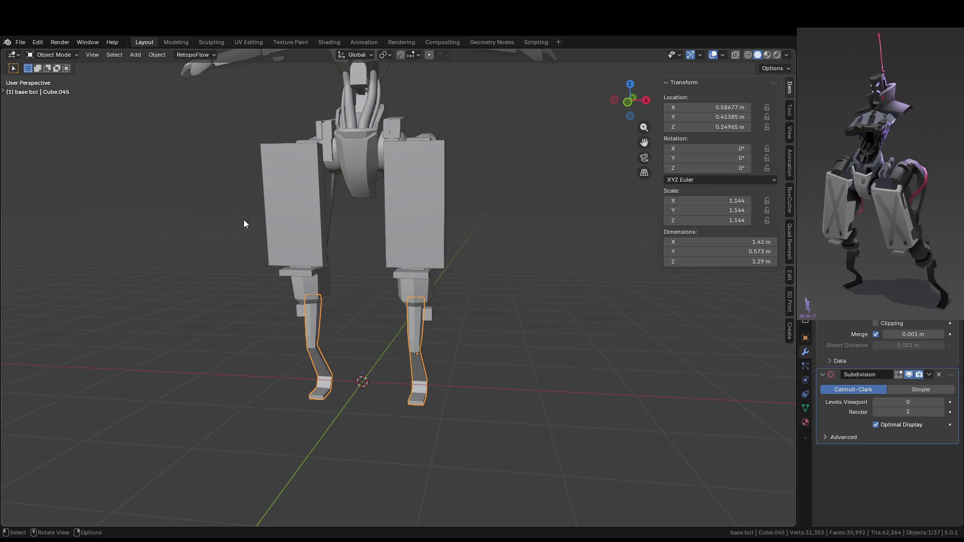
left_click(506, 267)
scroll(507, 272, "down", 3)
mouse_move(508, 272)
middle_mouse_down()
mouse_move(432, 300)
mouse_move(386, 286)
middle_mouse_up()
scroll(386, 285, "up", 4)
scroll(386, 286, "up", 5)
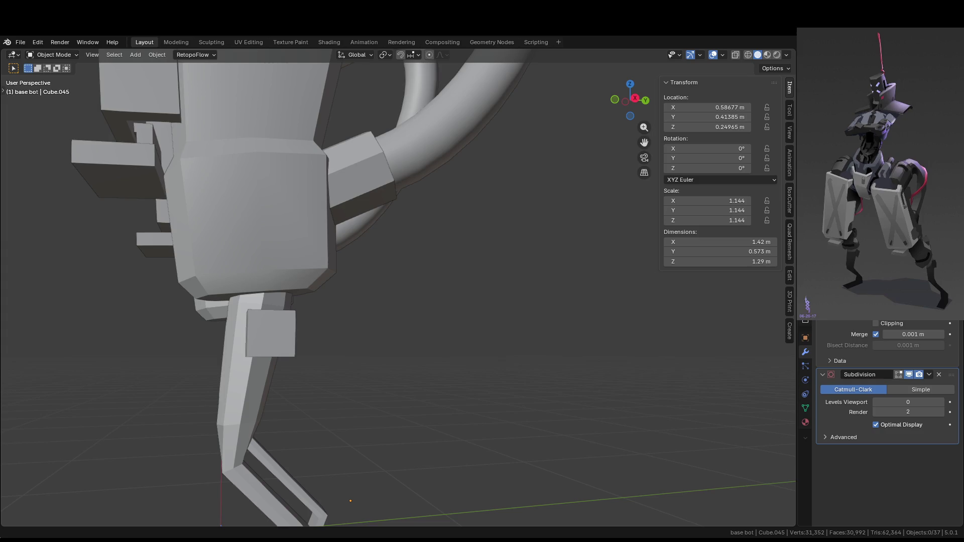
scroll(460, 245, "down", 8)
mouse_move(482, 246)
middle_mouse_down()
mouse_move(440, 243)
mouse_move(436, 255)
middle_mouse_up()
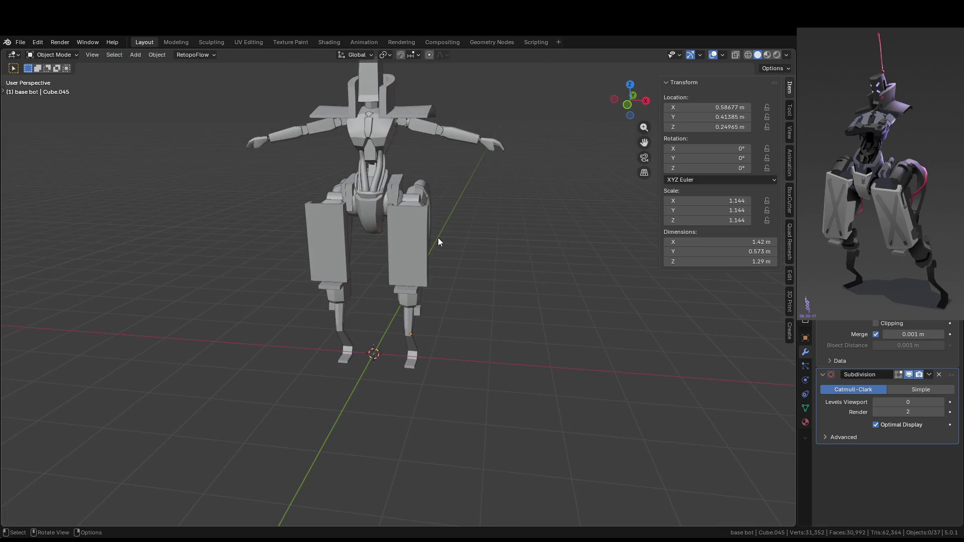
scroll(462, 171, "up", 3)
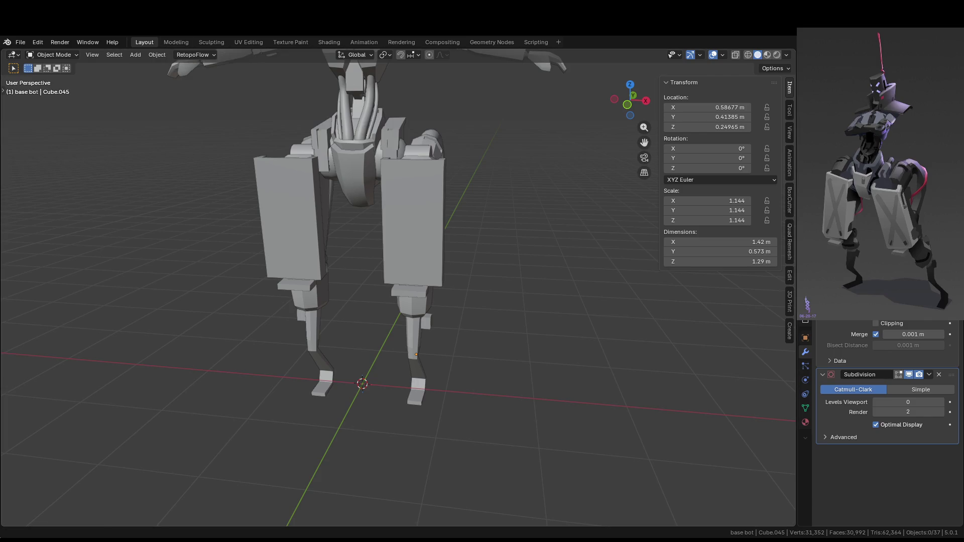
mouse_move(452, 315)
middle_mouse_down()
mouse_move(398, 273)
mouse_move(402, 282)
mouse_move(362, 333)
mouse_move(327, 291)
mouse_move(336, 258)
mouse_move(300, 210)
mouse_move(333, 236)
middle_mouse_up()
scroll(333, 236, "up", 2)
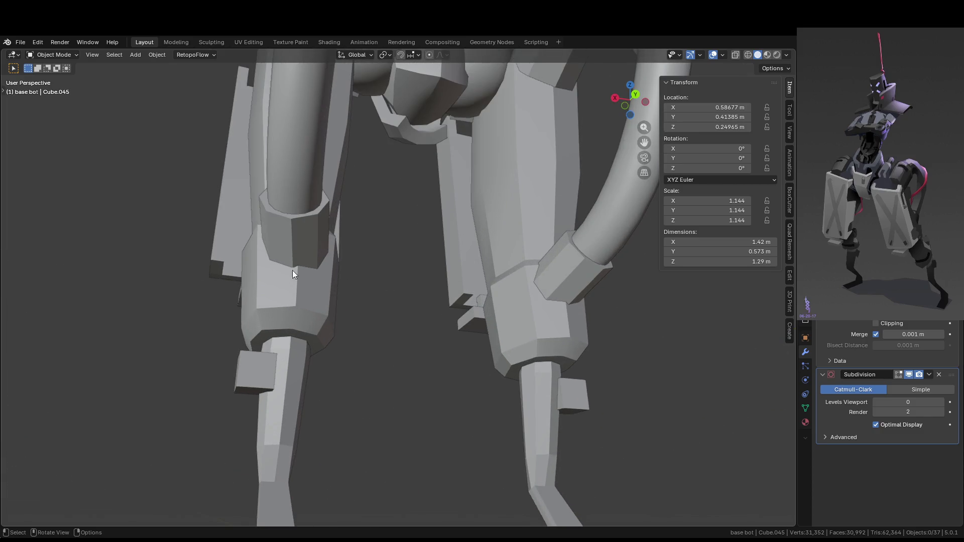
- Widen the knee clamp's bottom ring by scaling it about 1.13
left_click(300, 256)
key("Tab")
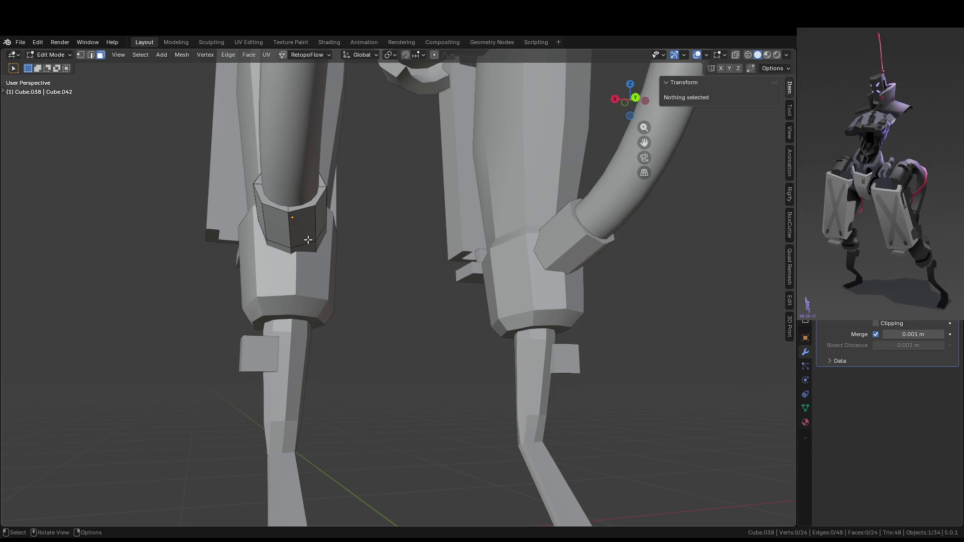
middle_click_drag(307, 203, 325, 235)
left_click(314, 265, "alt")
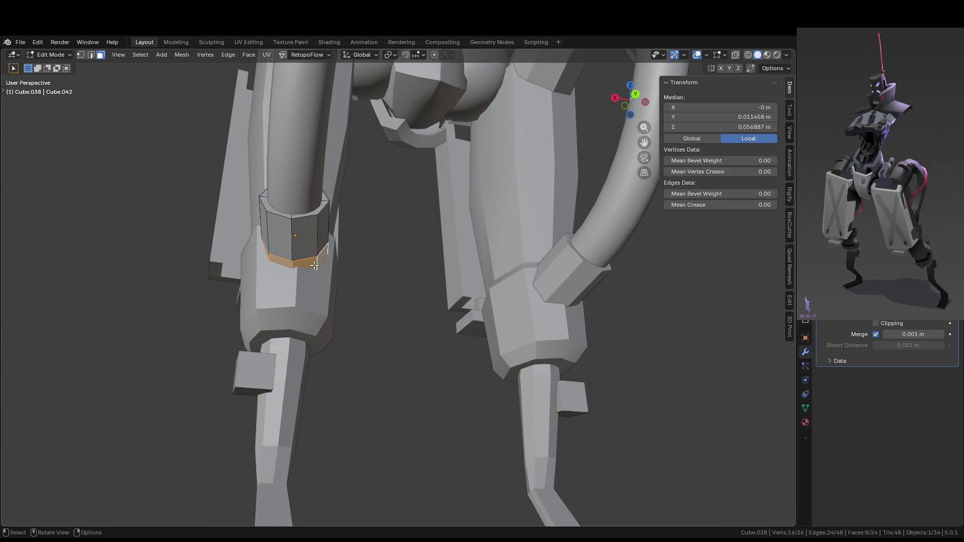
key("s")
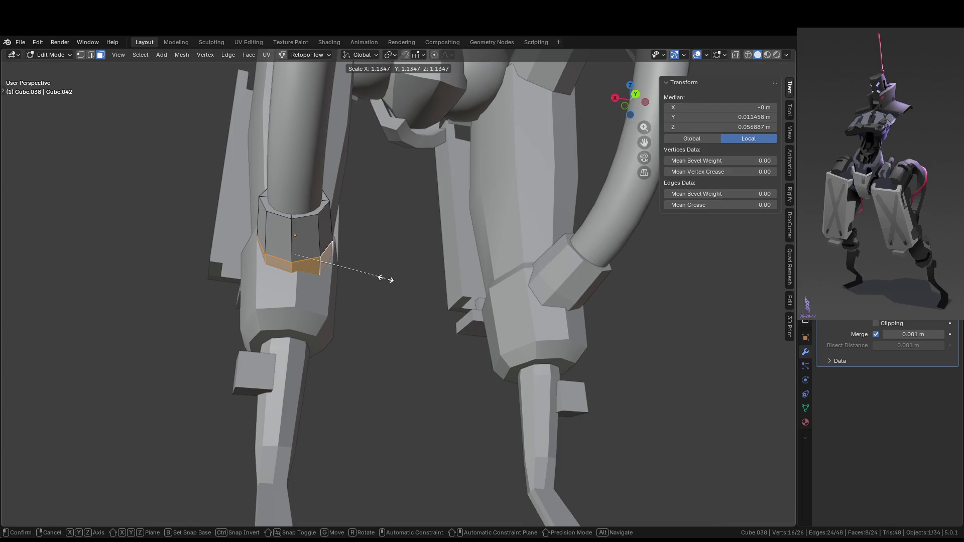
left_click(387, 279)
mouse_move(386, 280)
middle_mouse_down()
mouse_move(507, 372)
mouse_move(456, 269)
mouse_move(384, 269)
middle_mouse_up()
key("Tab")
- Edge-slide one of the clamp's edge loops along the clamp
scroll(420, 288, "up", 3)
key("Tab")
key("2")
left_click(364, 264, "alt")
key("g")
key("g")
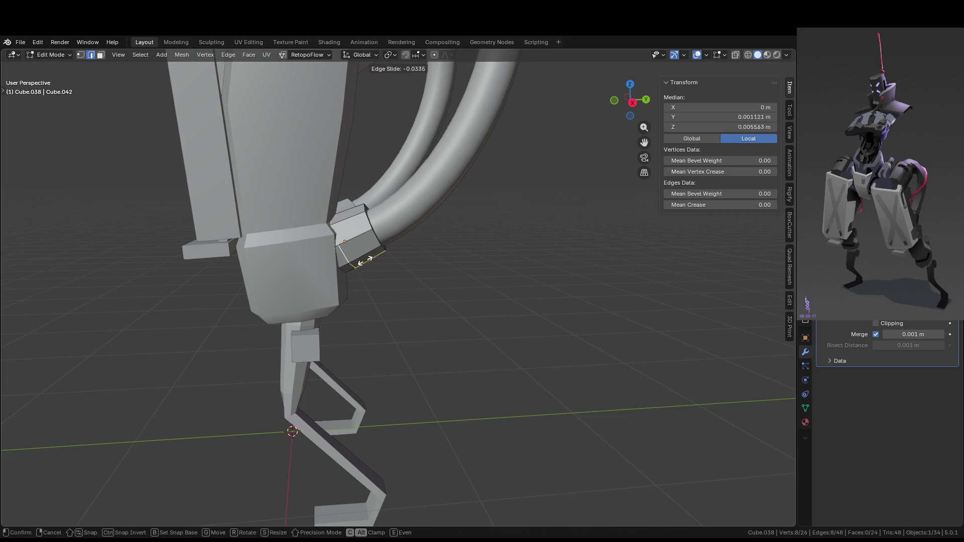
left_click(377, 257)
key("Tab")
- Apply Shade Auto Smooth at 30° to the hose clamp
left_click(479, 270)
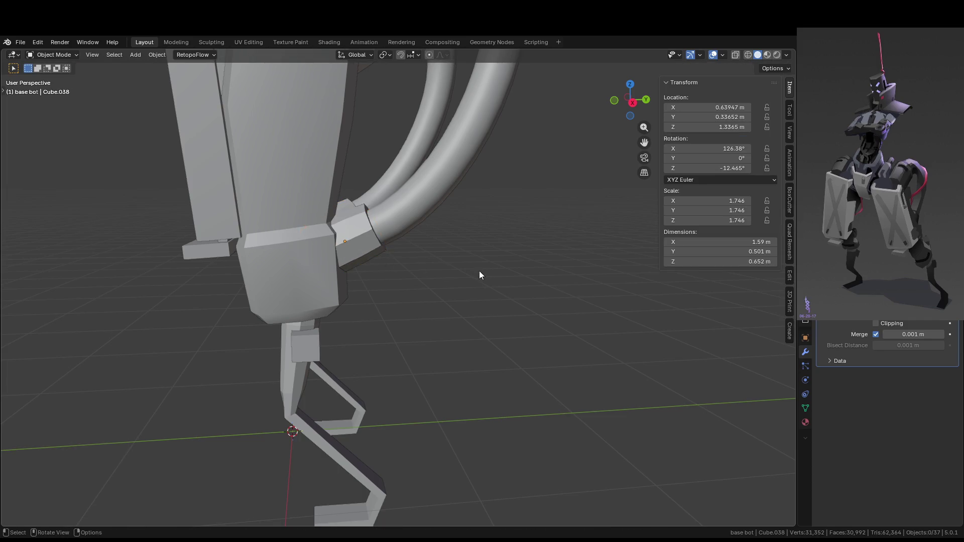
middle_click_drag(479, 271, 442, 291)
scroll(427, 289, "up", 2)
right_click(297, 247)
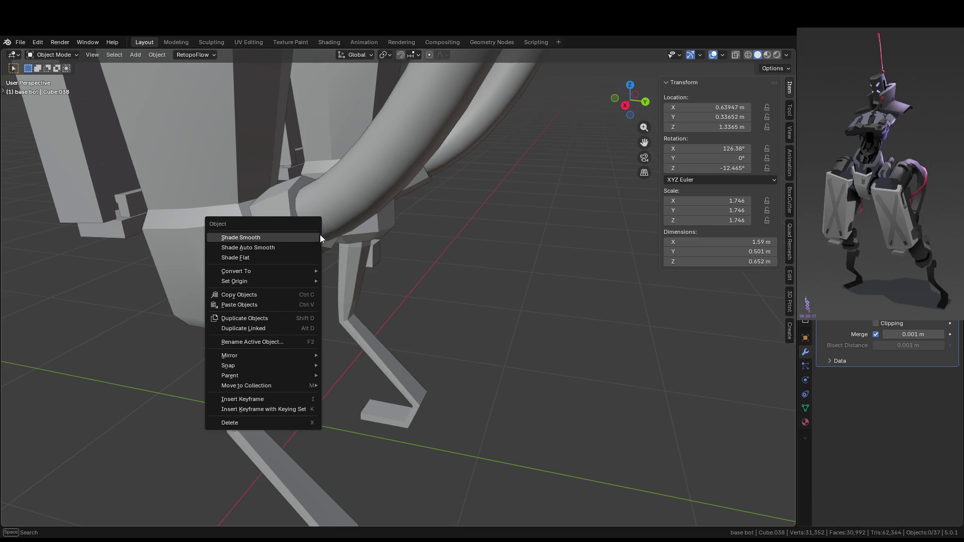
left_click(285, 226)
right_click(284, 227)
left_click(284, 227)
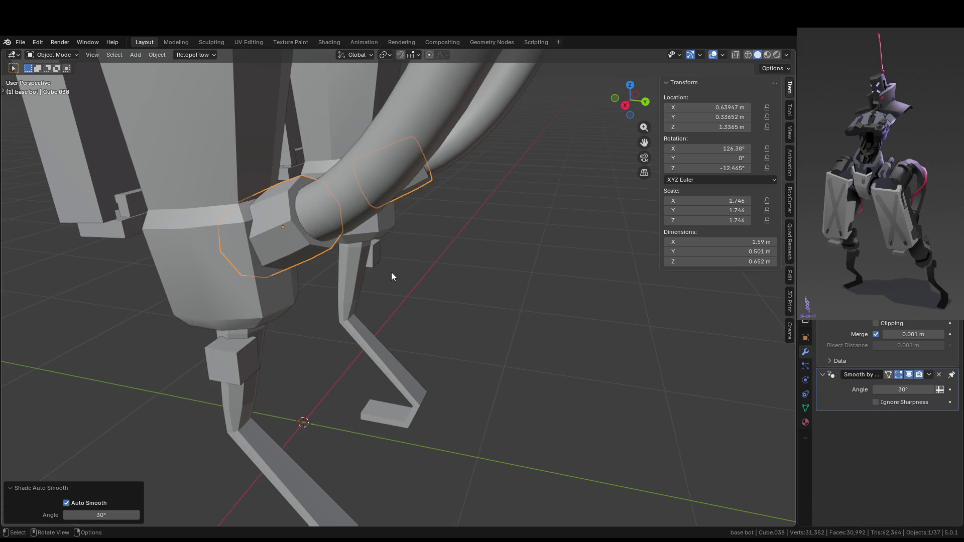
scroll(397, 261, "down", 2)
- Orbit around the legs and select the thigh armor plates
mouse_move(402, 250)
middle_mouse_down()
mouse_move(383, 334)
mouse_move(355, 310)
mouse_move(342, 334)
mouse_move(353, 318)
mouse_move(311, 264)
mouse_move(320, 261)
middle_mouse_up()
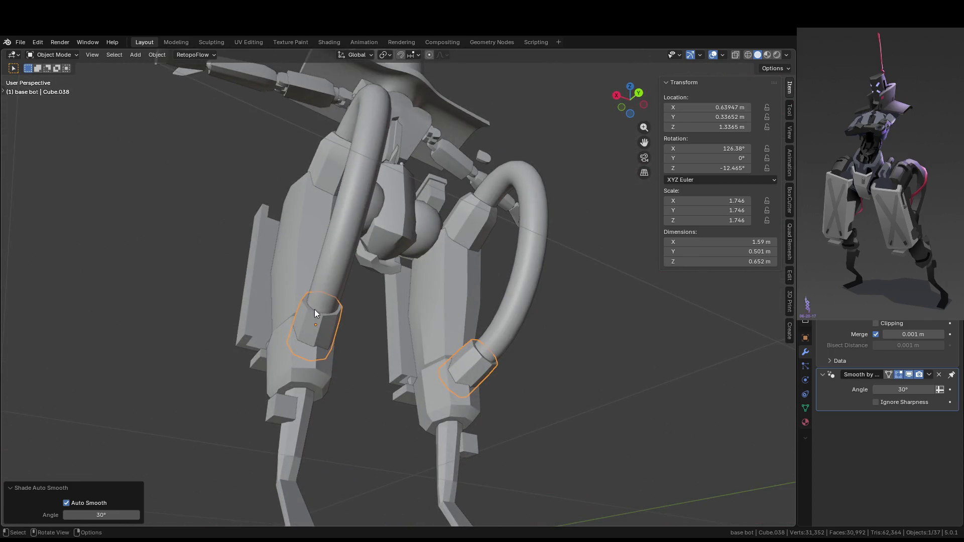
mouse_move(348, 346)
middle_mouse_down()
mouse_move(381, 298)
mouse_move(391, 318)
mouse_move(573, 327)
mouse_move(489, 341)
mouse_move(514, 282)
mouse_move(485, 273)
middle_mouse_up()
scroll(572, 324, "down", 5)
scroll(492, 328, "down", 2)
scroll(514, 281, "up", 2)
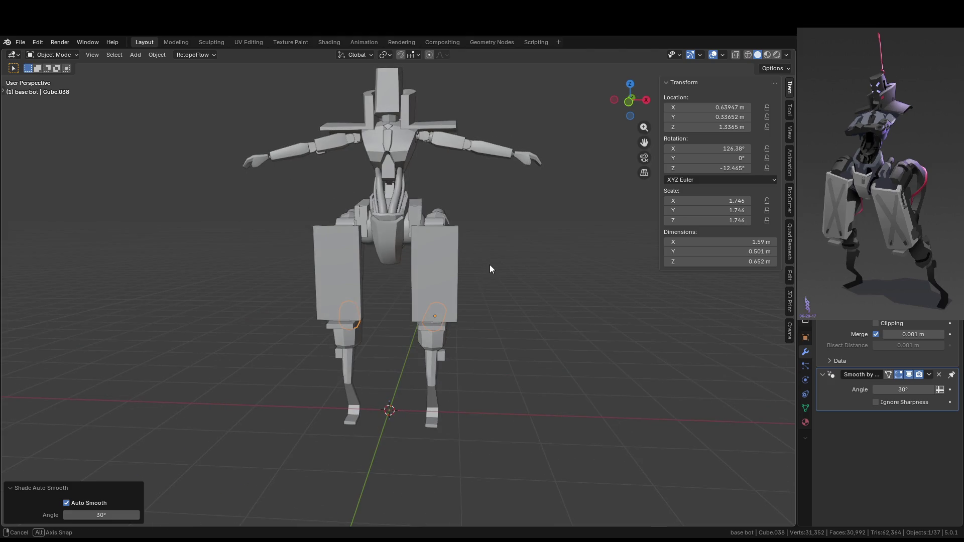
middle_click_drag(471, 230, 475, 287, "shift")
left_click(451, 325)
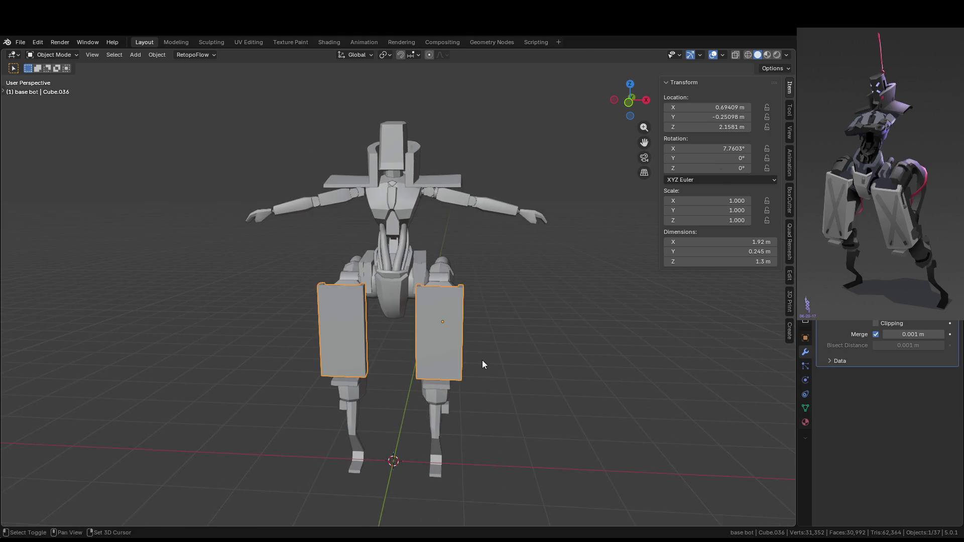
- Enter Edit Mode on the thigh plate, orbit to inspect its edges, then exit
middle_click_drag(482, 361, 421, 300, "shift")
key("Tab")
scroll(420, 301, "up", 4)
scroll(410, 293, "up", 1)
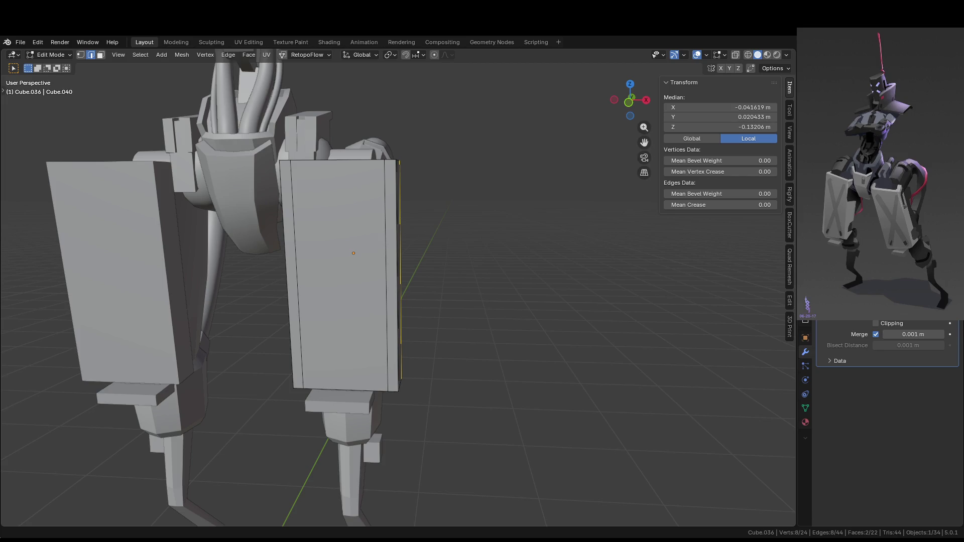
middle_click_drag(271, 221, 269, 247)
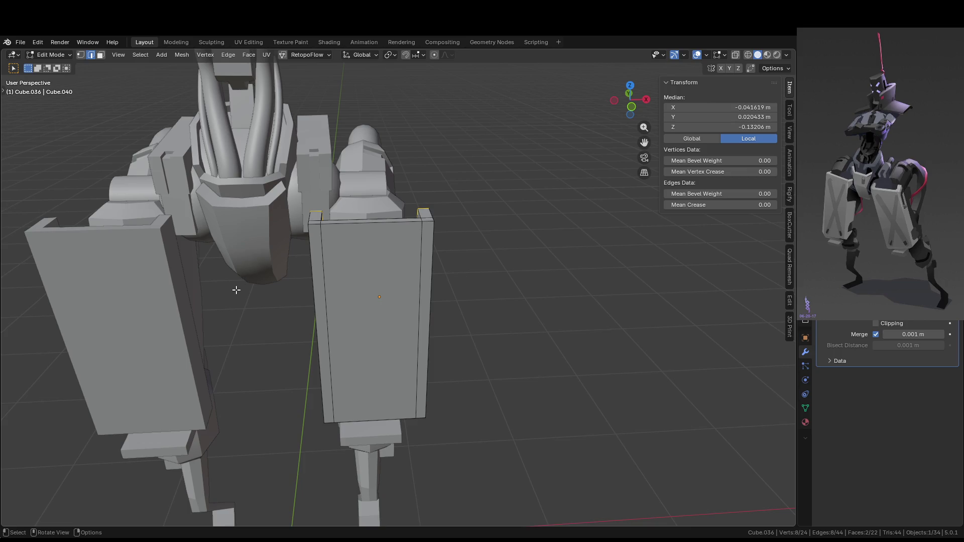
middle_click_drag(394, 296, 368, 297)
key("Tab")
- Duplicate the small shin block and place the copy on the thigh plate along X and Y
left_click(353, 442)
key("KP_3")
key("KP_1")
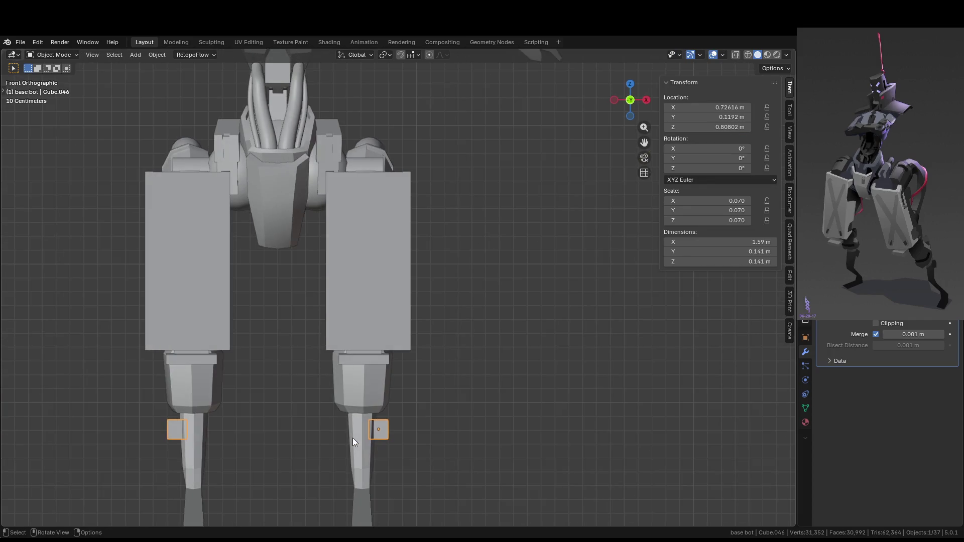
key("shift+d")
left_click(377, 321)
key("g")
key("x")
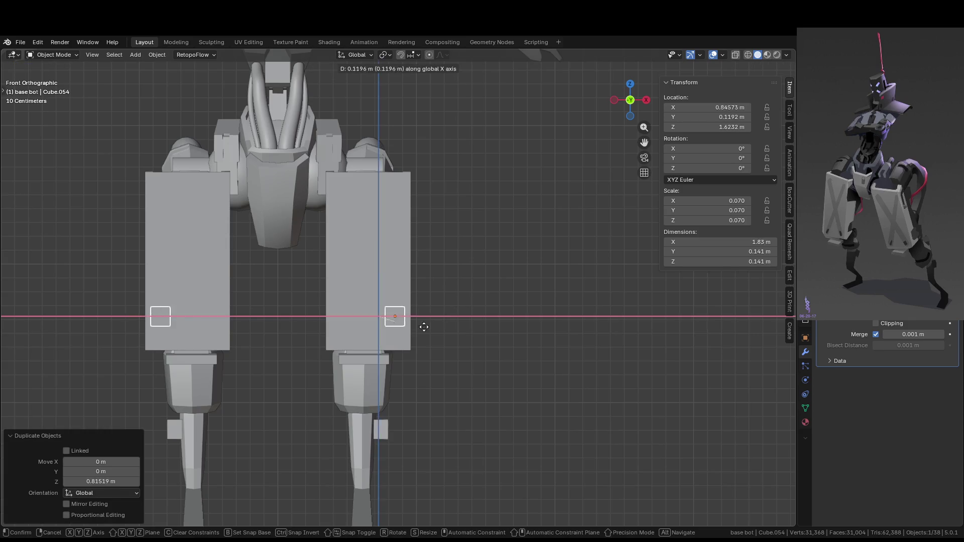
left_click(412, 321)
mouse_move(411, 321)
middle_mouse_down()
mouse_move(348, 360)
mouse_move(355, 353)
middle_mouse_up()
scroll(355, 353, "up", 2)
key("g")
key("y")
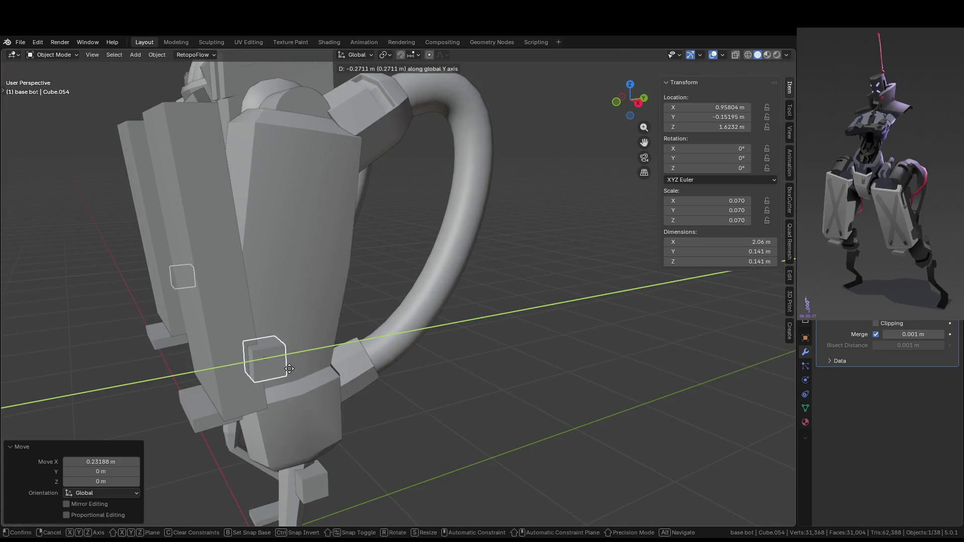
left_click(284, 370)
- Tilt the copy to match the plate and stretch it along its local Z axis
key("KP_3")
key("r")
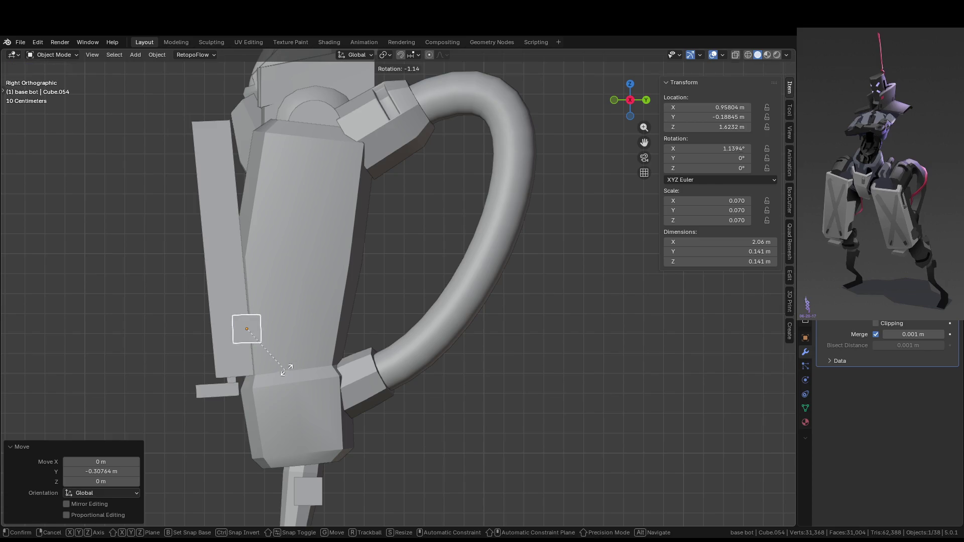
left_click(294, 372)
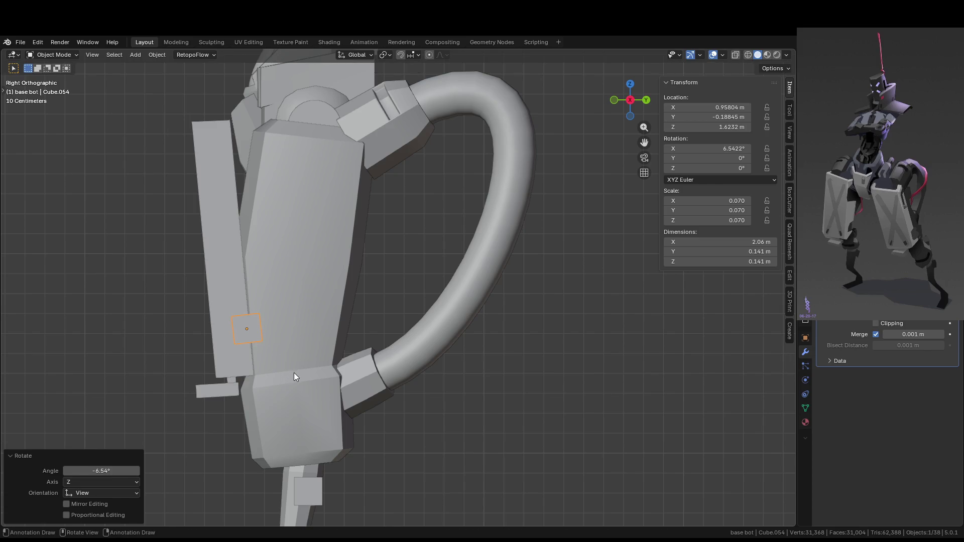
scroll(396, 369, "up", 3)
key("s")
key("z")
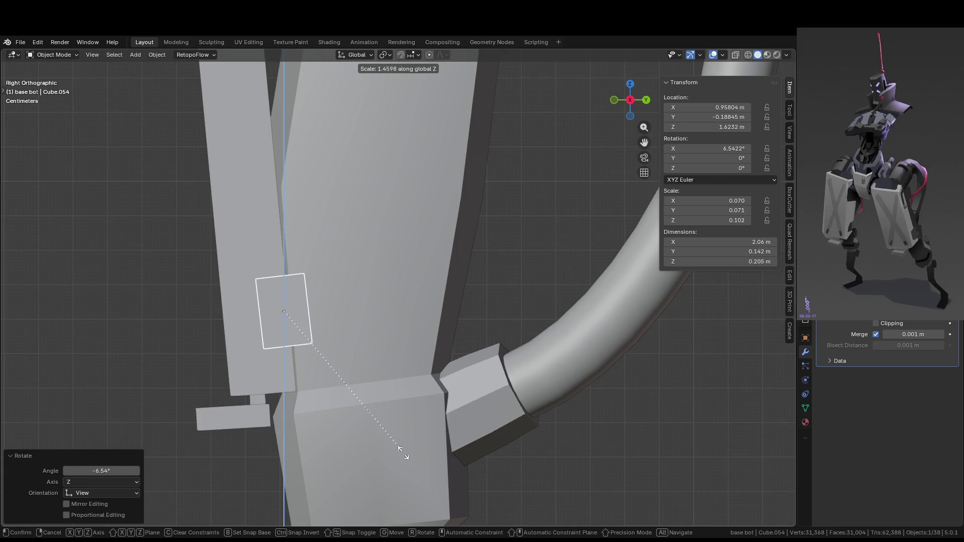
key("z")
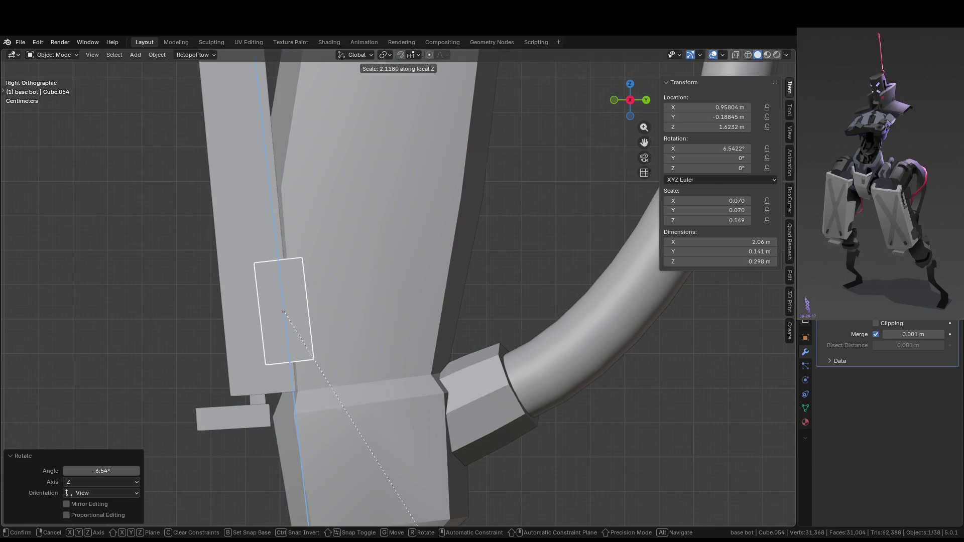
left_click(426, 80)
scroll(502, 137, "down", 3)
mouse_move(501, 138)
middle_mouse_down()
mouse_move(545, 300)
mouse_move(570, 295)
mouse_move(555, 321)
mouse_move(532, 312)
mouse_move(517, 286)
mouse_move(389, 333)
middle_mouse_up()
scroll(390, 332, "up", 3)
- Shorten the small thigh plate along Z and shift it along X
left_click(335, 341)
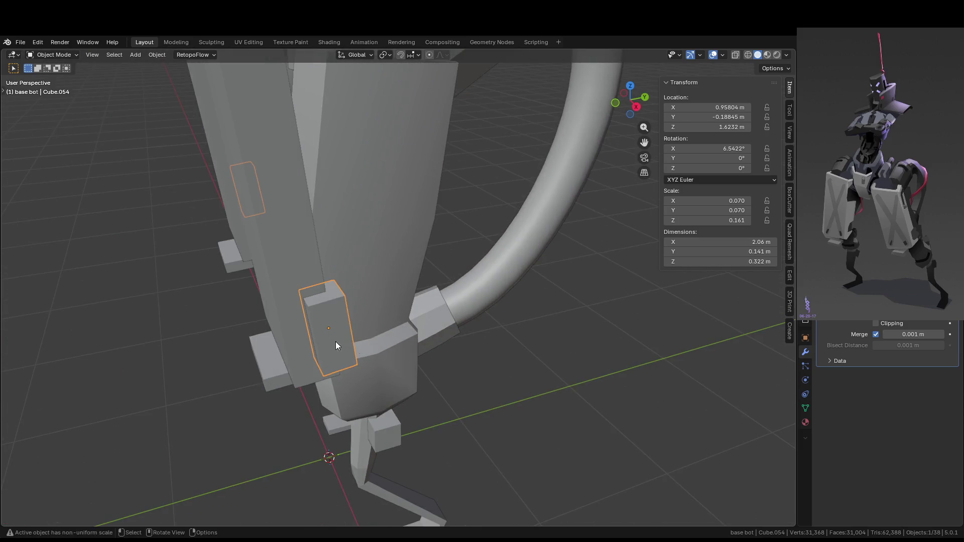
key("s")
key("z")
key("z")
left_click(445, 348)
mouse_move(446, 349)
middle_mouse_down()
mouse_move(575, 370)
mouse_move(356, 319)
mouse_move(420, 315)
middle_mouse_up()
key("g")
key("x")
left_click(567, 362)
- In Right Ortho view, move the plate along Y and tilt it 1.76°
key("KP_3")
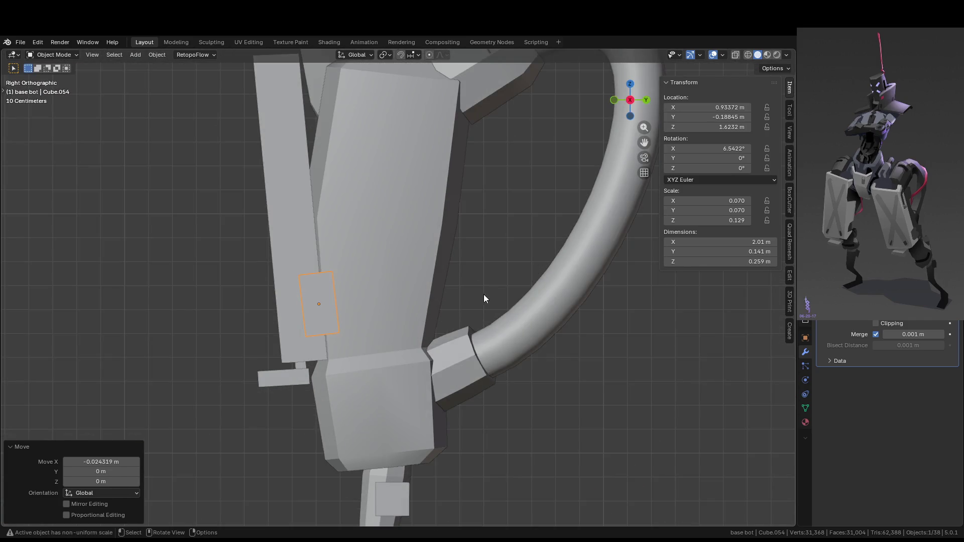
scroll(484, 295, "up", 2)
key("g")
key("y")
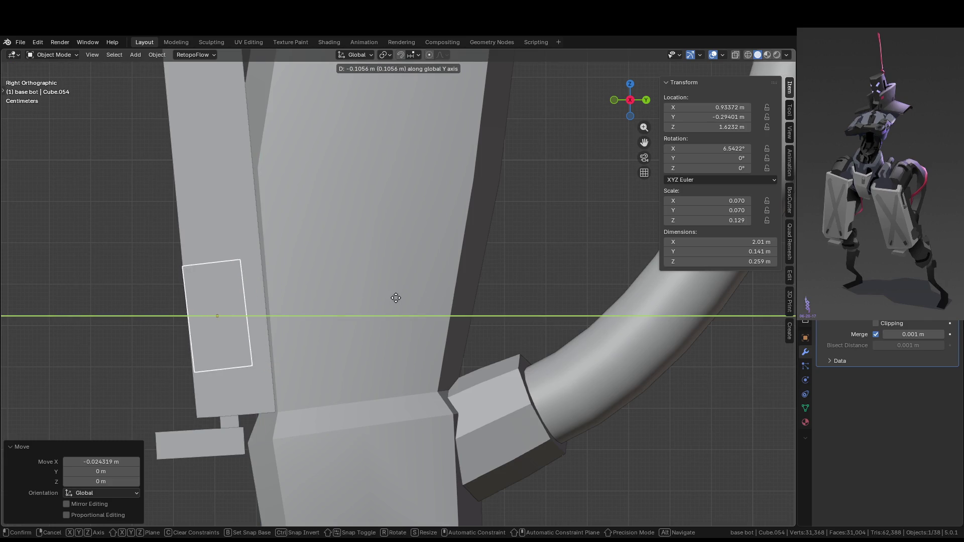
left_click(395, 298)
key("r")
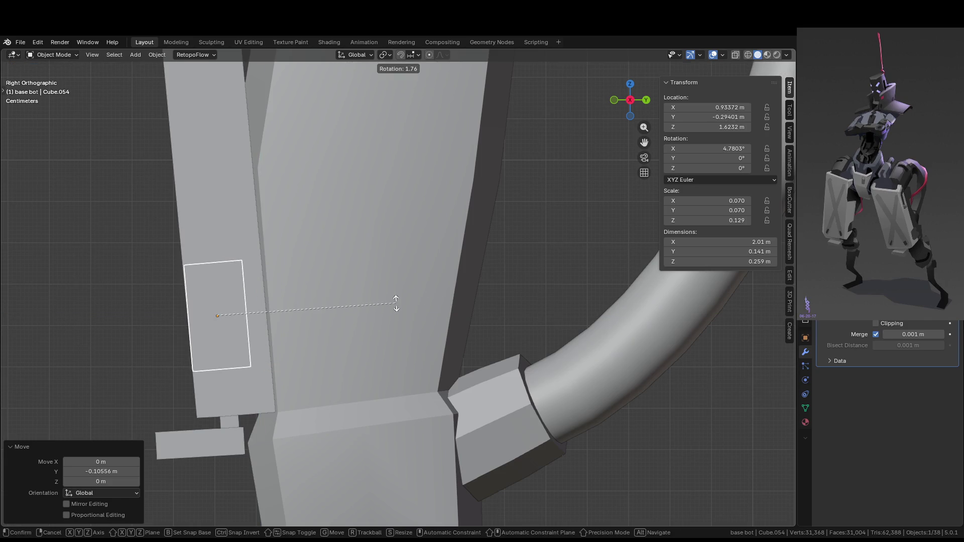
left_click(396, 303)
key("g")
key("y")
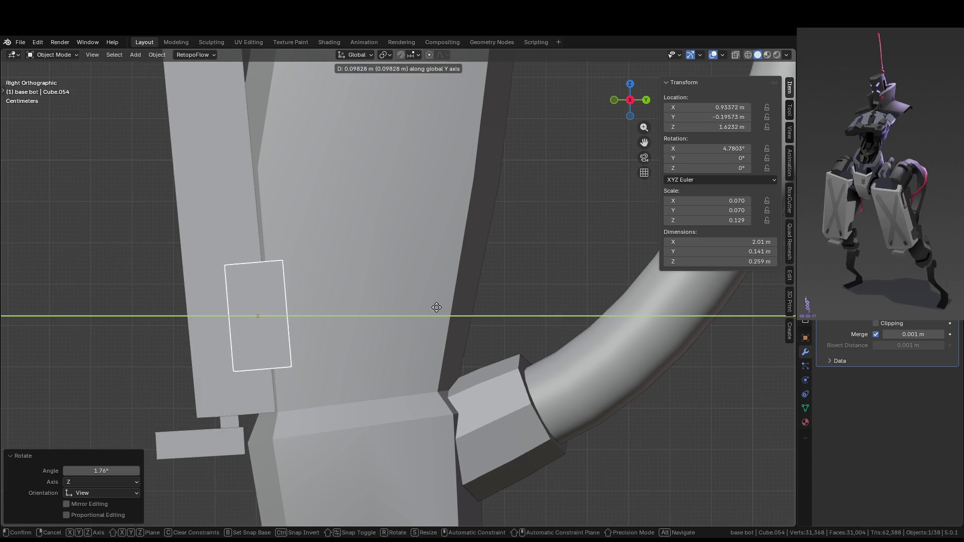
left_click(437, 307)
- Select the small block beside the bracket and enter Edit Mode on it
scroll(446, 314, "down", 5)
mouse_move(449, 314)
middle_mouse_down()
mouse_move(594, 386)
mouse_move(553, 386)
mouse_move(586, 369)
mouse_move(484, 390)
mouse_move(460, 436)
mouse_move(487, 471)
mouse_move(558, 452)
mouse_move(505, 368)
mouse_move(455, 399)
middle_mouse_up()
left_click(433, 390)
key("Tab")
- Push one face of the small block 0.054817 m along X, then return to Object Mode
key("3")
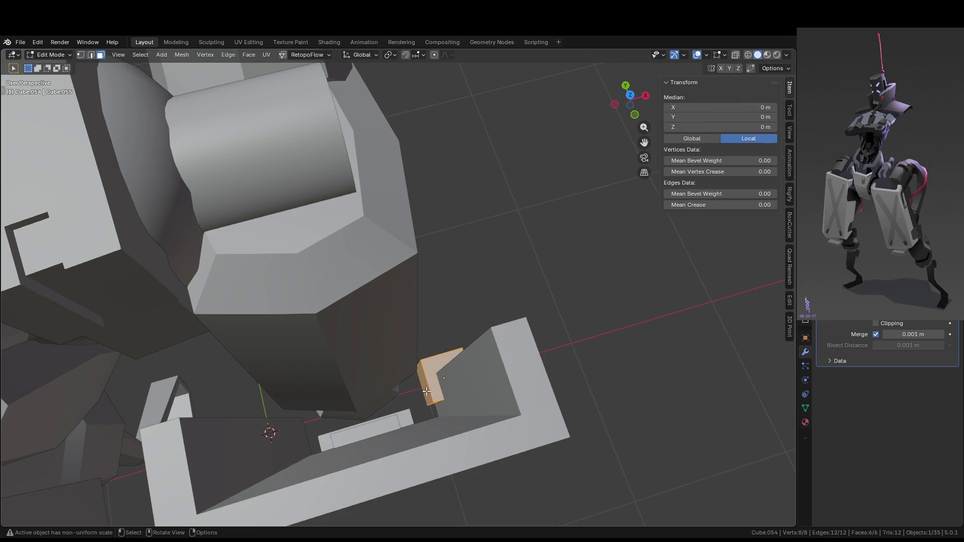
left_click(426, 392)
key("g")
key("x")
left_click(473, 392)
key("Tab")
mouse_move(588, 390)
middle_mouse_down()
mouse_move(352, 330)
mouse_move(516, 327)
middle_mouse_up()
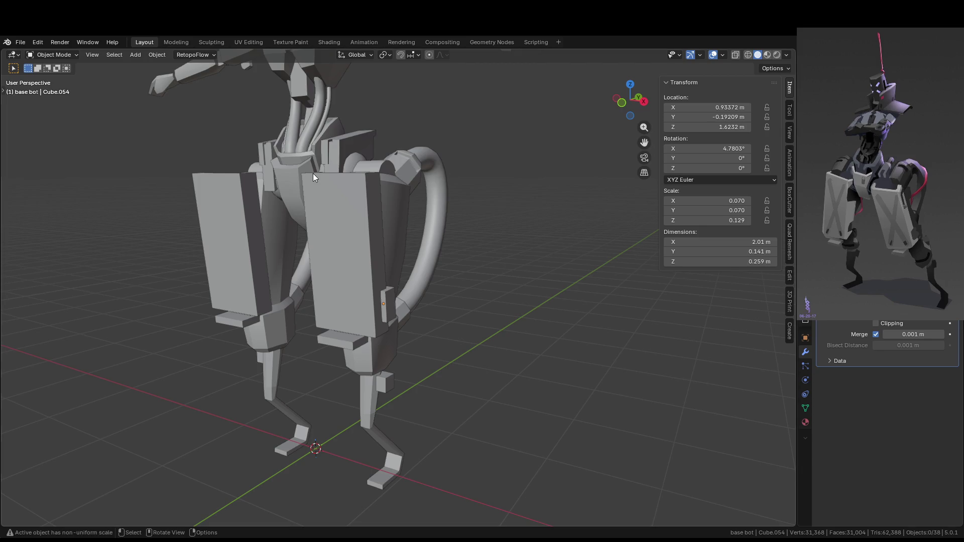
mouse_move(441, 200)
middle_mouse_down()
mouse_move(461, 237)
mouse_move(402, 234)
mouse_move(420, 183)
mouse_move(418, 221)
middle_mouse_up()
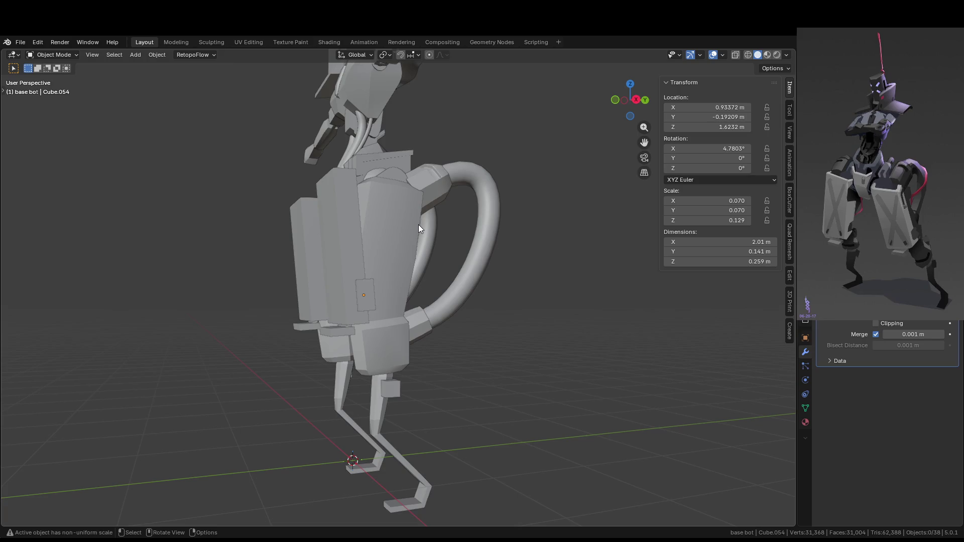
middle_click_drag(477, 385, 532, 375)
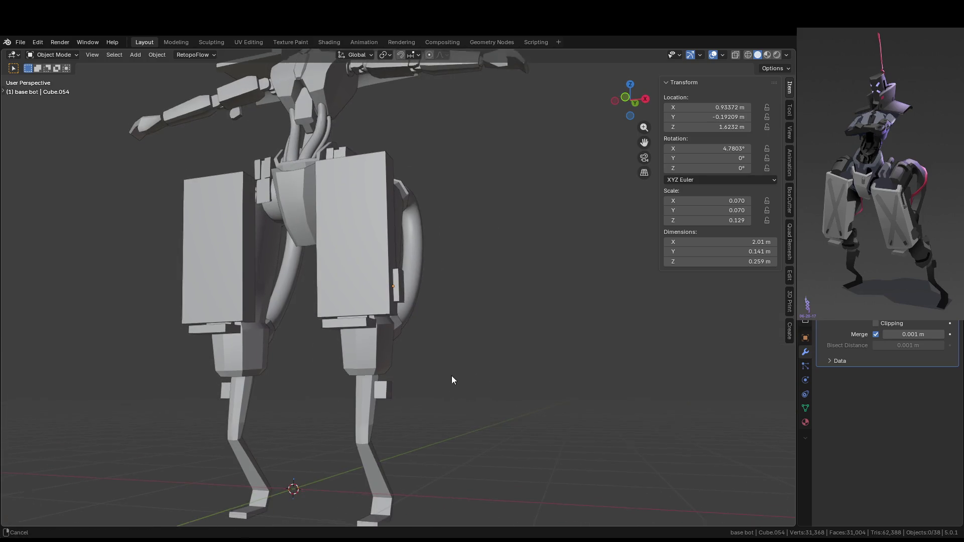
scroll(397, 315, "up", 4)
middle_click_drag(397, 315, 345, 324)
- Add two edge loops around the right knee piece
left_click(358, 314)
key("Tab")
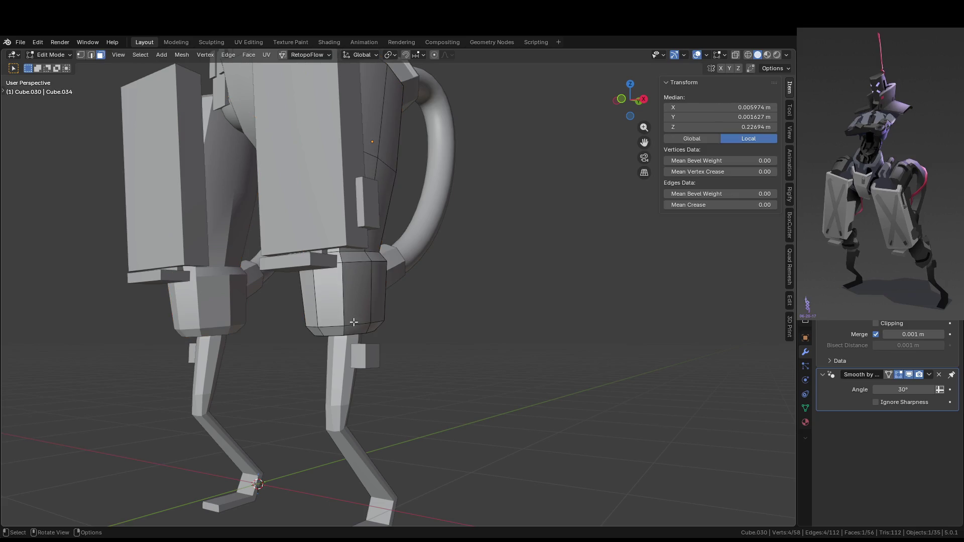
scroll(335, 332, "up", 5)
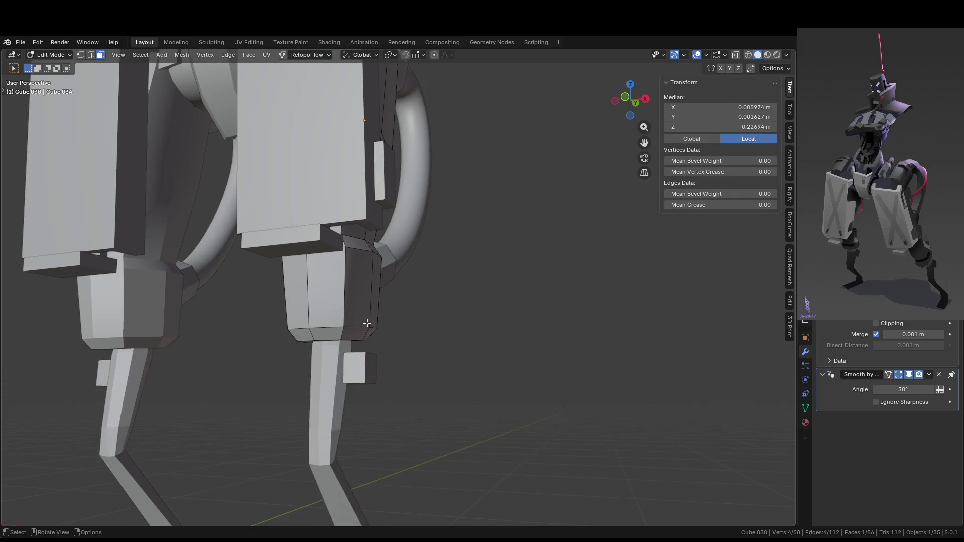
mouse_move(298, 344)
middle_mouse_down()
mouse_move(309, 341)
mouse_move(290, 358)
middle_mouse_up()
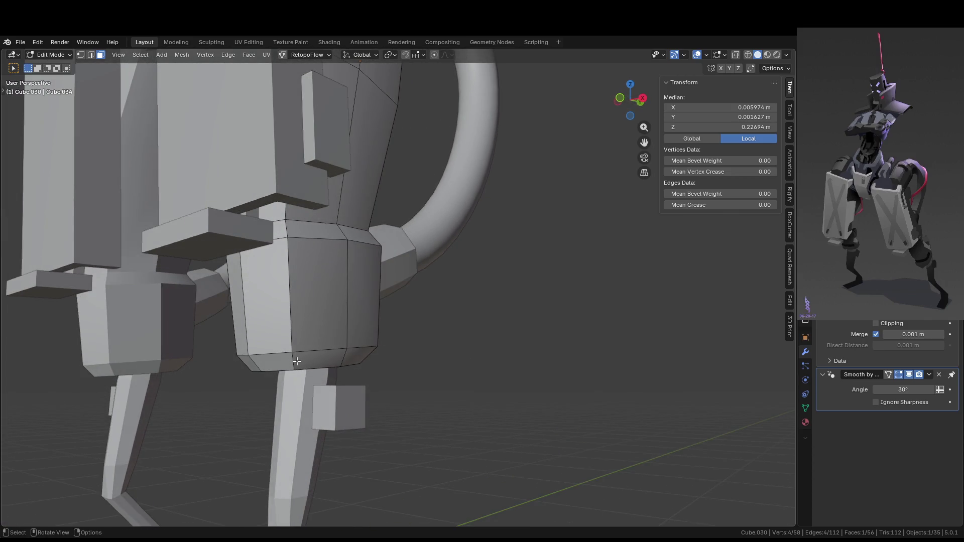
key("ctrl+r")
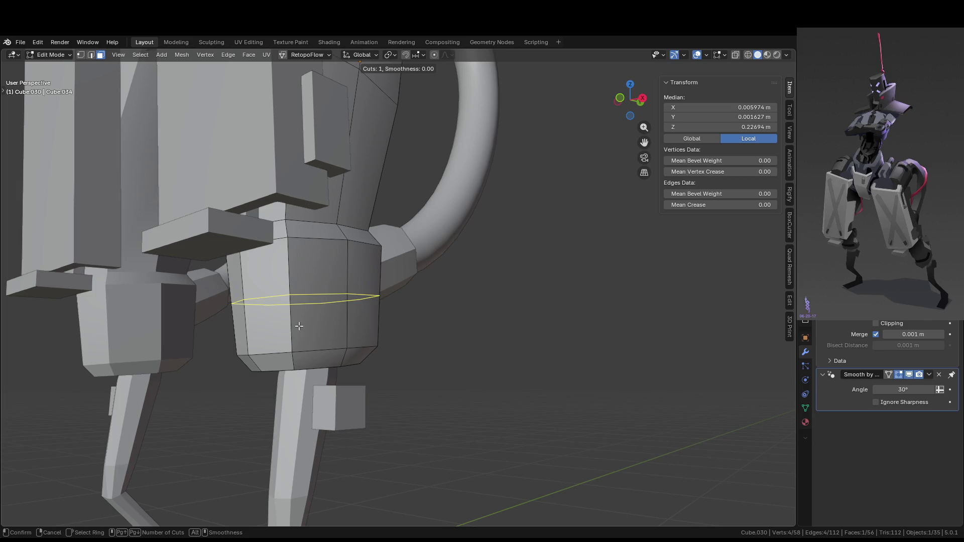
scroll(300, 329, "up", 1)
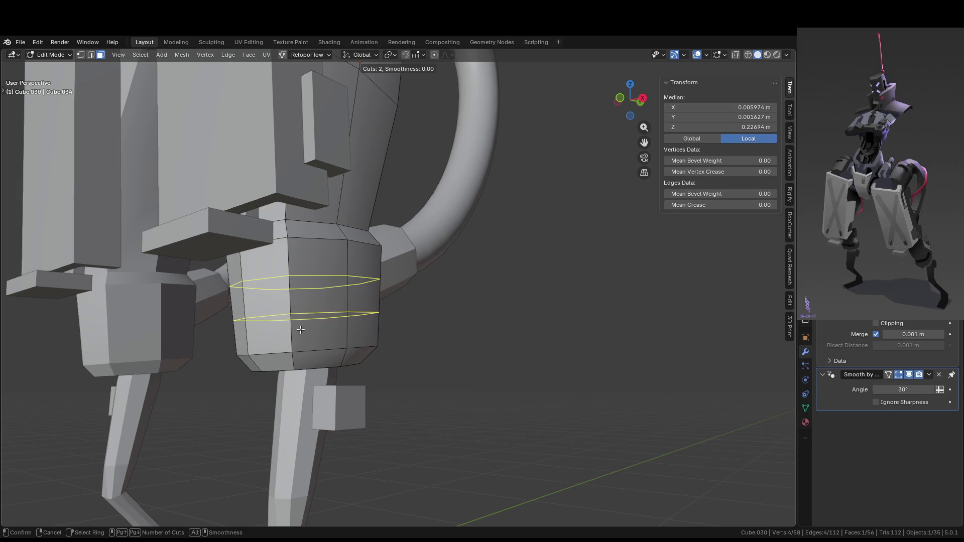
left_click(301, 330)
right_click(306, 331)
- Inset a four-face band on the lower knee collar
mouse_move(413, 350)
middle_mouse_down()
mouse_move(461, 360)
mouse_move(446, 354)
middle_mouse_up()
left_click(341, 339)
mouse_move(341, 340)
middle_mouse_down()
mouse_move(282, 346)
mouse_move(344, 361)
middle_mouse_up()
left_click(282, 346, "ctrl")
key("i")
left_click(452, 372)
- Recess the inset band 0.0178 m along its normals, then edit the right thigh plate
mouse_move(452, 372)
middle_mouse_down()
mouse_move(393, 388)
mouse_move(426, 391)
middle_mouse_up()
key("alt+e")
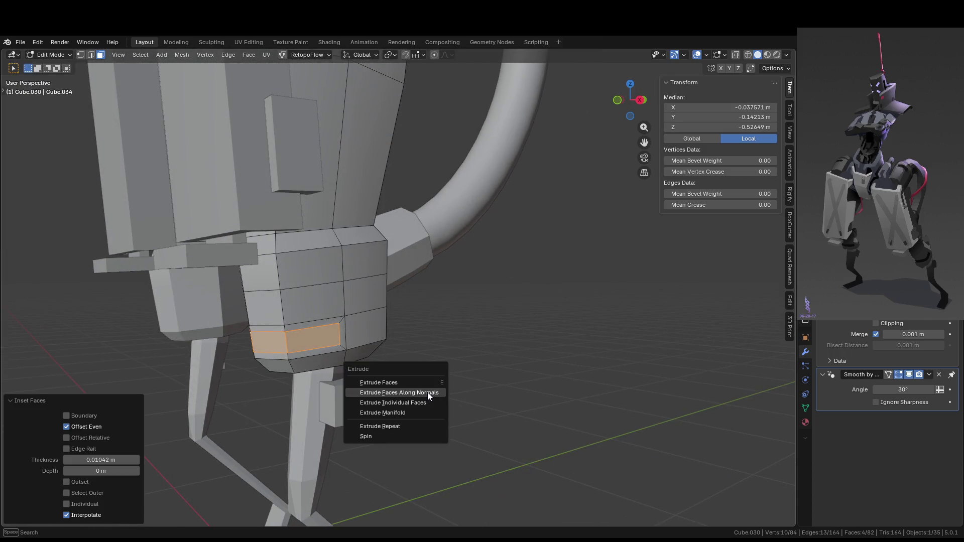
left_click(427, 392)
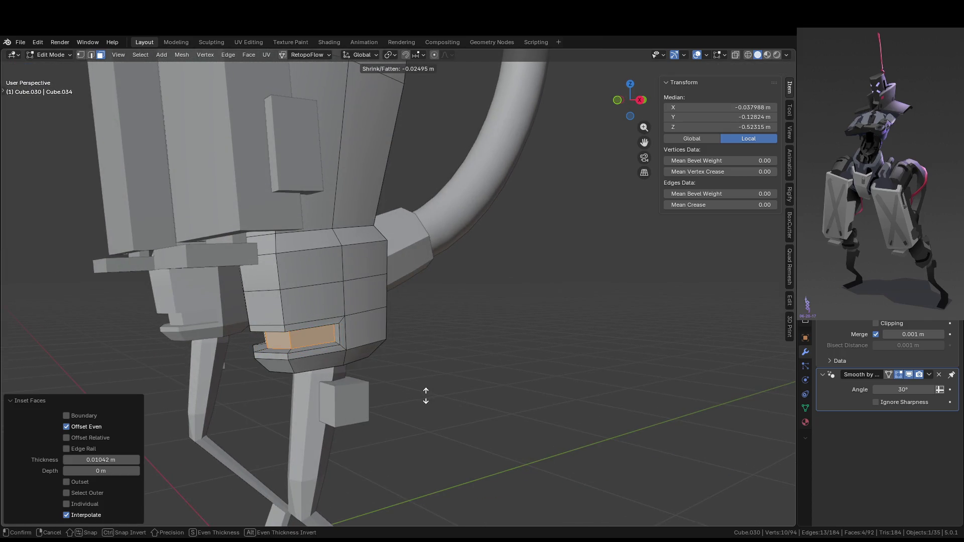
left_click(426, 395)
key("Tab")
mouse_move(426, 395)
middle_mouse_down()
mouse_move(509, 379)
mouse_move(431, 389)
mouse_move(380, 372)
mouse_move(353, 338)
mouse_move(393, 361)
mouse_move(425, 290)
mouse_move(394, 275)
mouse_move(480, 291)
mouse_move(386, 240)
middle_mouse_up()
left_click(385, 240)
key("Tab")
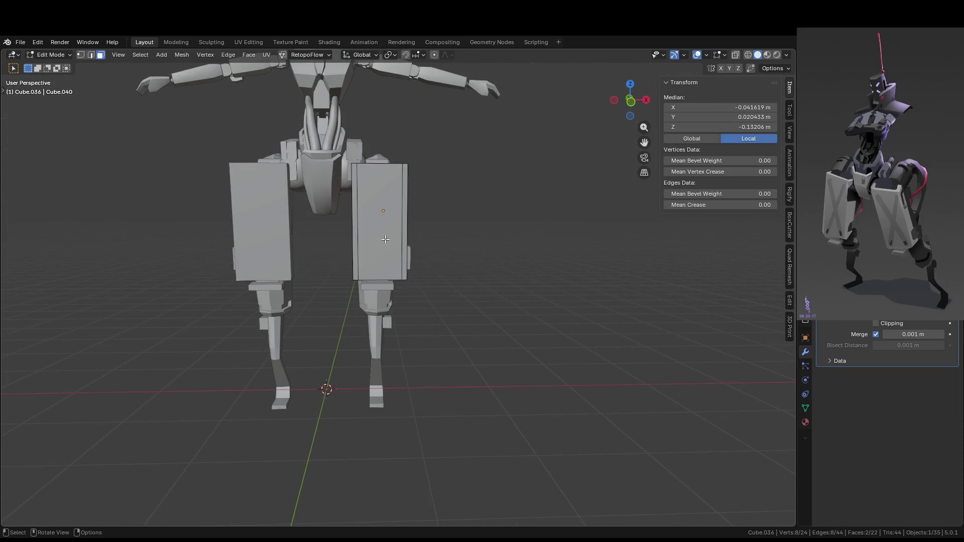
- Frame the thigh plate and add two edge loops across it
key("KP_Decimal")
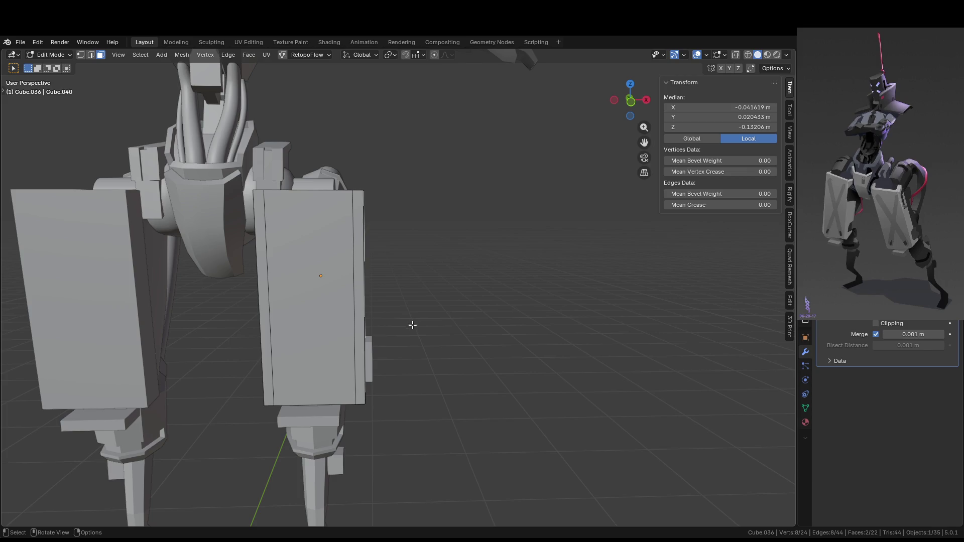
middle_click_drag(412, 325, 421, 309)
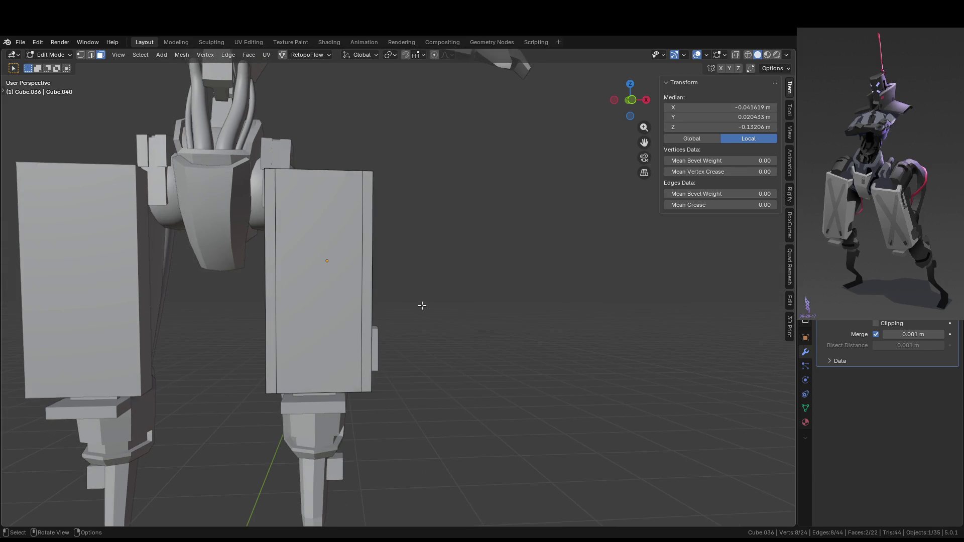
key("ctrl+r")
scroll(368, 188, "up", 2)
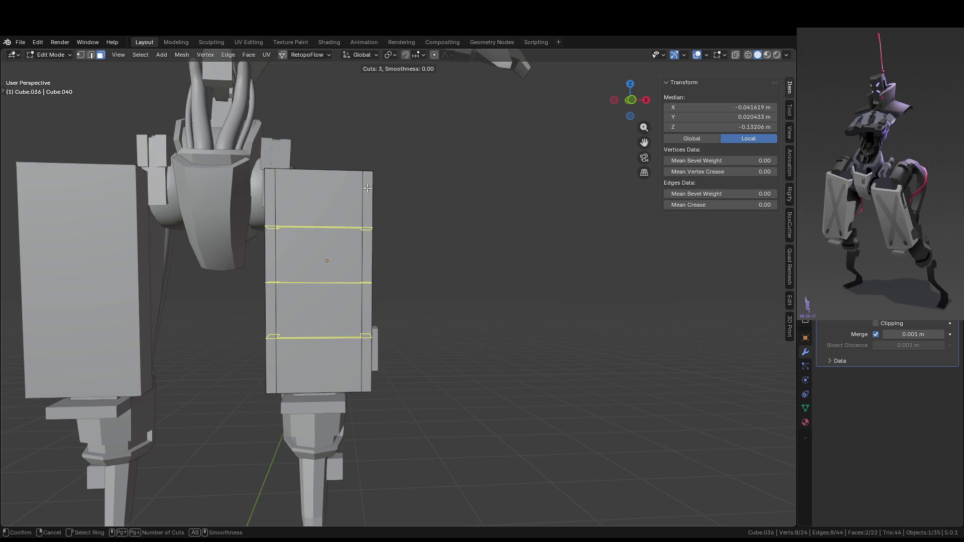
scroll(367, 188, "down", 1)
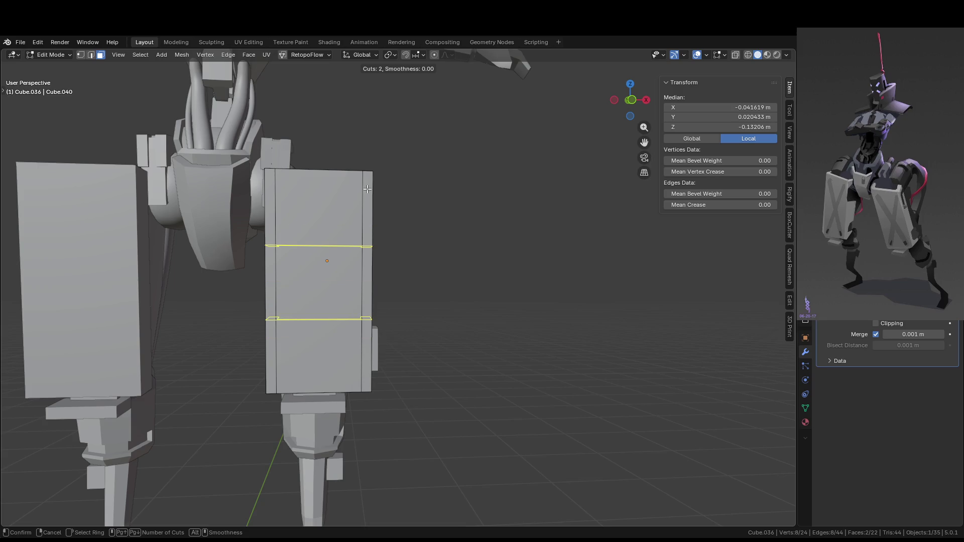
left_click(367, 189)
right_click(448, 258)
- Attempt to scale the two loops toward the plate ends, then cancel and undo the cuts
mouse_move(447, 258)
middle_mouse_down()
mouse_move(469, 290)
mouse_move(514, 290)
middle_mouse_up()
key("KP_1")
key("KP_3")
key("KP_1")
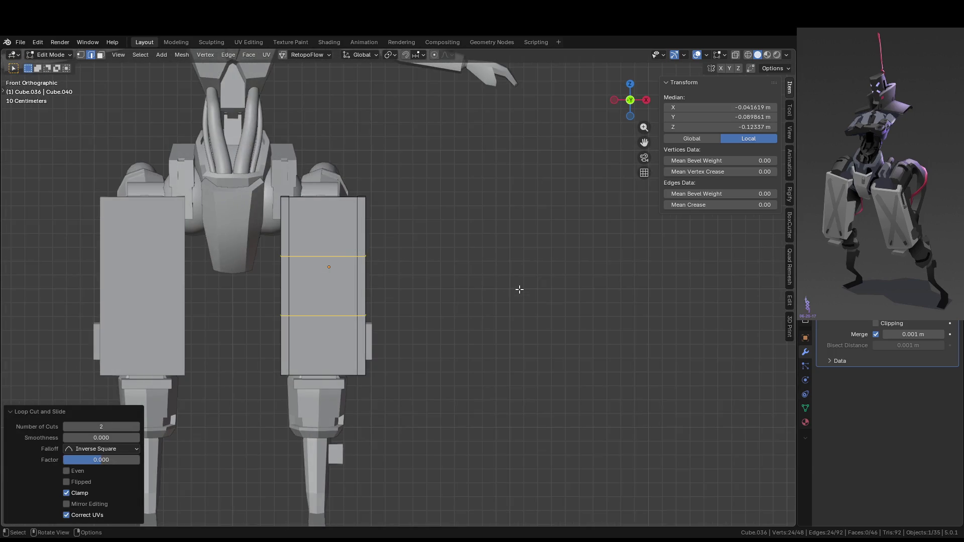
key("s")
key("z")
key("z")
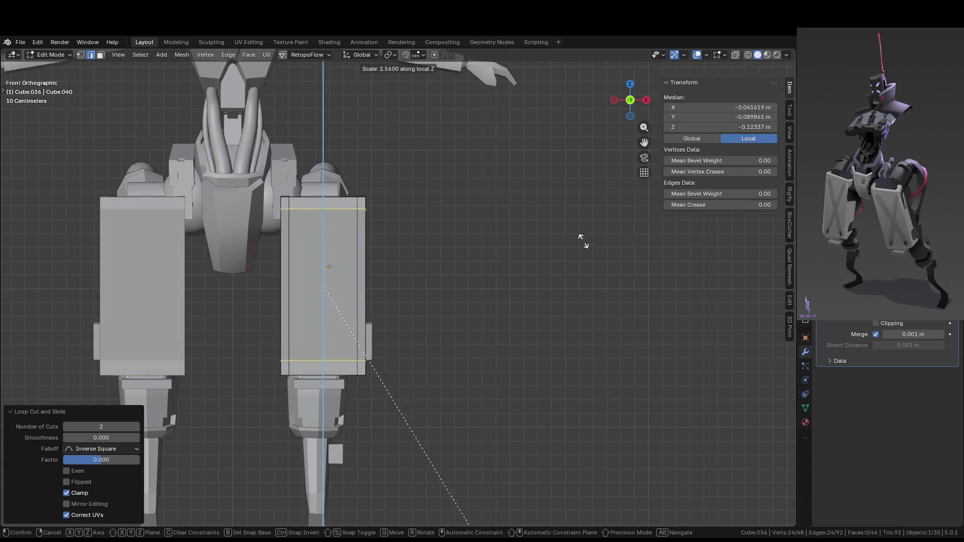
middle_click_drag(574, 274, 439, 237)
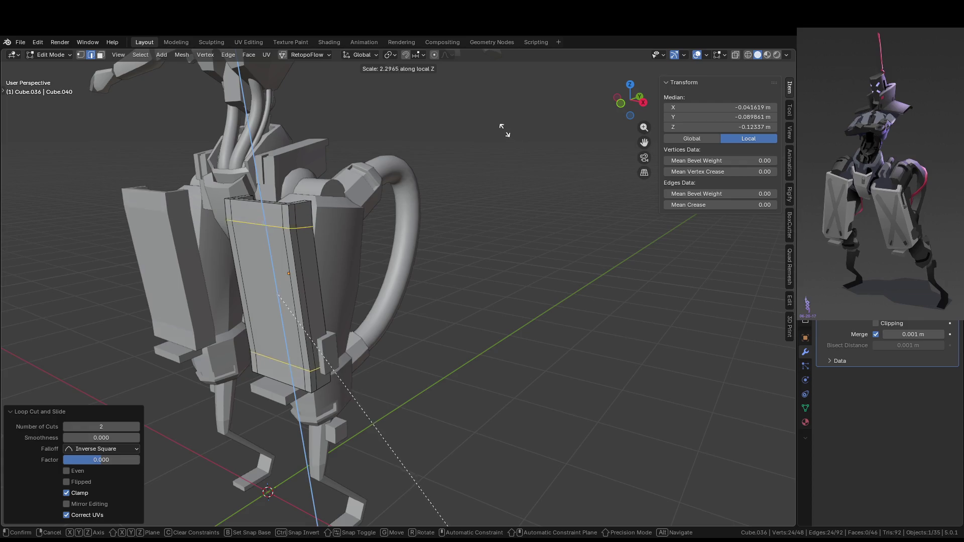
right_click(400, 378)
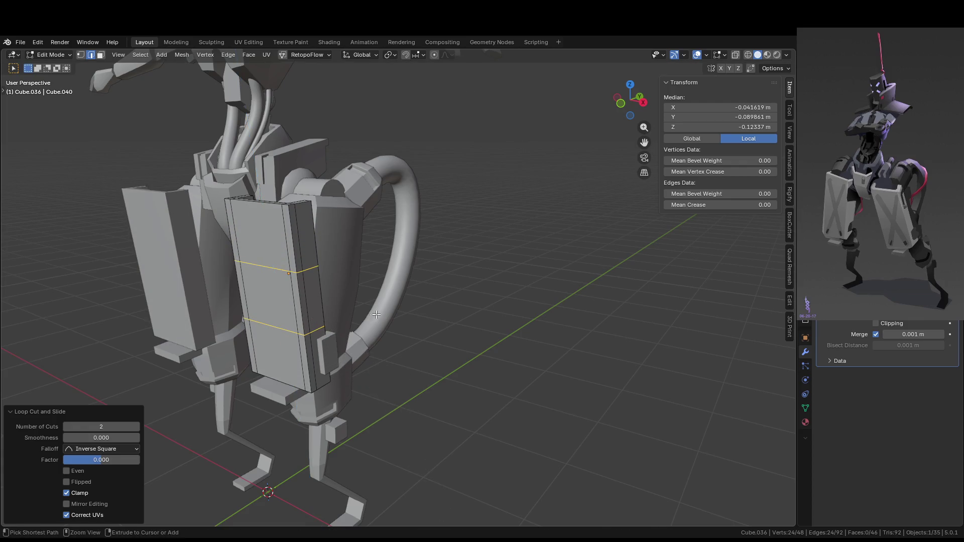
key("ctrl+z")
- Add an edge loop slid close to the plate's top edge
scroll(304, 235, "up", 3)
key("ctrl+r")
left_click(280, 243)
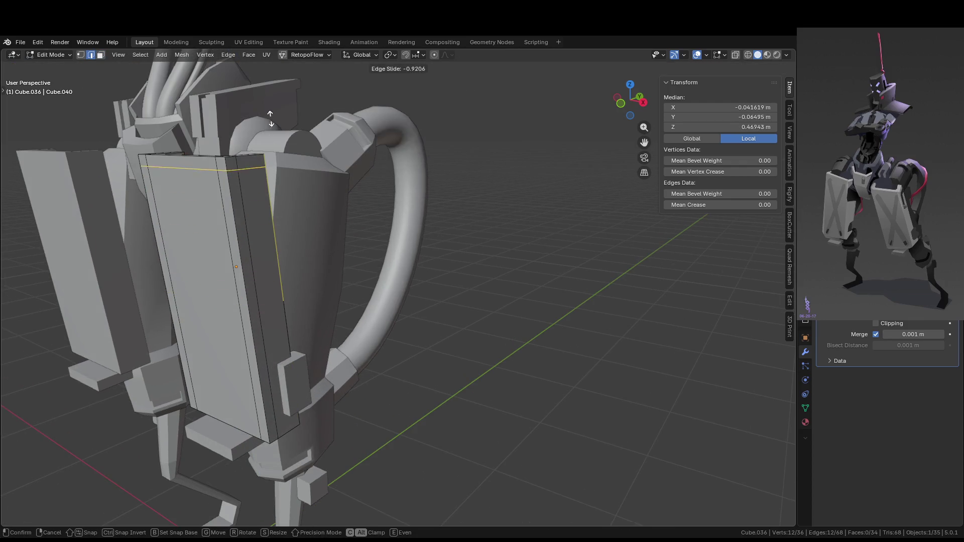
left_click(273, 118)
middle_click_drag(272, 117, 286, 351)
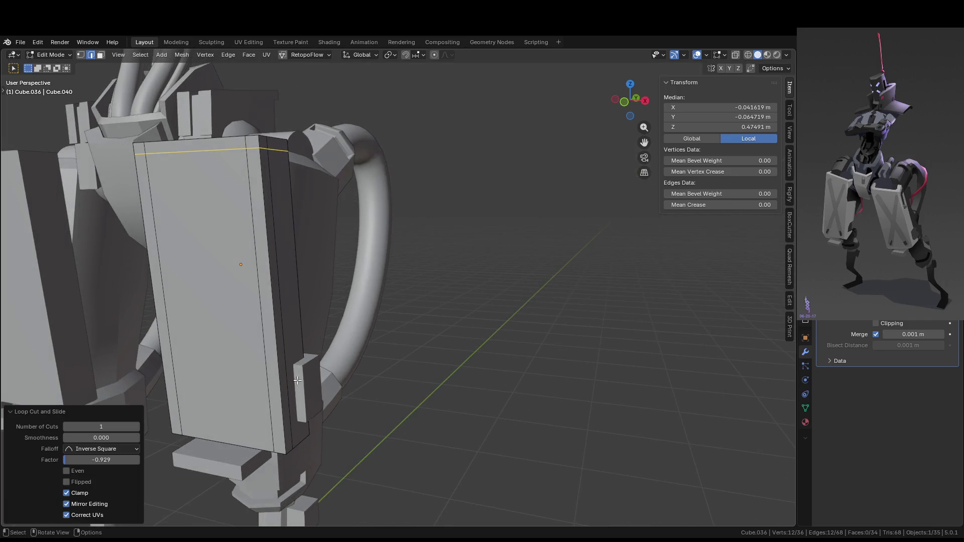
- Add a second edge loop slid close to the bottom edge and clear the selection
key("ctrl+r")
left_click(287, 402)
left_click(302, 498)
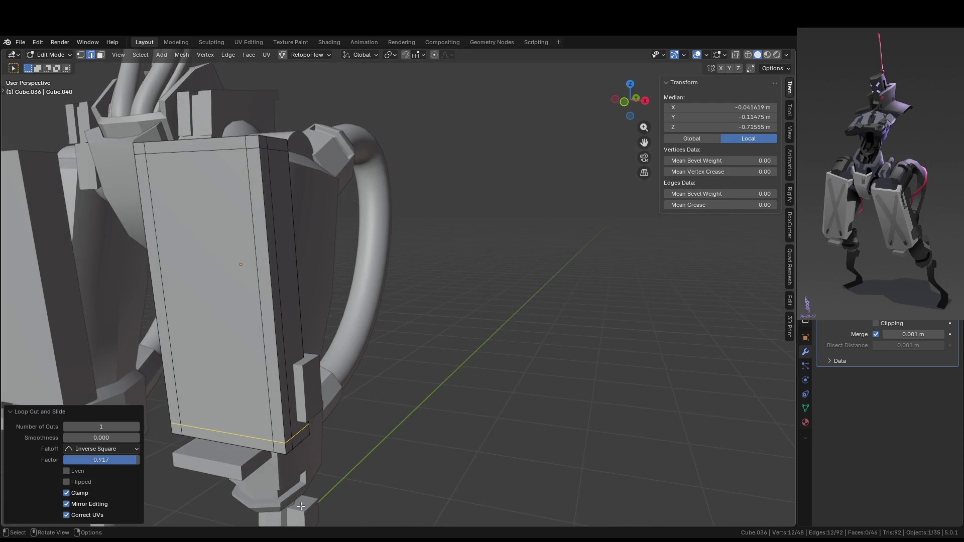
scroll(402, 301, "down", 5)
left_click(529, 388)
middle_click_drag(529, 388, 527, 386)
scroll(430, 351, "up", 3)
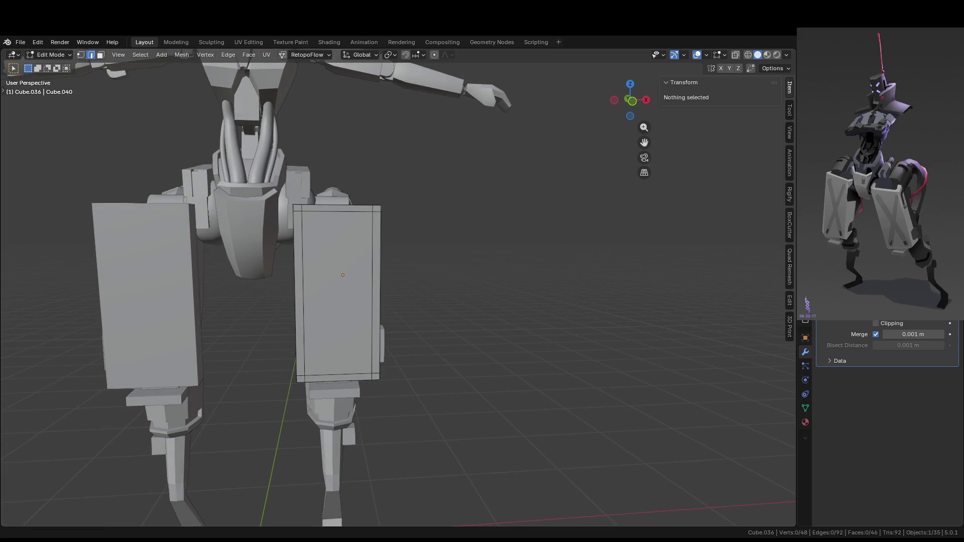
- Save the file and go back into editing the thigh plate in front view
mouse_move(452, 281)
middle_mouse_down()
mouse_move(377, 304)
mouse_move(584, 305)
mouse_move(505, 325)
mouse_move(520, 330)
middle_mouse_up()
key("Tab")
key("ctrl+s")
scroll(484, 329, "up", 3)
key("Tab")
key("KP_1")
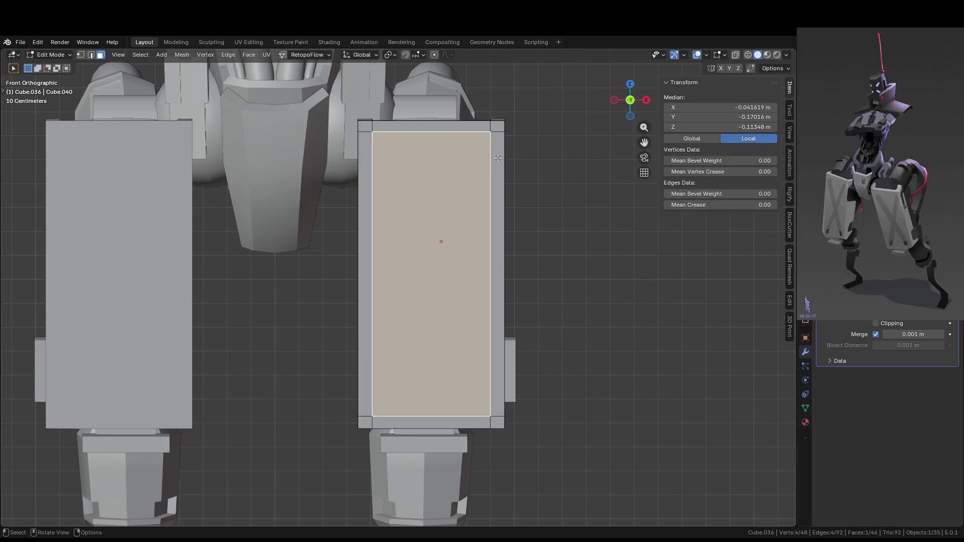
- Knife-cut both corner-to-corner diagonals across the plate face to form an X
key("k")
left_click(491, 131)
left_click(372, 416)
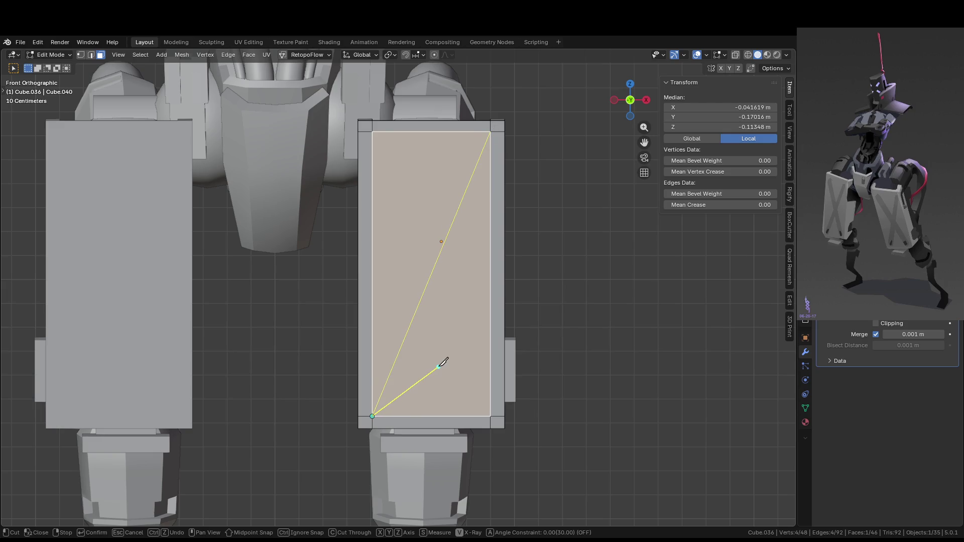
key("Return")
key("k")
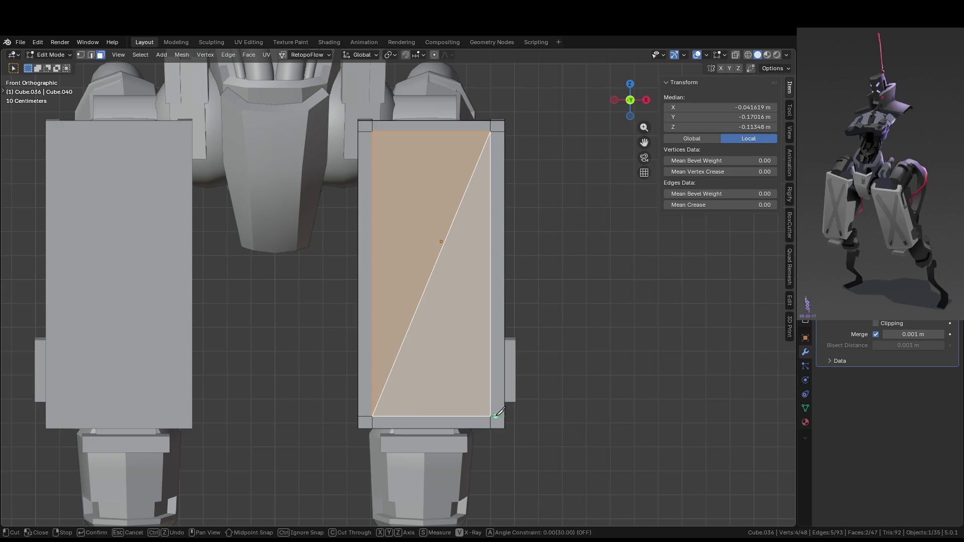
left_click(491, 416)
left_click(372, 131)
key("Return")
- Select the four X edges and bevel them at about 0.0196 m with 2 segments
left_click(426, 261)
key("2")
left_click(422, 256)
left_click(434, 277, "shift")
left_click(419, 306, "shift")
left_click(452, 321, "shift")
key("ctrl+b")
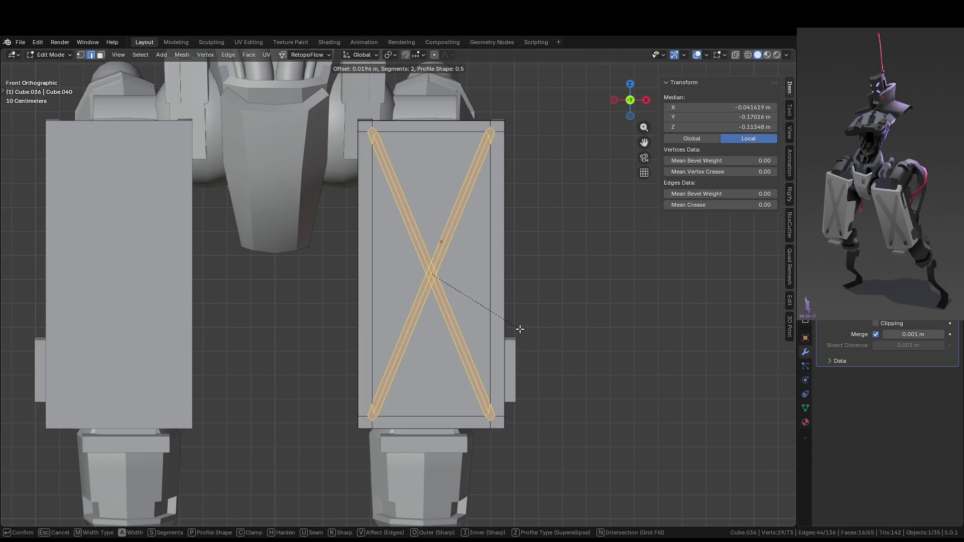
- Confirm the X bevel and extrude the bands inward as grooves
left_click(517, 327)
mouse_move(517, 328)
middle_mouse_down()
mouse_move(514, 336)
mouse_move(482, 334)
middle_mouse_up()
scroll(482, 335, "down", 2)
key("e")
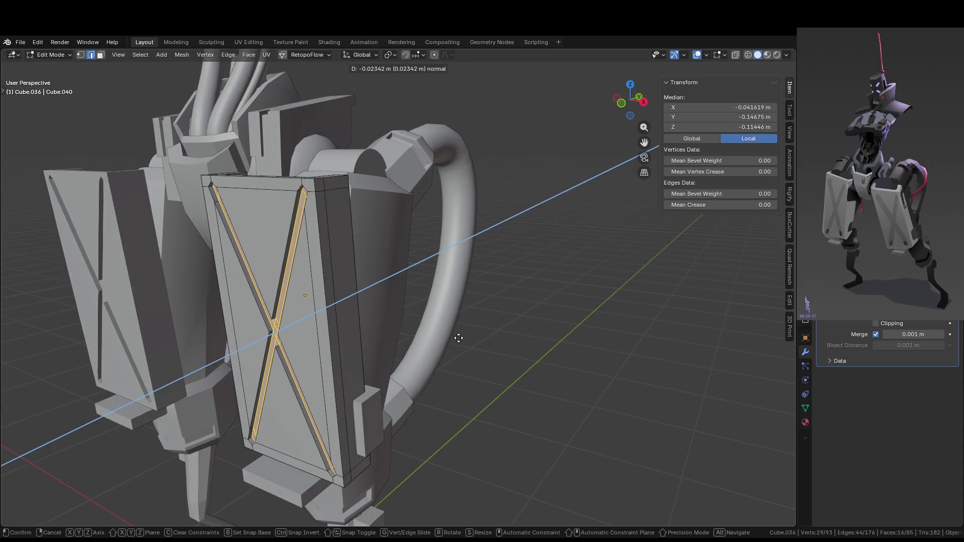
left_click(456, 333)
scroll(456, 334, "down", 5)
key("Tab")
- Orbit around the robot to inspect the grooved leg plates from the front
mouse_move(456, 336)
middle_mouse_down()
mouse_move(555, 351)
mouse_move(521, 317)
middle_mouse_up()
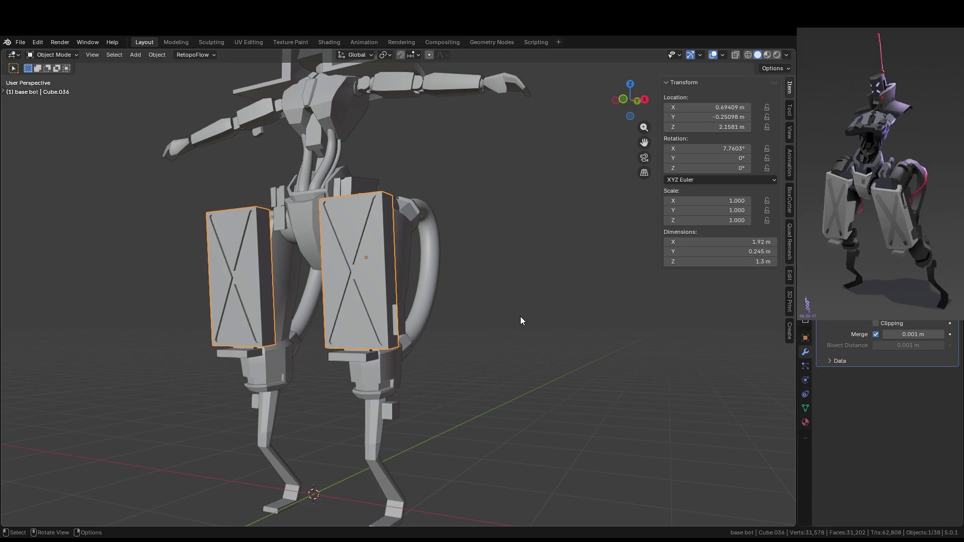
mouse_move(520, 317)
middle_mouse_down()
mouse_move(505, 360)
mouse_move(477, 340)
middle_mouse_up()
scroll(459, 331, "down", 4)
scroll(459, 331, "up", 8)
mouse_move(358, 89)
middle_mouse_down()
mouse_move(394, 137)
mouse_move(426, 127)
mouse_move(483, 251)
mouse_move(484, 241)
middle_mouse_up()
key("Tab")
key("Tab")
key("Tab")
- Revert to the plain X edges, trial bevel profile and segment tweaks, cancel, and restart the bevel
key("2")
middle_click_drag(459, 134, 452, 147)
key("ctrl+b")
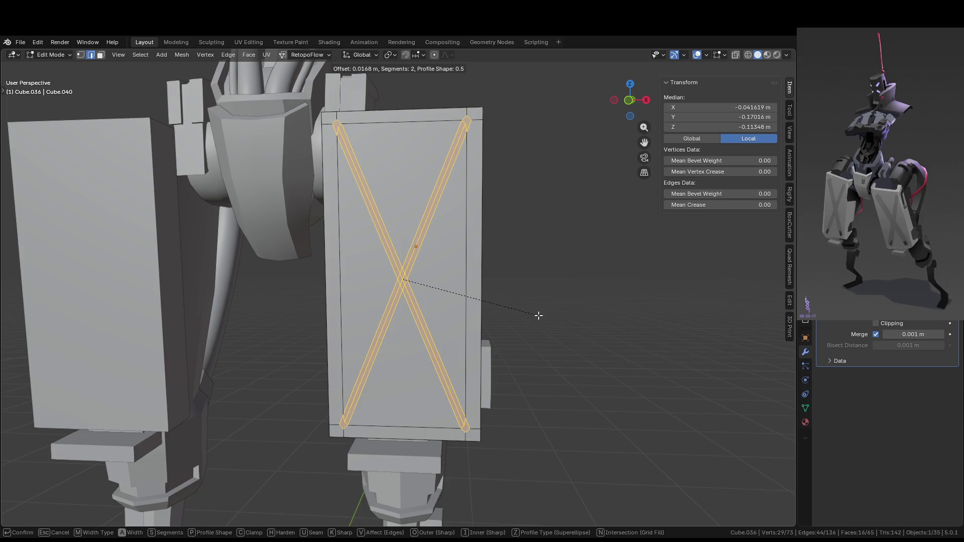
key("p")
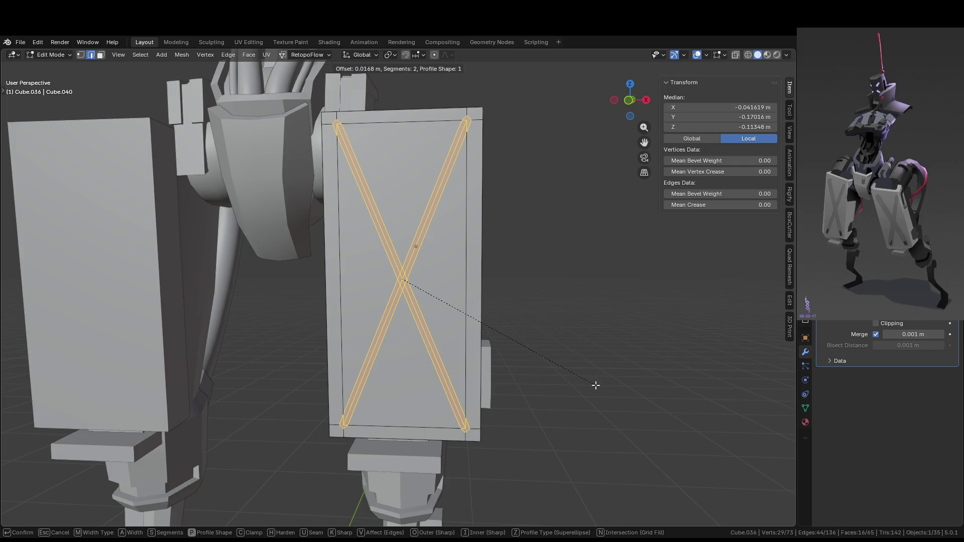
key("p")
key("s")
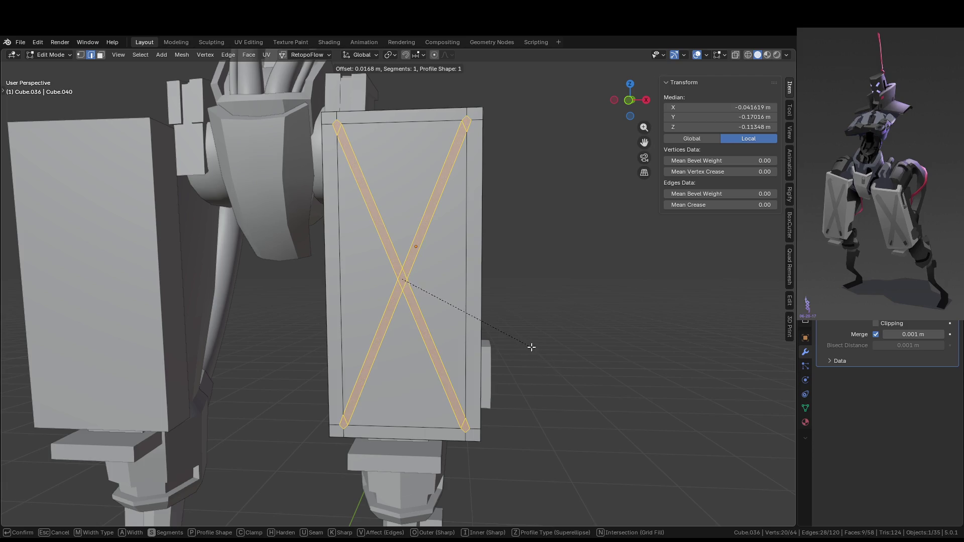
key("Escape")
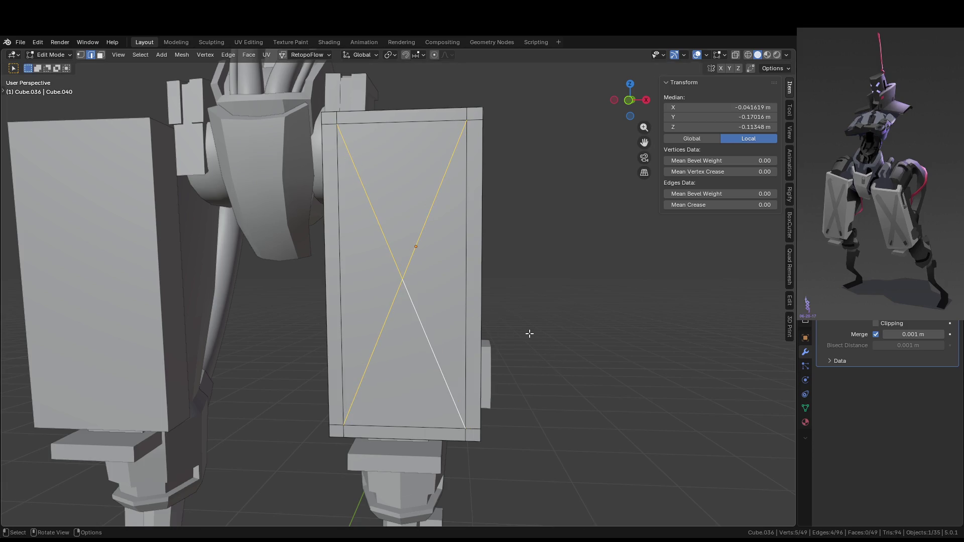
key("ctrl+b")
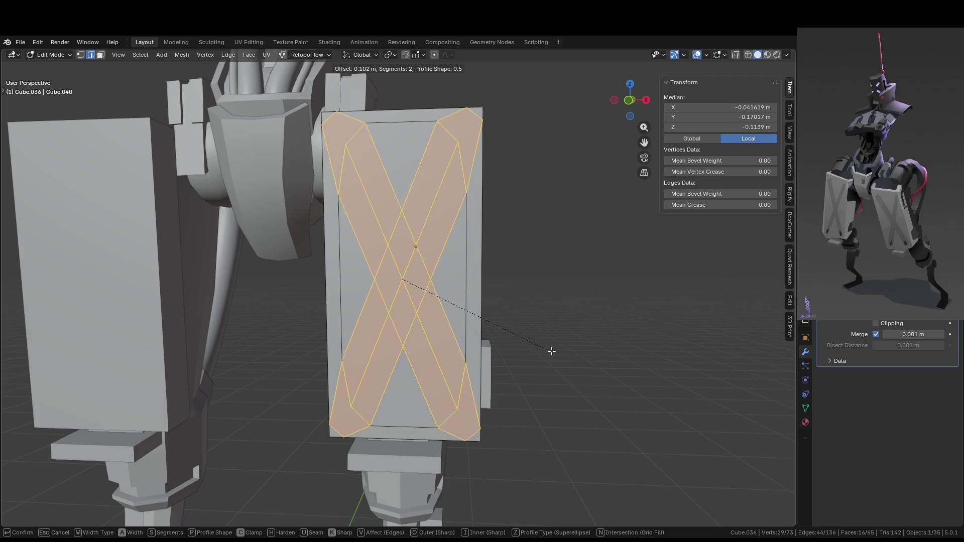
key("c")
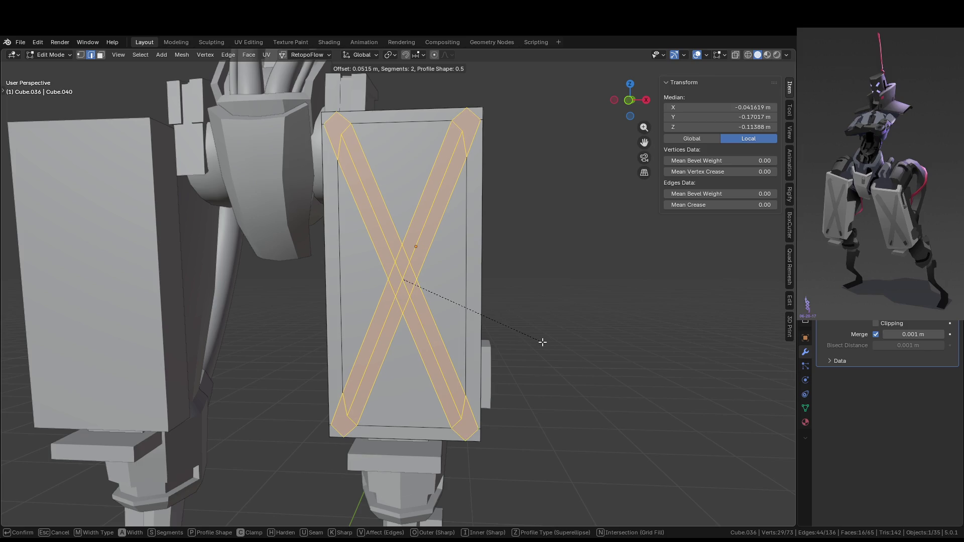
key("v")
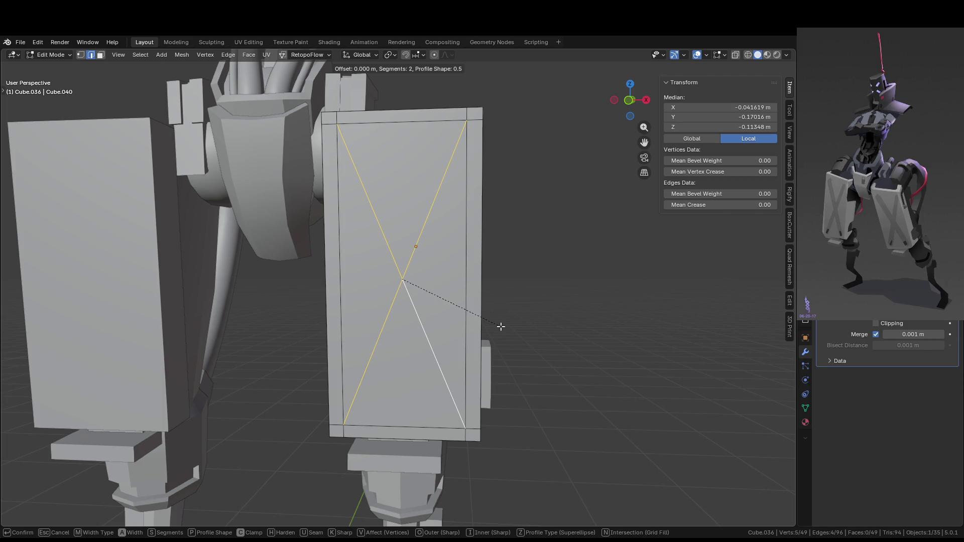
key("Escape")
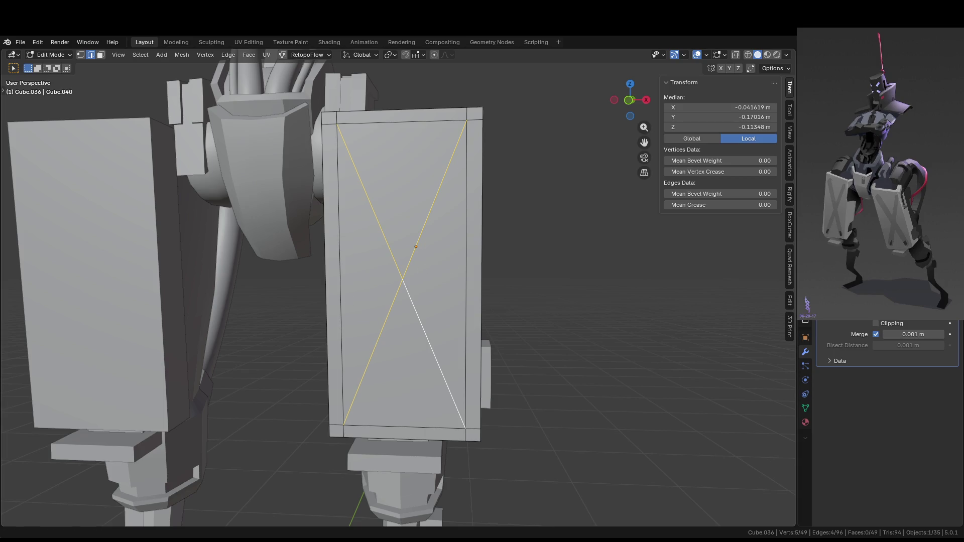
mouse_move(486, 327)
middle_mouse_down()
mouse_move(475, 316)
mouse_move(483, 334)
middle_mouse_up()
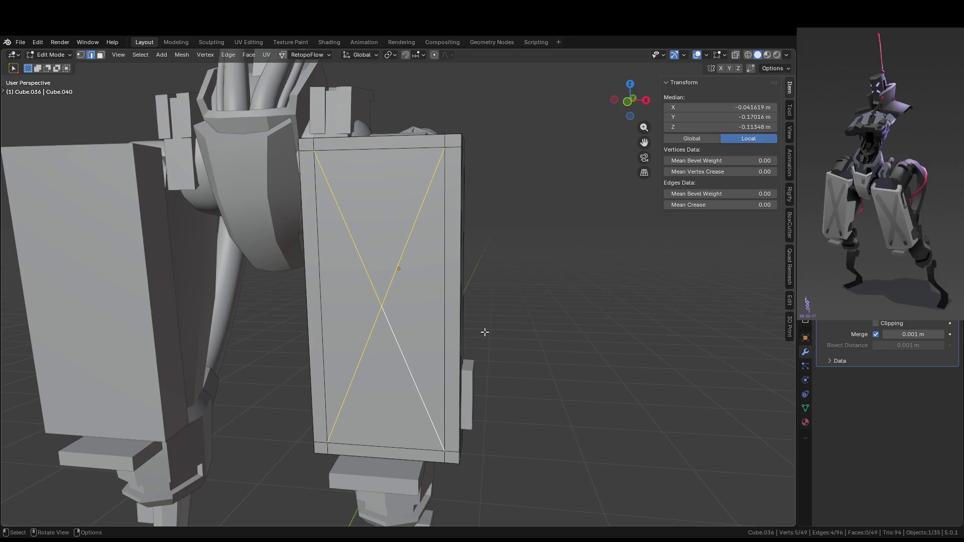
middle_click_drag(462, 309, 458, 327)
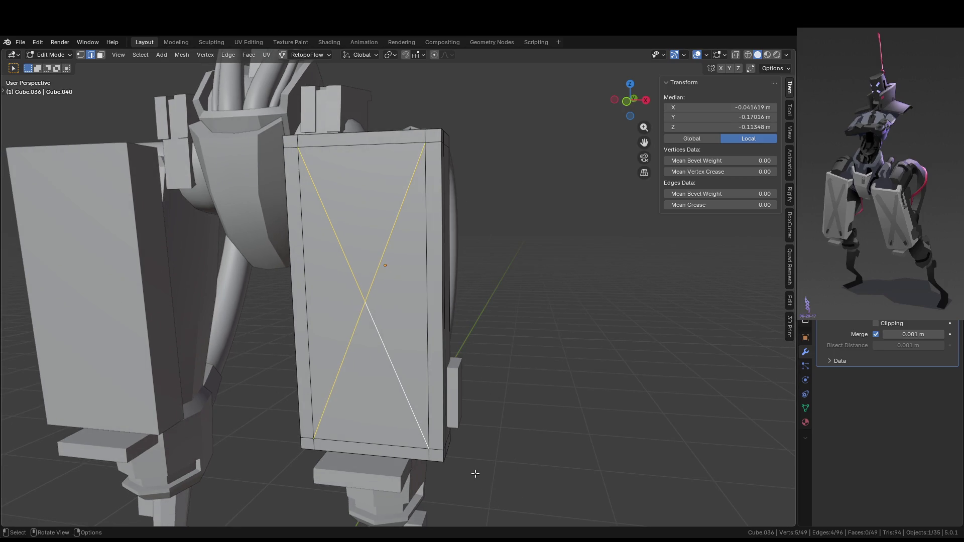
middle_click_drag(475, 473, 493, 461)
mouse_move(351, 314)
middle_mouse_down()
mouse_move(380, 312)
mouse_move(367, 323)
middle_mouse_up()
middle_click_drag(463, 219, 462, 219)
key("ctrl+b")
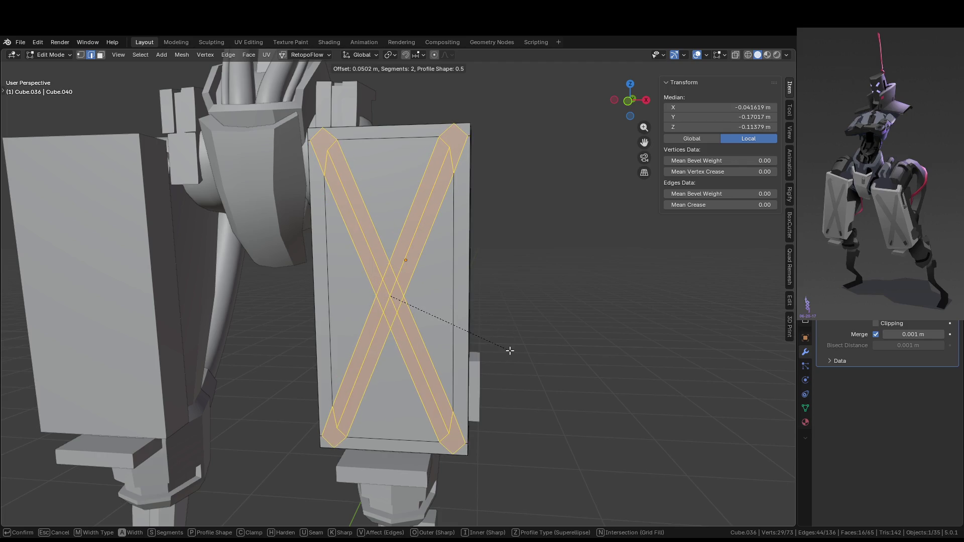
key("i")
key("i")
key("o")
key("o")
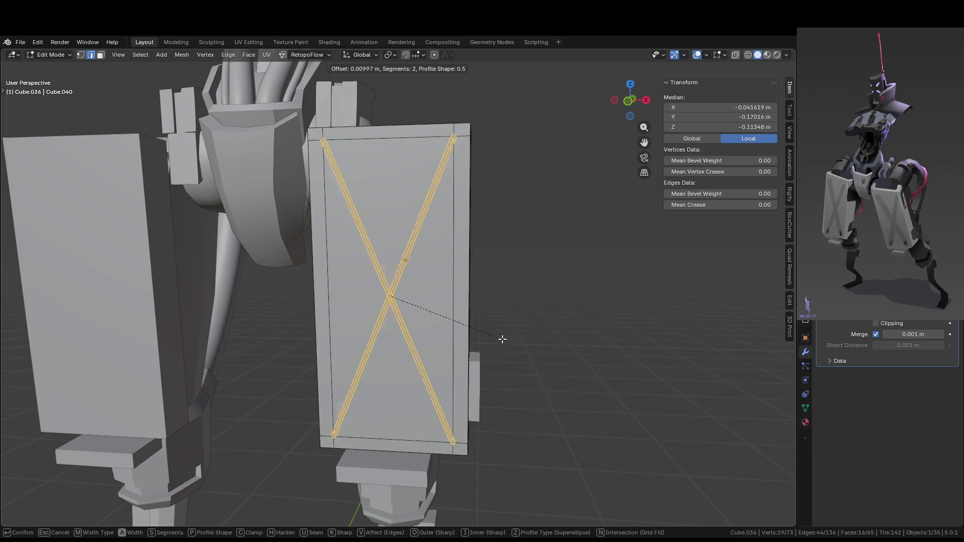
key("o")
key("o")
key("i")
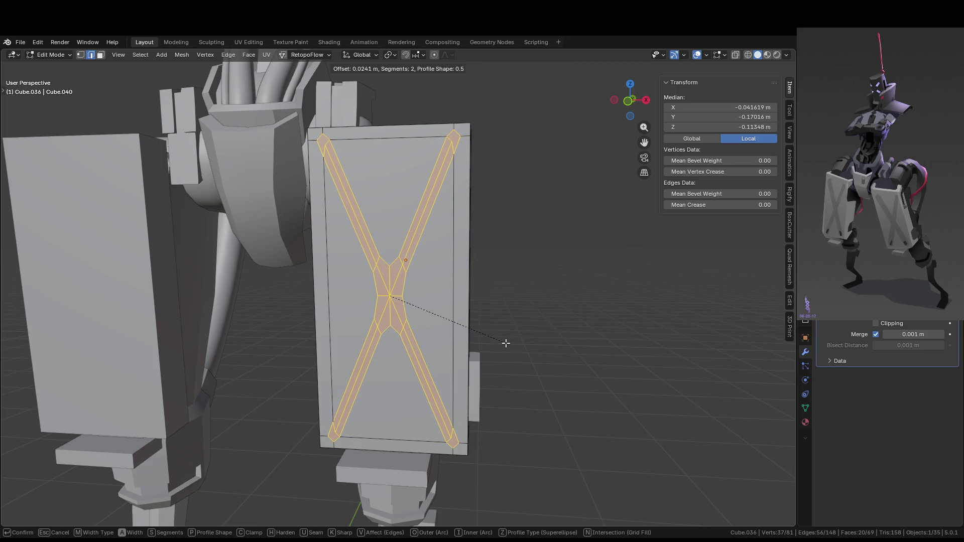
key("z")
key("z")
key("z")
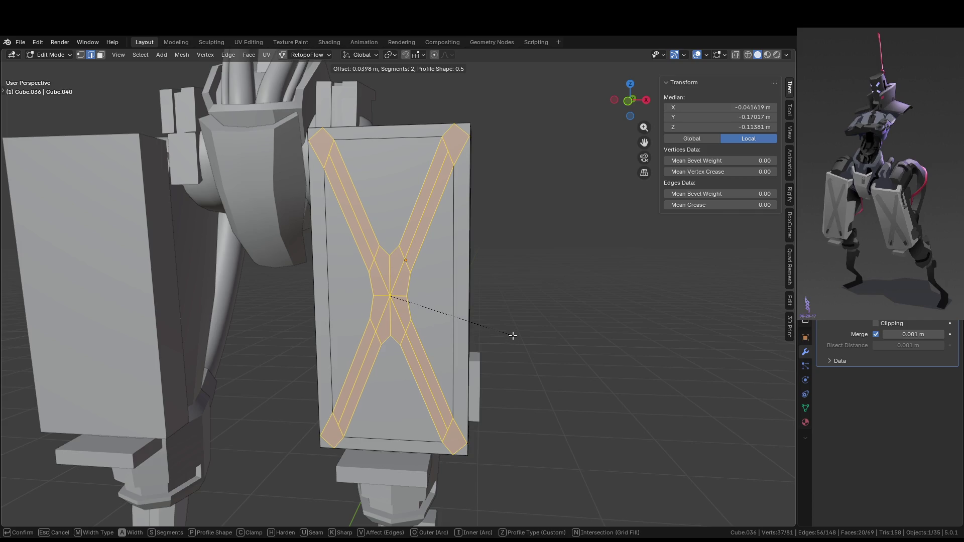
key("Escape")
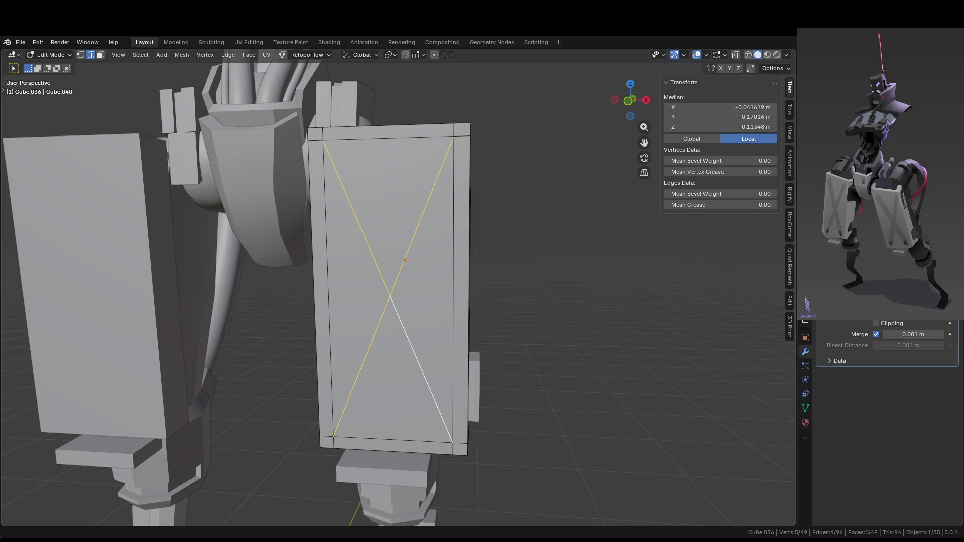
- Bevel the X diagonal edges into bands 0.0332 m wide with 2 segments
mouse_move(499, 246)
middle_mouse_down()
mouse_move(512, 241)
mouse_move(474, 221)
middle_mouse_up()
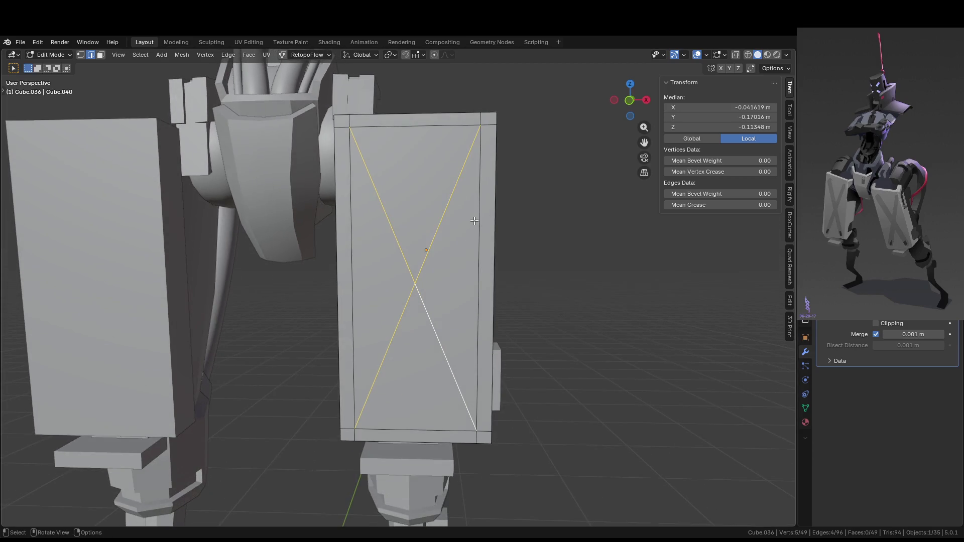
scroll(495, 258, "up", 4)
scroll(497, 269, "down", 4)
middle_click_drag(495, 271, 489, 271)
key("ctrl+b")
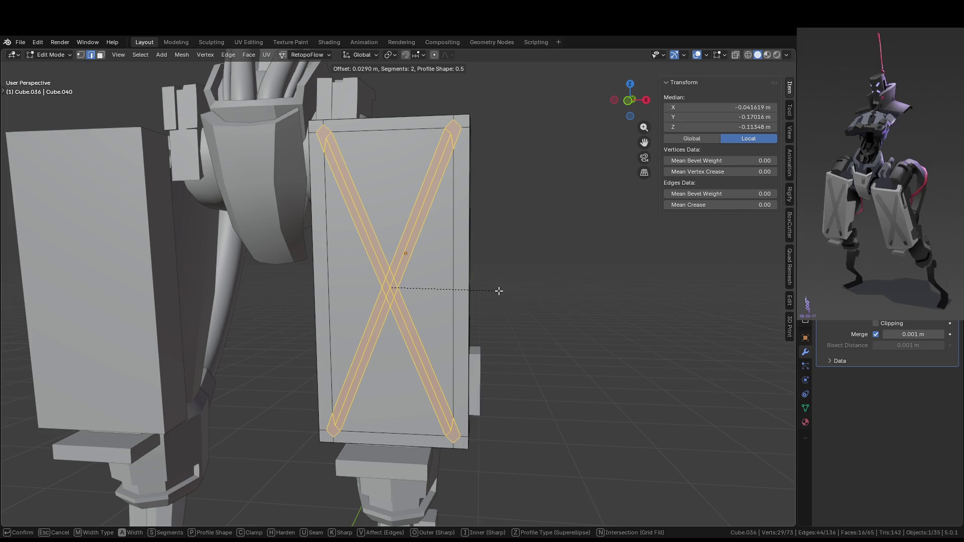
left_click(500, 292)
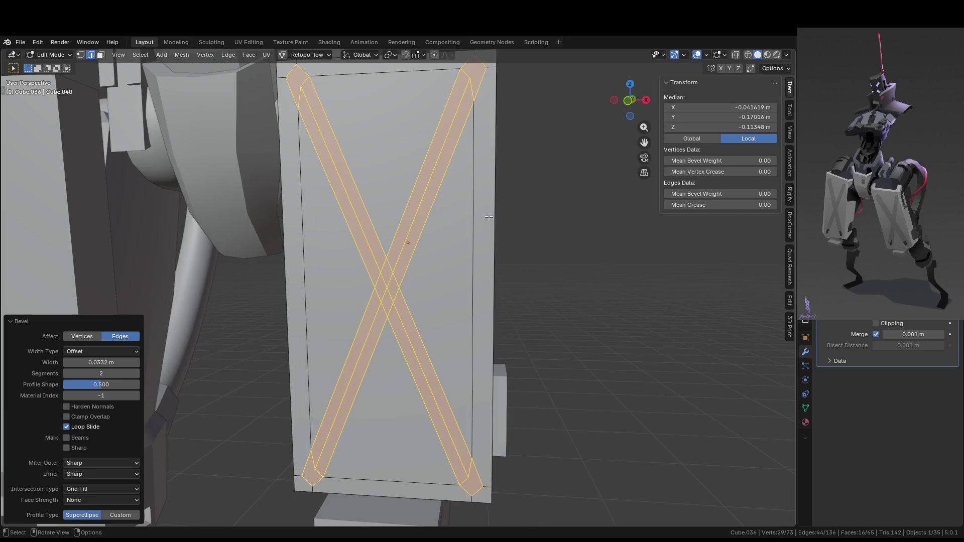
- Line up a straight front view of the plate and switch to face selection
scroll(477, 125, "down", 2)
middle_click_drag(477, 125, 506, 211)
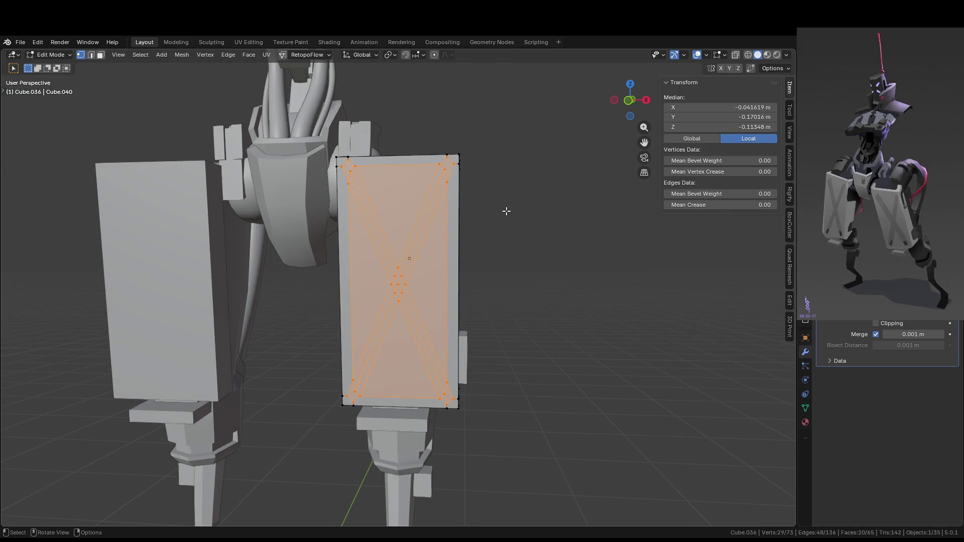
scroll(506, 210, "up", 3)
middle_click_drag(506, 211, 454, 276)
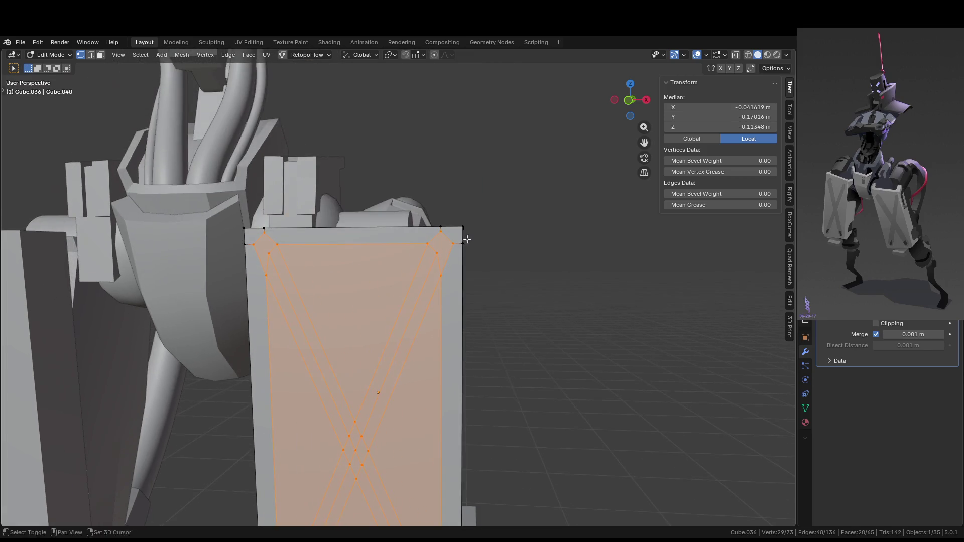
left_click(450, 273)
key("KP_3")
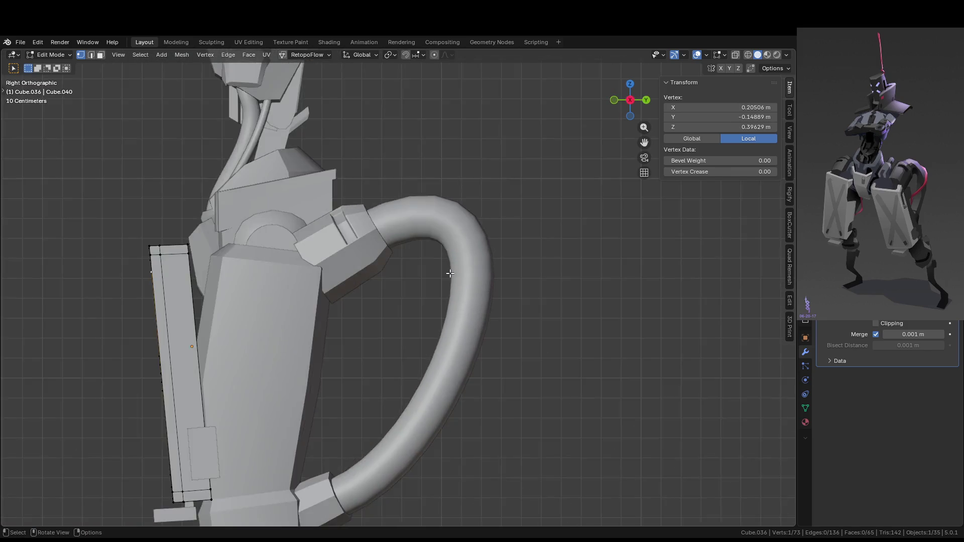
key("KP_1")
scroll(449, 273, "up", 3)
middle_click_drag(450, 273, 437, 156, "shift")
key("3")
scroll(429, 223, "down", 3)
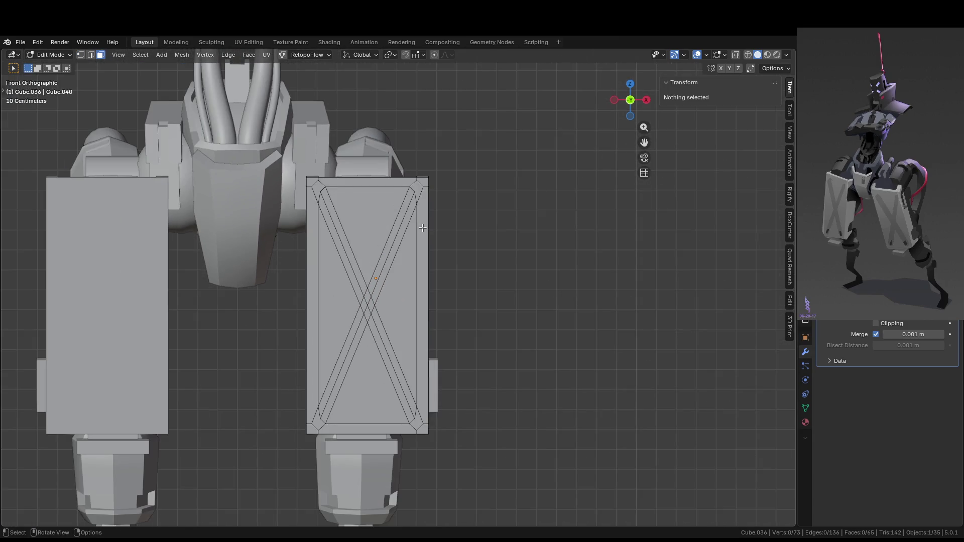
- Select the diagonal X strip faces on the thigh plate
left_click(390, 231)
left_click(397, 235, "shift")
left_click(341, 240, "shift")
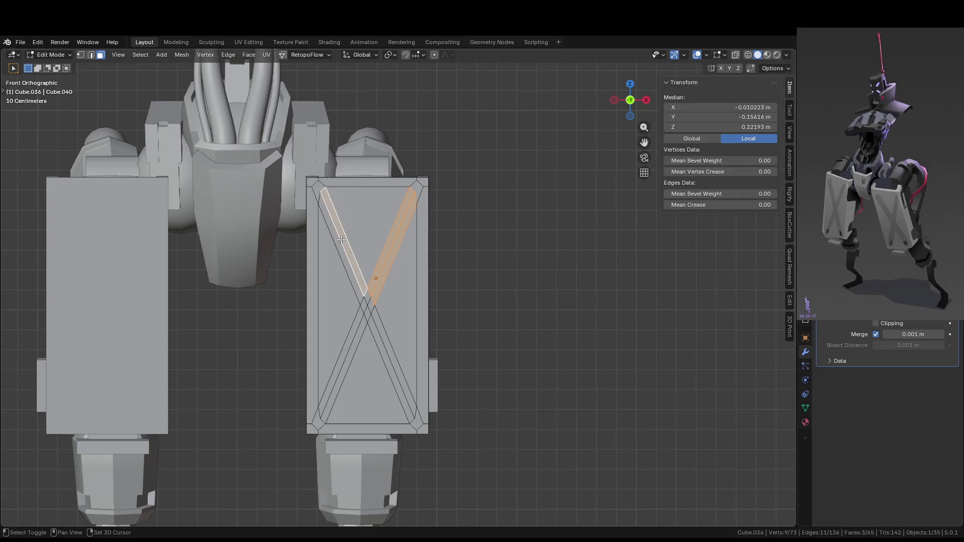
left_click(387, 357, "shift")
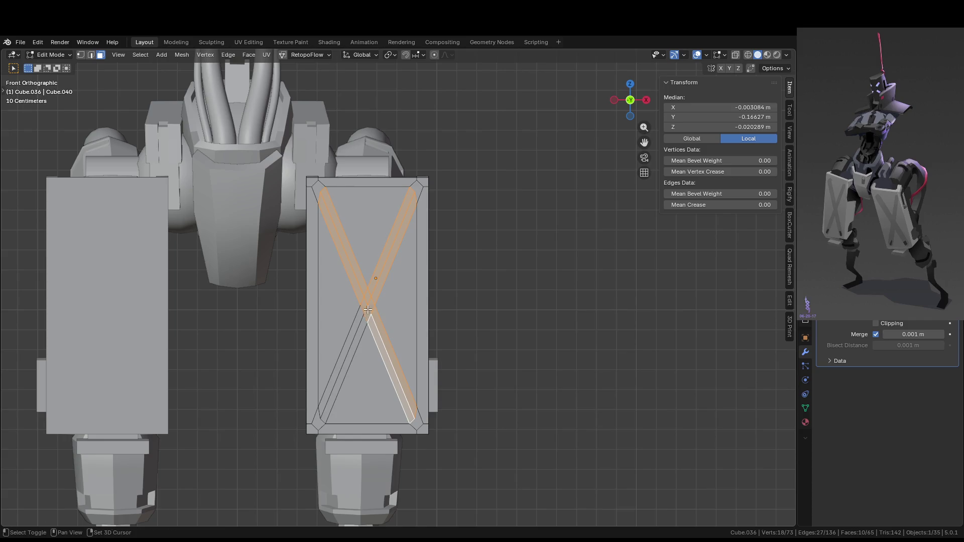
left_click(356, 325, "alt+shift")
middle_click_drag(356, 326, 386, 346)
- Extrude the strip faces, then return to Object Mode to view the whole robot
key("e")
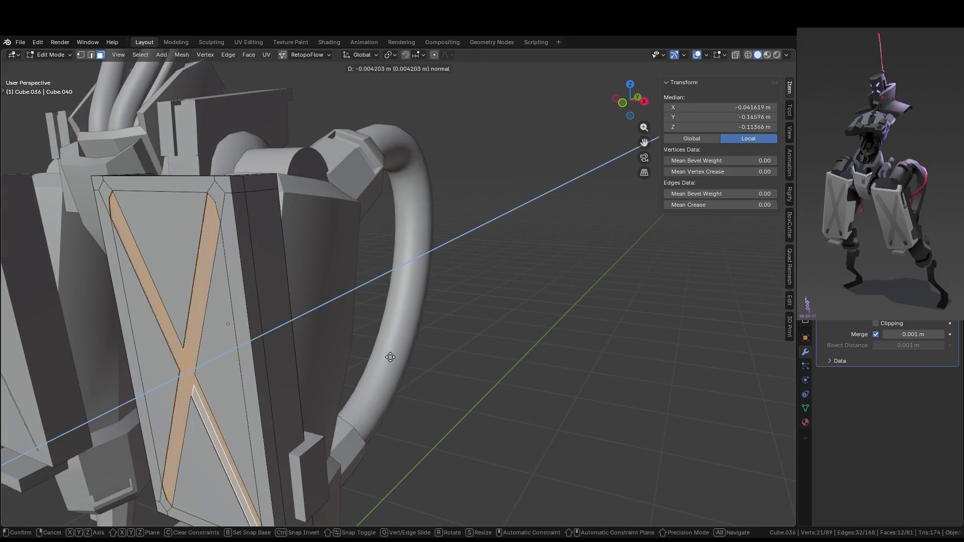
left_click(396, 354)
key("Tab")
scroll(409, 356, "down", 8)
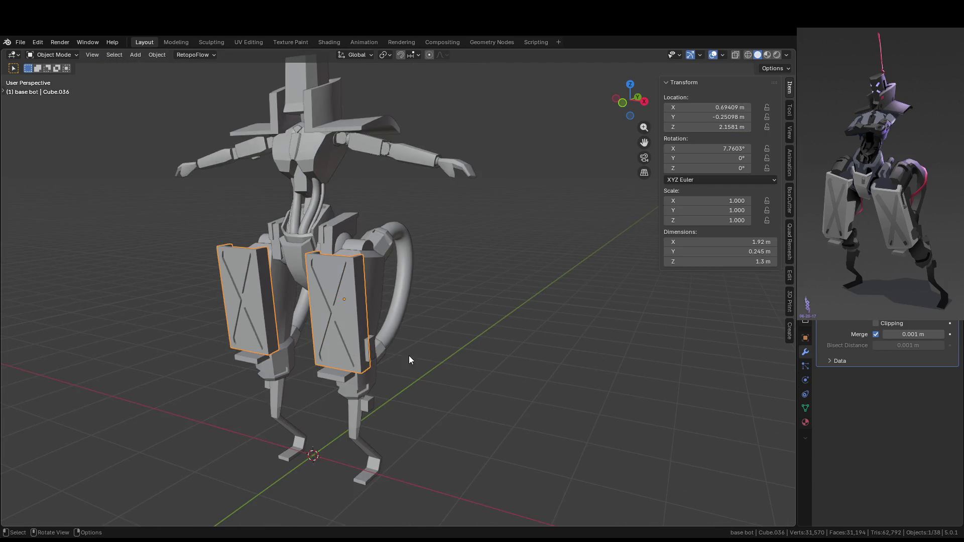
middle_click_drag(429, 348, 526, 338, "shift")
scroll(532, 338, "up", 3)
- Try box-selecting the plate's triangle faces, then undo that selection
key("Tab")
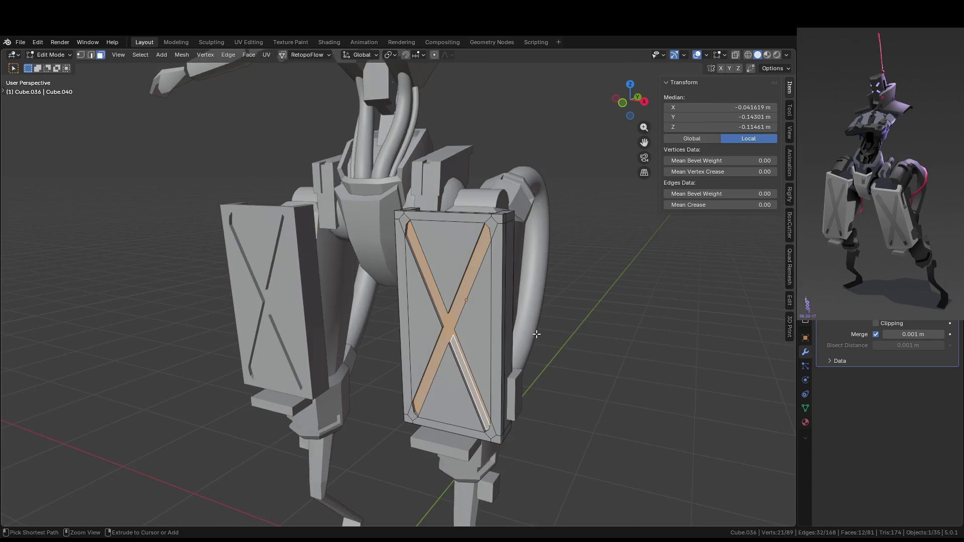
scroll(532, 329, "up", 3)
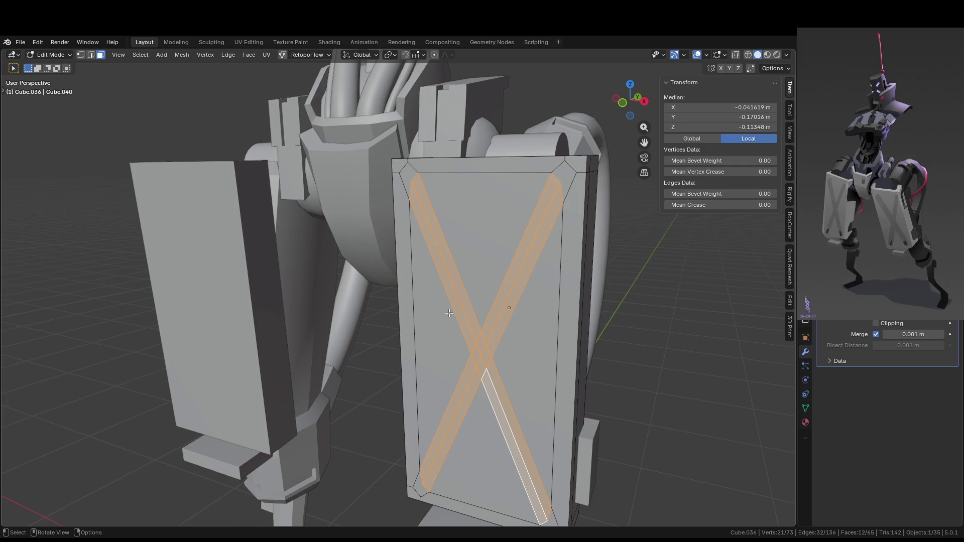
key("b")
left_click_drag(442, 301, 419, 346)
key("b")
left_click_drag(469, 191, 500, 221)
key("b")
left_click_drag(547, 411, 482, 467)
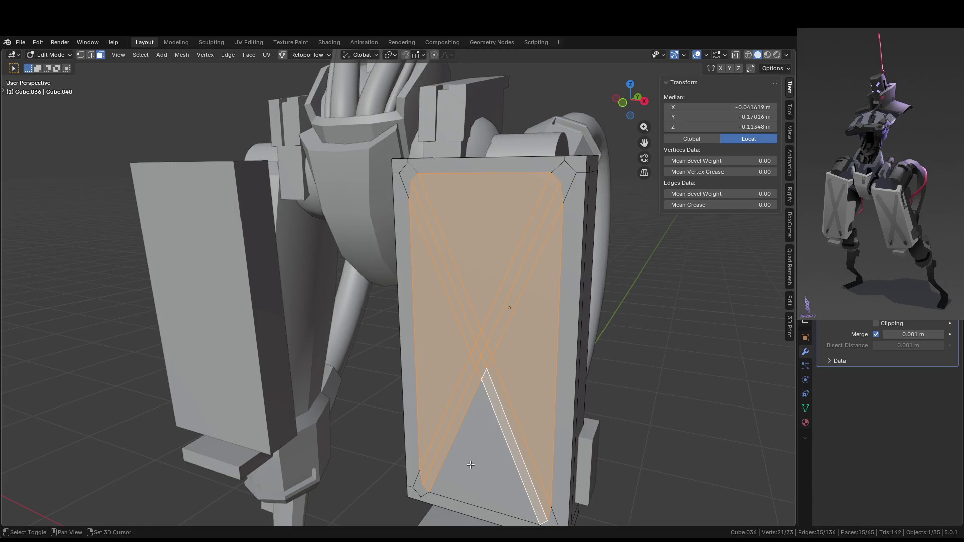
key("ctrl+z")
key("ctrl+z")
key("ctrl+z")
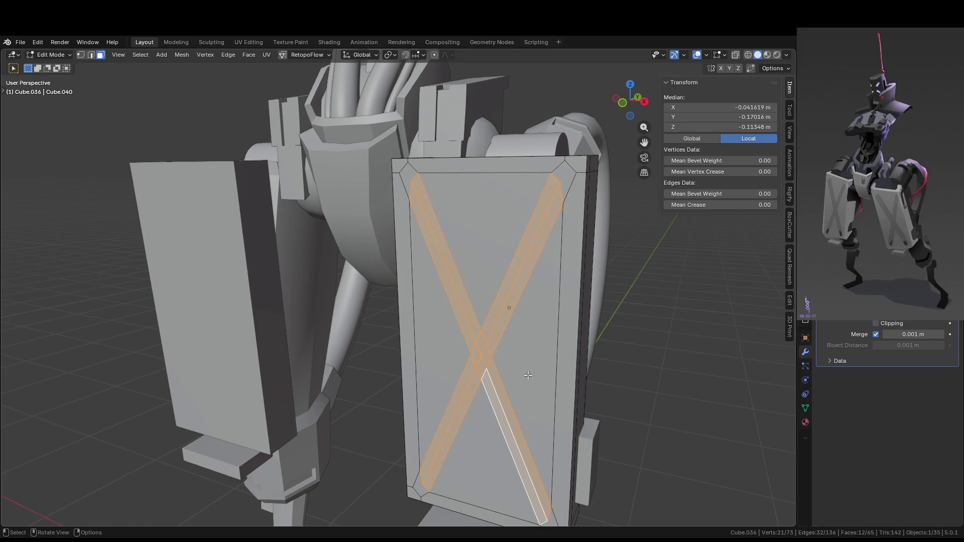
- Sink the X strips about 0.03 m inward along their normals as grooves
key("e")
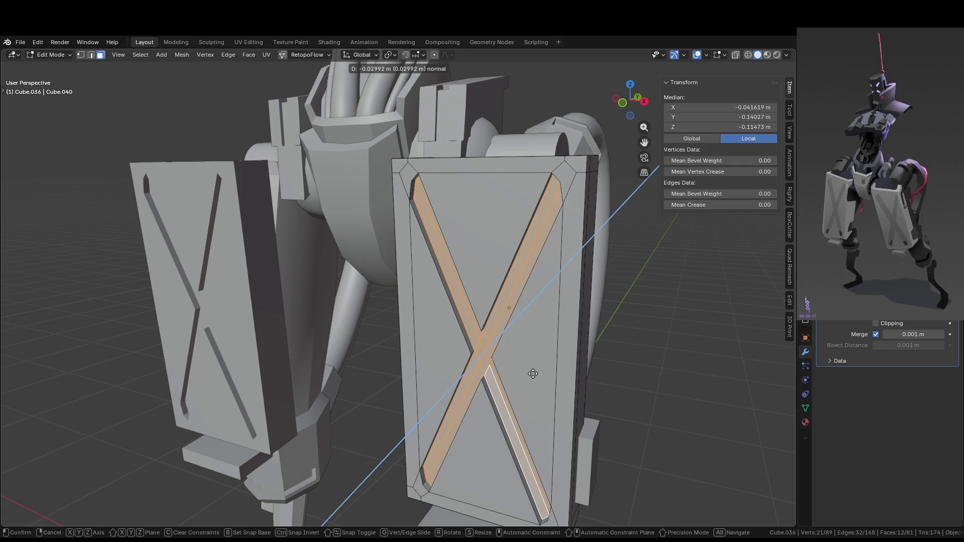
left_click(533, 373)
scroll(547, 365, "down", 5)
mouse_move(557, 362)
middle_mouse_down()
mouse_move(573, 357)
mouse_move(507, 387)
mouse_move(544, 370)
middle_mouse_up()
scroll(532, 357, "up", 3)
left_click(448, 277)
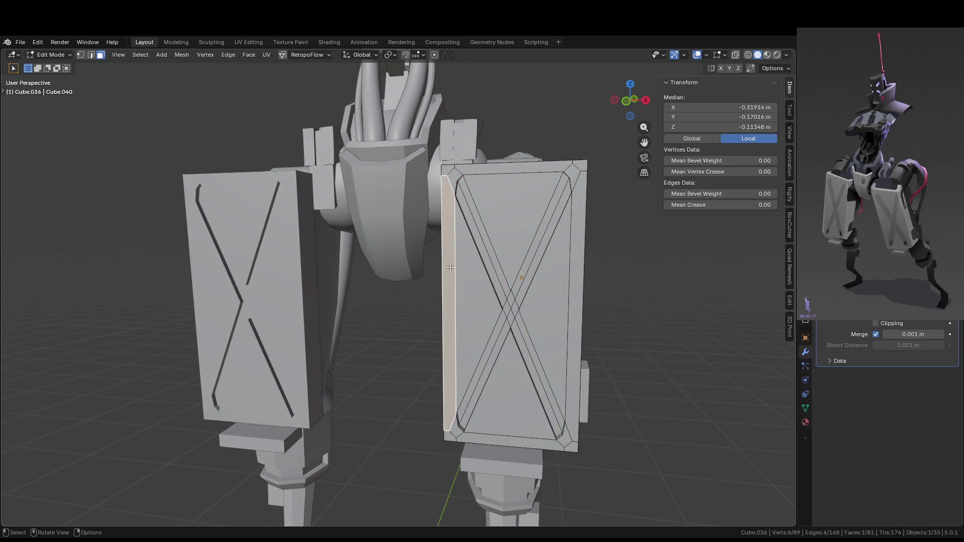
- Select the left, top, right and bottom border strips of the leg armor plate
left_click(454, 176, "ctrl")
left_click(515, 168, "ctrl")
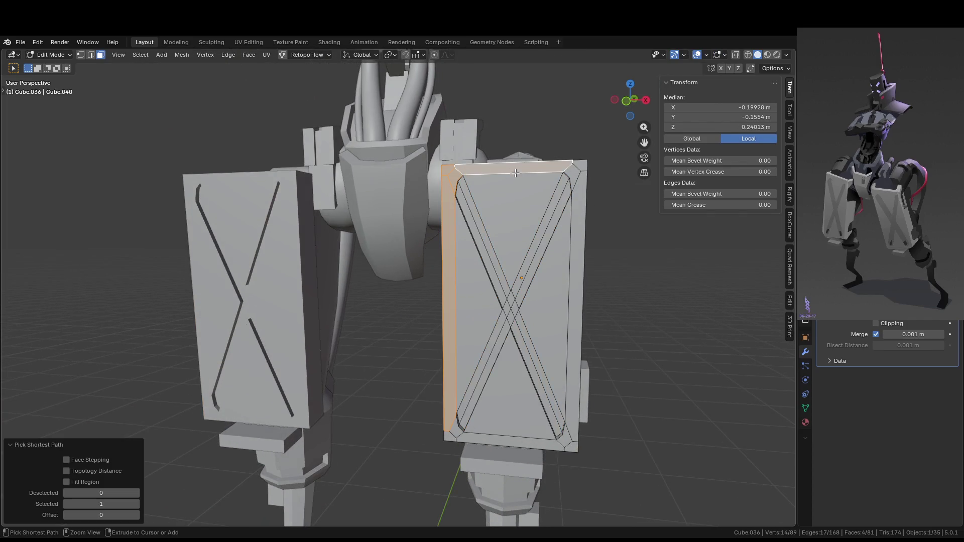
left_click(579, 165, "ctrl")
left_click(571, 447, "ctrl")
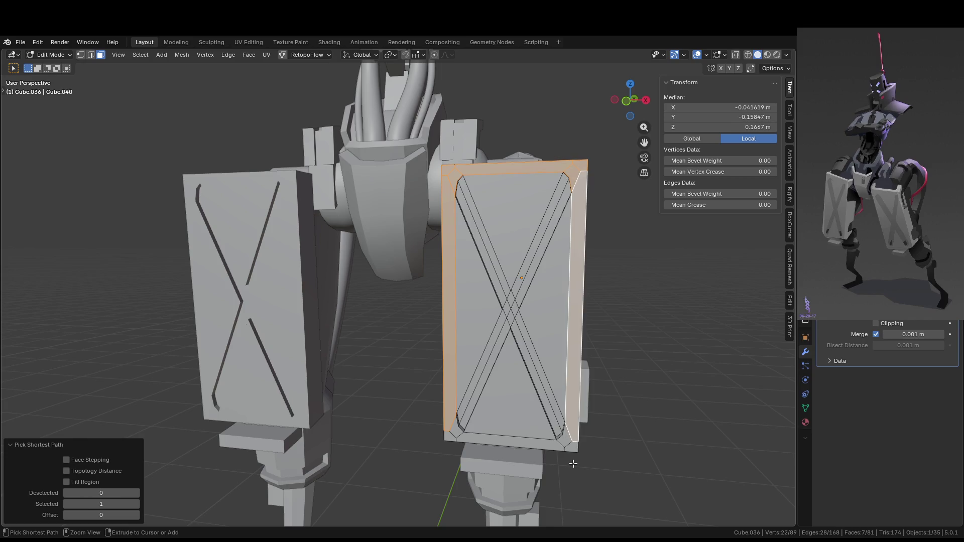
left_click(454, 434, "ctrl")
middle_click_drag(454, 434, 469, 431)
- Extrude the border frame outward about 0.015 m into a rim, then return to Object Mode
key("e")
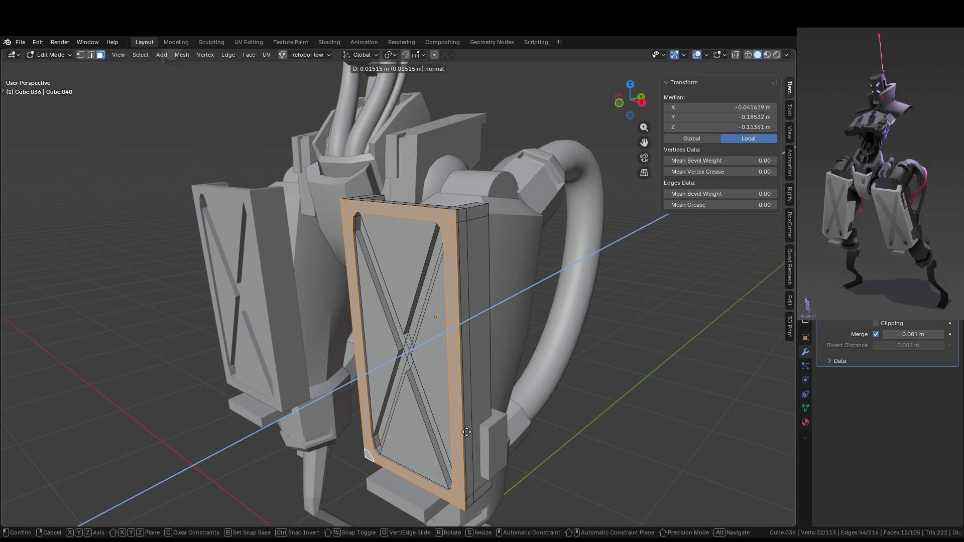
left_click(467, 431)
middle_click_drag(467, 432, 524, 405)
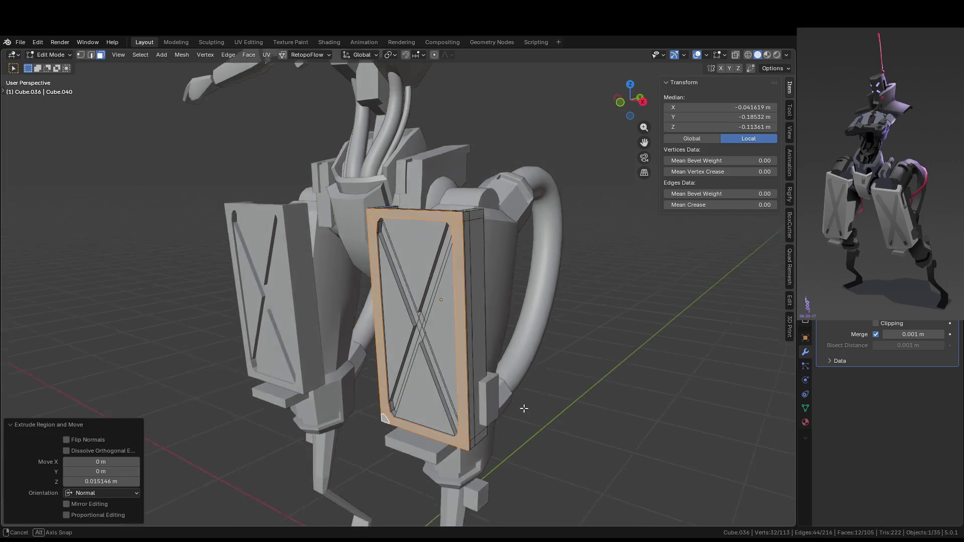
key("Tab")
left_click(614, 422)
scroll(614, 423, "up", 3)
mouse_move(613, 422)
middle_mouse_down()
mouse_move(639, 397)
mouse_move(603, 380)
middle_mouse_up()
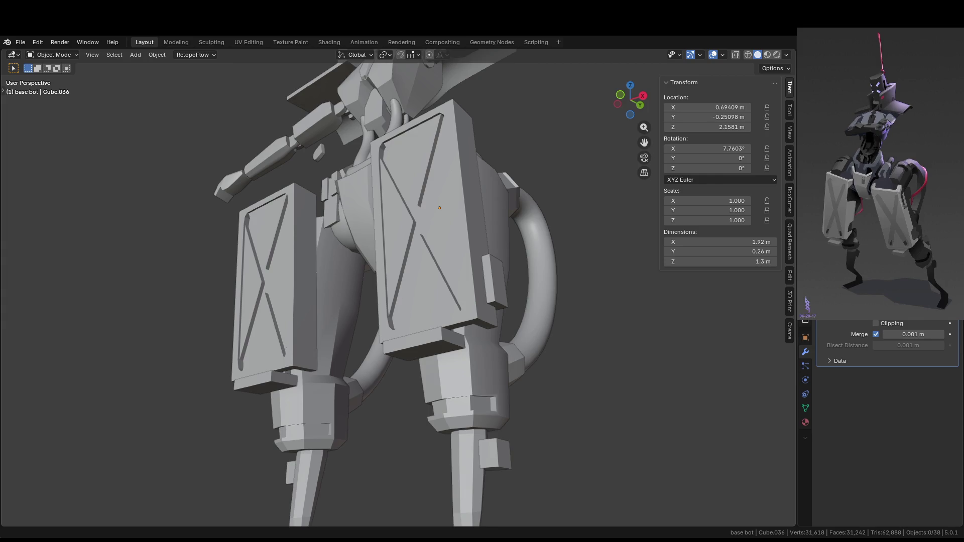
- Orbit around the leg armor plates to inspect the raised rim
mouse_move(282, 239)
middle_mouse_down()
mouse_move(423, 324)
mouse_move(421, 304)
middle_mouse_up()
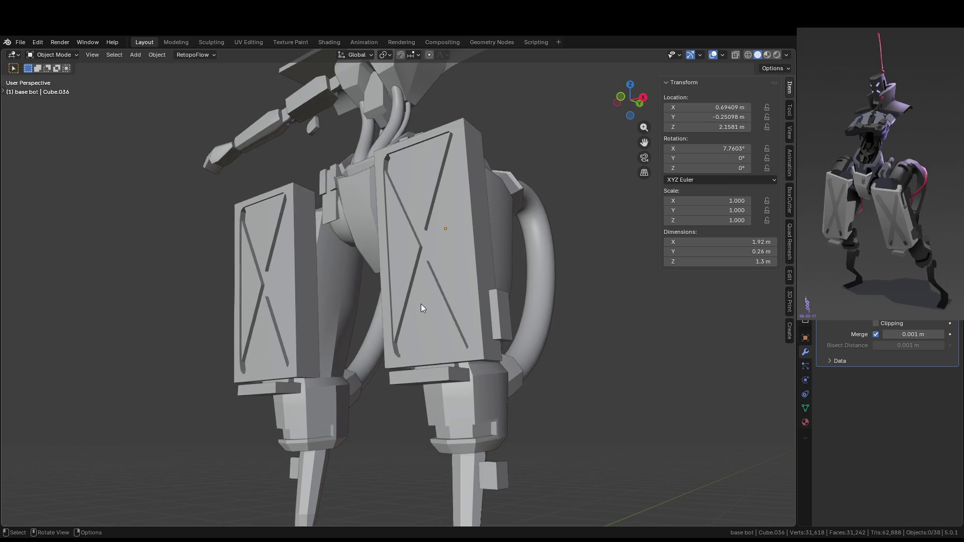
middle_click_drag(322, 280, 224, 286)
scroll(402, 278, "up", 4)
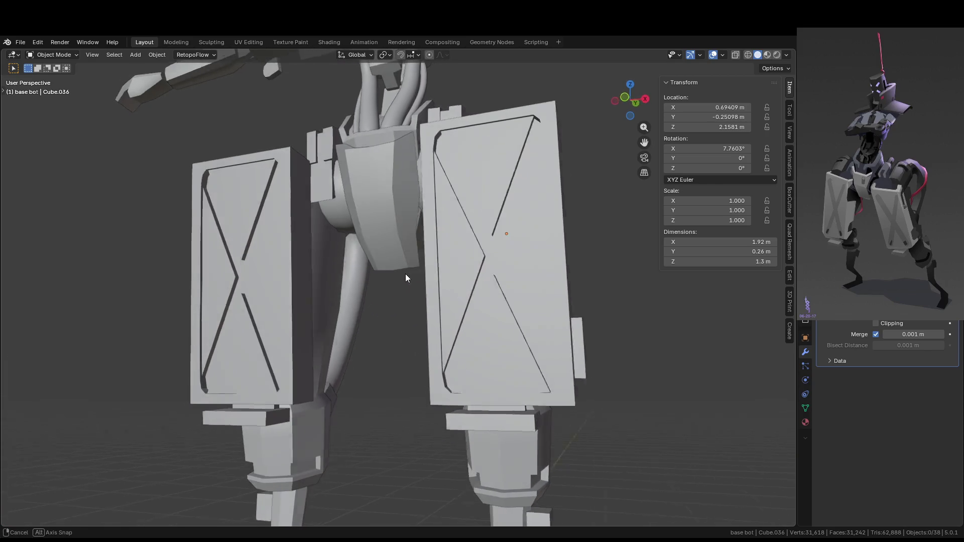
mouse_move(437, 221)
middle_mouse_down()
mouse_move(463, 248)
mouse_move(447, 261)
mouse_move(415, 243)
mouse_move(408, 224)
middle_mouse_up()
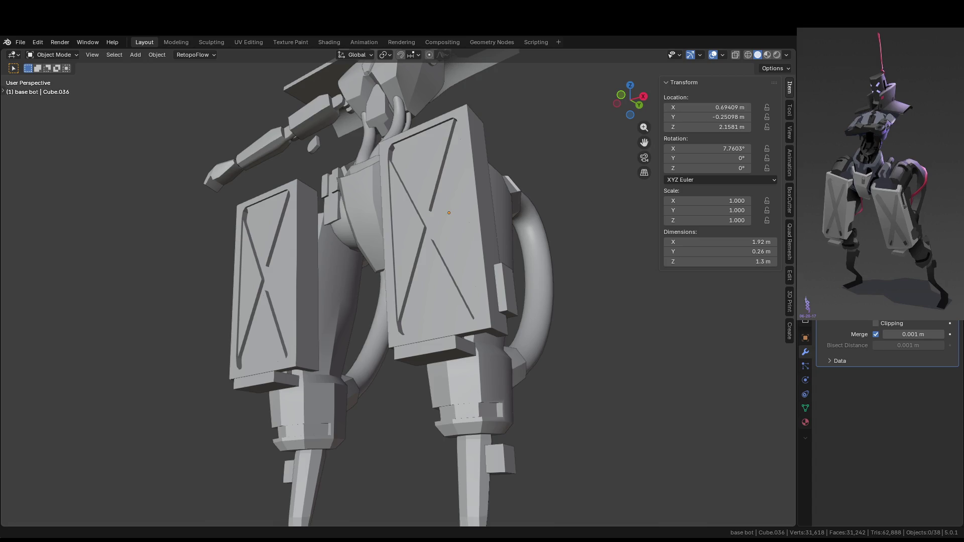
scroll(302, 338, "down", 8)
mouse_move(291, 370)
middle_mouse_down()
mouse_move(300, 418)
mouse_move(412, 357)
mouse_move(312, 354)
mouse_move(562, 293)
mouse_move(426, 298)
mouse_move(385, 316)
mouse_move(430, 291)
mouse_move(412, 317)
middle_mouse_up()
scroll(412, 357, "up", 5)
scroll(263, 347, "down", 5)
scroll(430, 294, "up", 5)
- Select the leg plate and undo the rim extrusion, leaving it 0.245 m deep
left_click(413, 317)
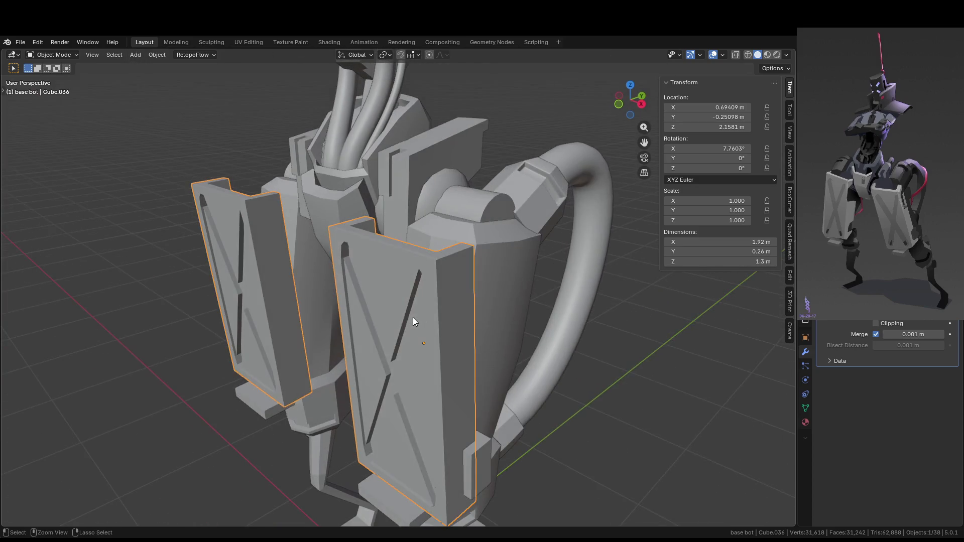
key("Tab")
key("Tab")
scroll(413, 318, "down", 5)
mouse_move(559, 324)
middle_mouse_down()
mouse_move(612, 305)
mouse_move(588, 349)
mouse_move(595, 312)
mouse_move(533, 307)
middle_mouse_up()
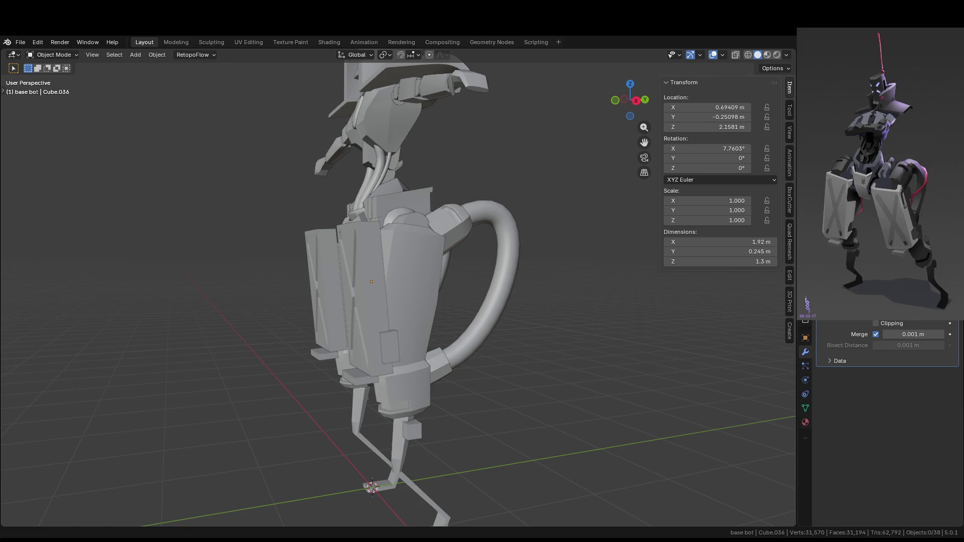
mouse_move(471, 393)
middle_mouse_down()
mouse_move(508, 405)
mouse_move(456, 402)
mouse_move(476, 406)
middle_mouse_up()
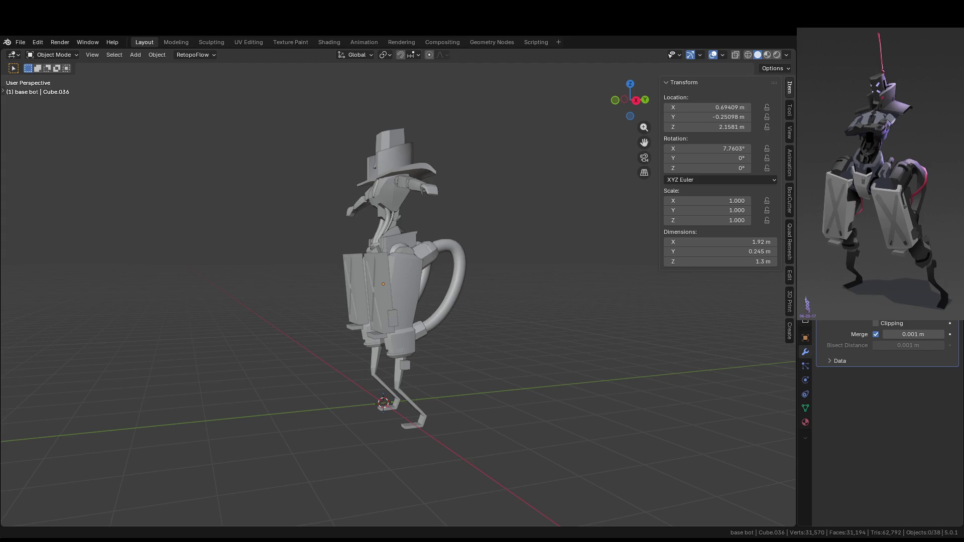
mouse_move(548, 295)
middle_mouse_down()
mouse_move(657, 335)
mouse_move(552, 293)
mouse_move(496, 289)
mouse_move(475, 305)
mouse_move(424, 296)
middle_mouse_up()
scroll(424, 298, "up", 3)
scroll(420, 286, "down", 3)
mouse_move(365, 299)
middle_mouse_down()
mouse_move(270, 278)
mouse_move(248, 283)
mouse_move(465, 288)
middle_mouse_up()
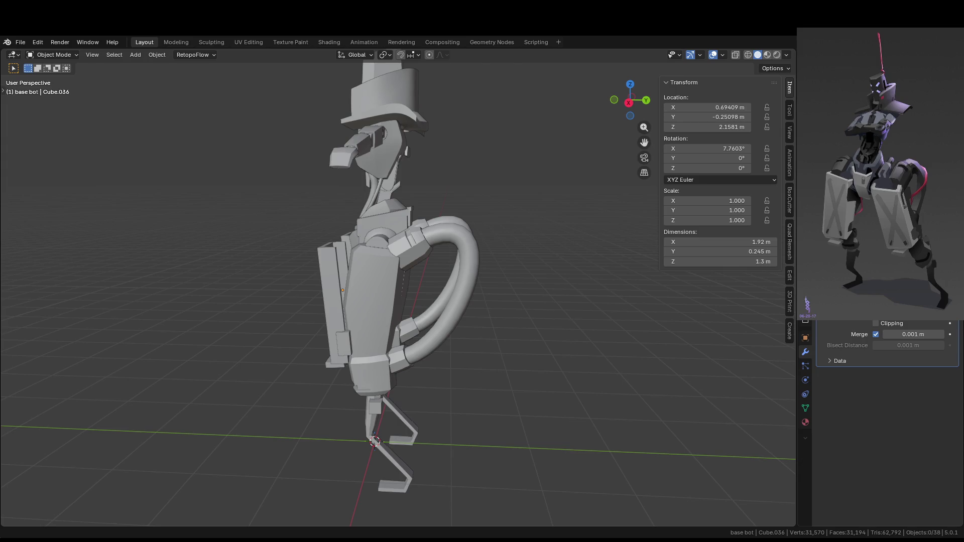
middle_click_drag(552, 366, 622, 371)
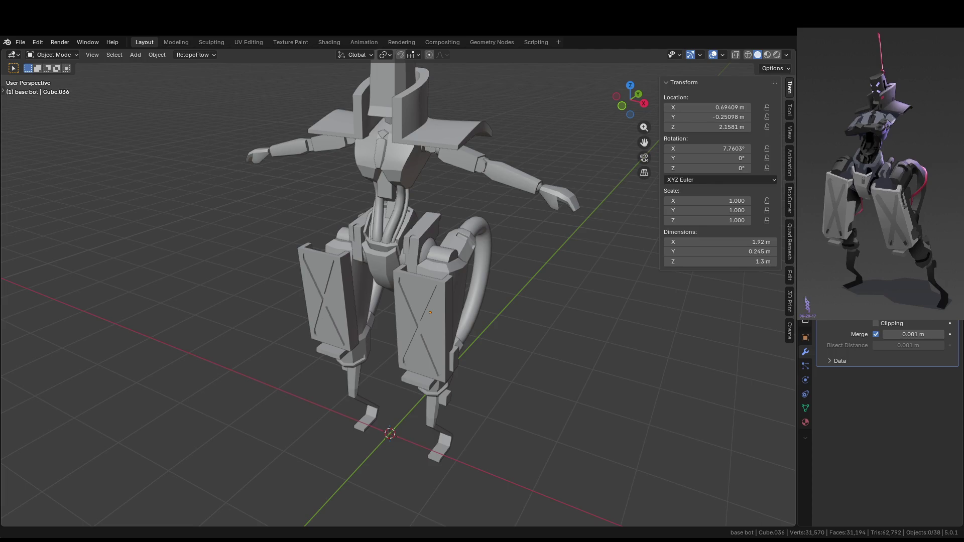
mouse_move(558, 321)
middle_mouse_down()
mouse_move(511, 261)
mouse_move(528, 293)
middle_mouse_up()
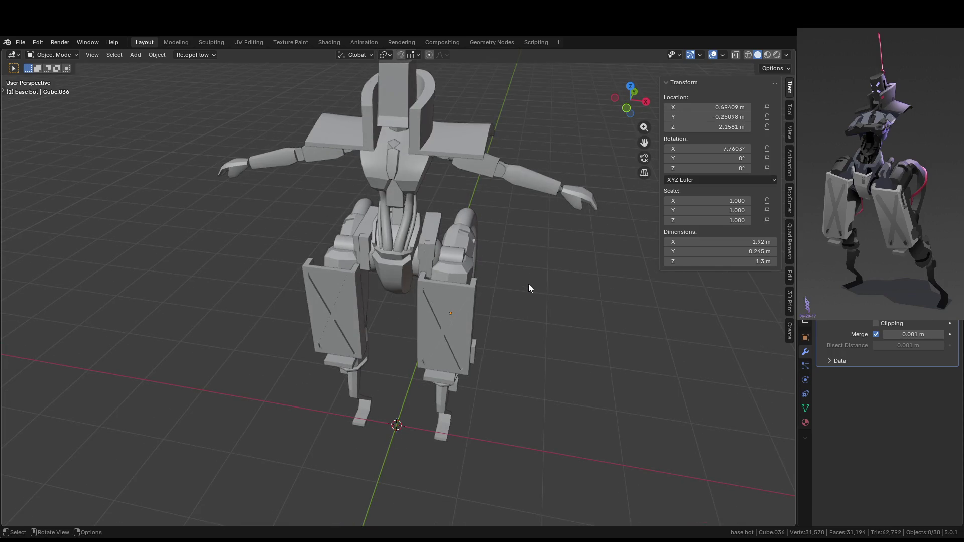
- Add two loop cuts around the forearm mesh in Edit Mode
left_click(554, 189)
scroll(553, 189, "up", 10)
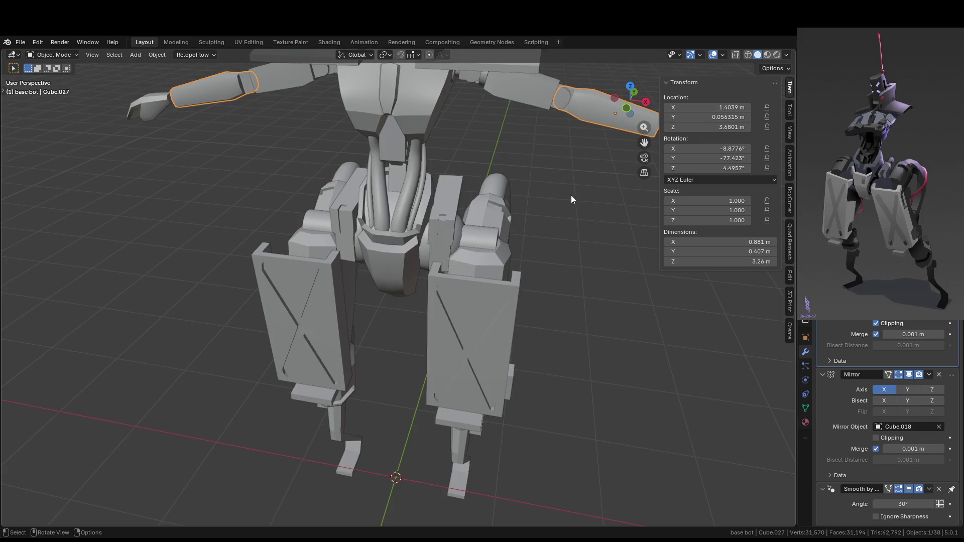
key("Tab")
mouse_move(407, 224)
middle_mouse_down()
mouse_move(376, 327)
mouse_move(338, 300)
middle_mouse_up()
scroll(376, 327, "down", 5)
scroll(337, 300, "up", 6)
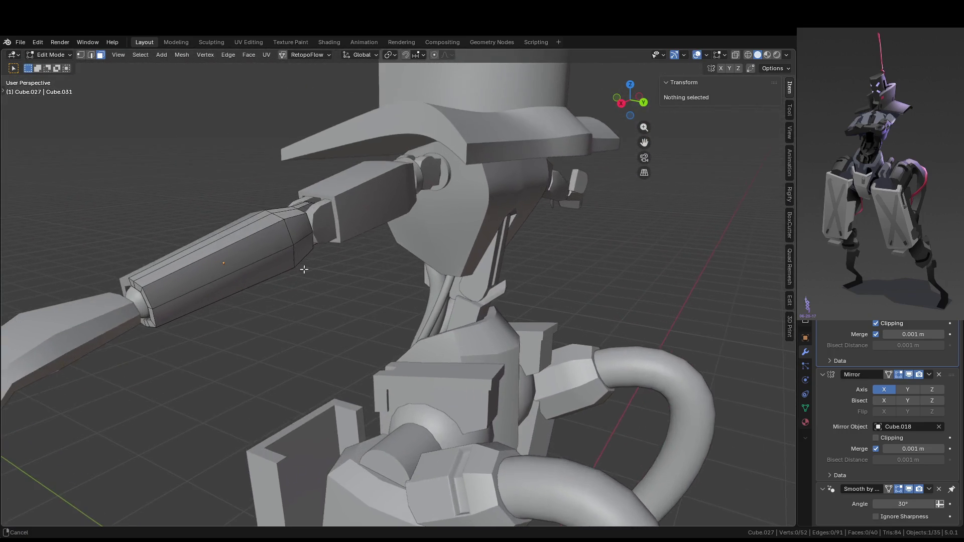
key("ctrl+r")
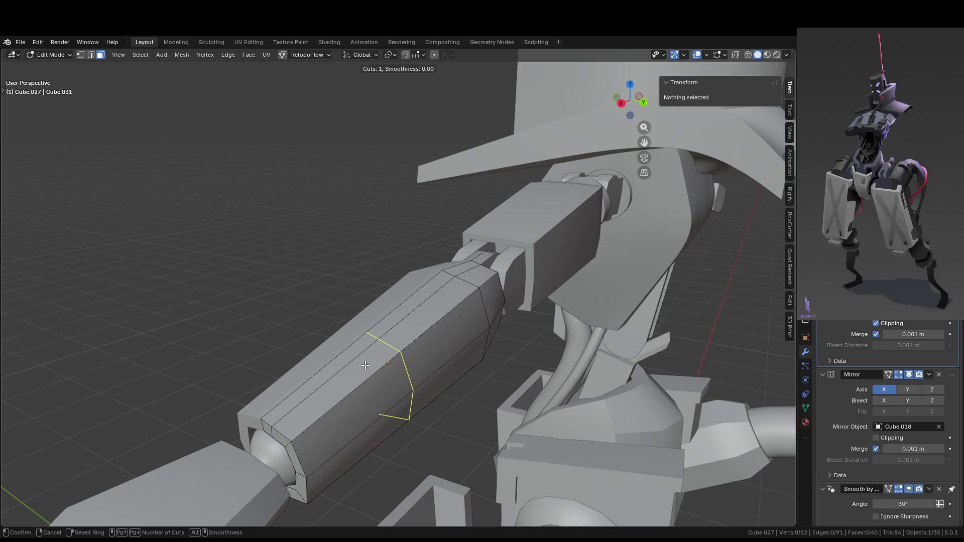
scroll(365, 365, "up", 2)
scroll(365, 365, "down", 1)
left_click(365, 365)
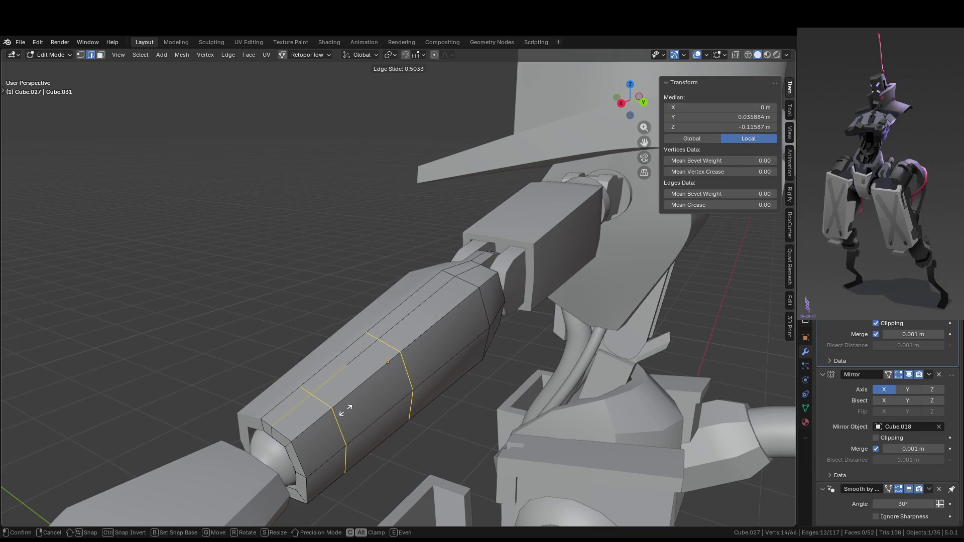
left_click(346, 410)
- Push two forearm faces between the new loops inward with Extrude Faces Along Normals
key("3")
left_click(365, 377)
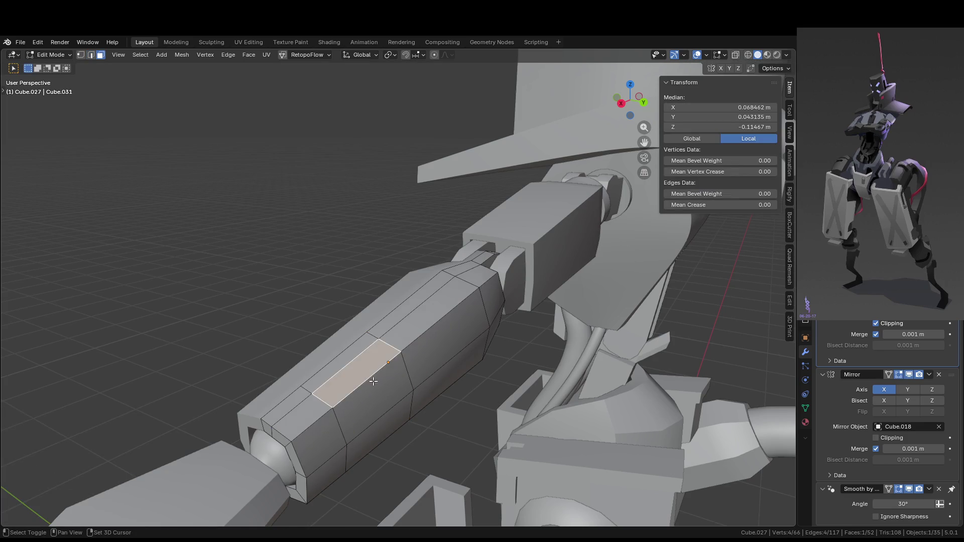
left_click(414, 392, "shift")
key("alt+e")
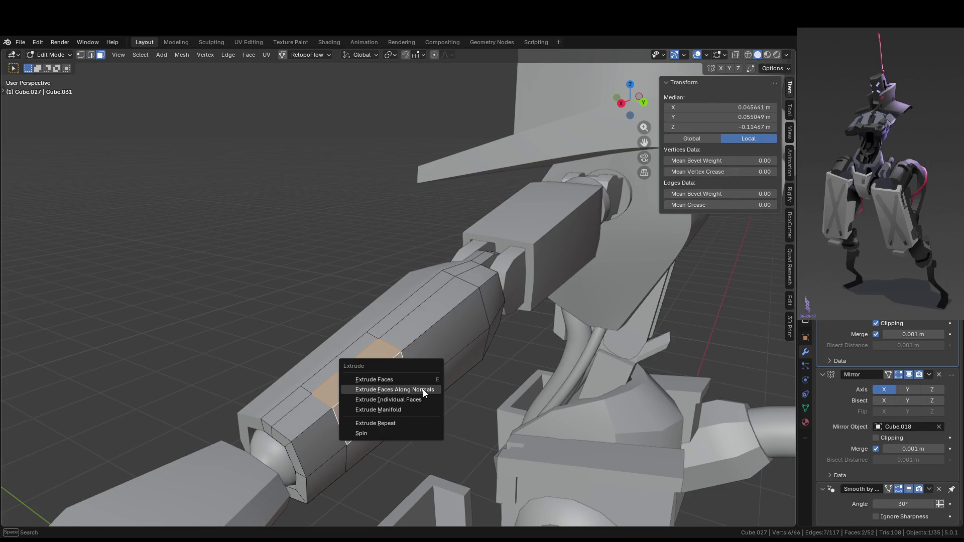
left_click(422, 390)
left_click(420, 389)
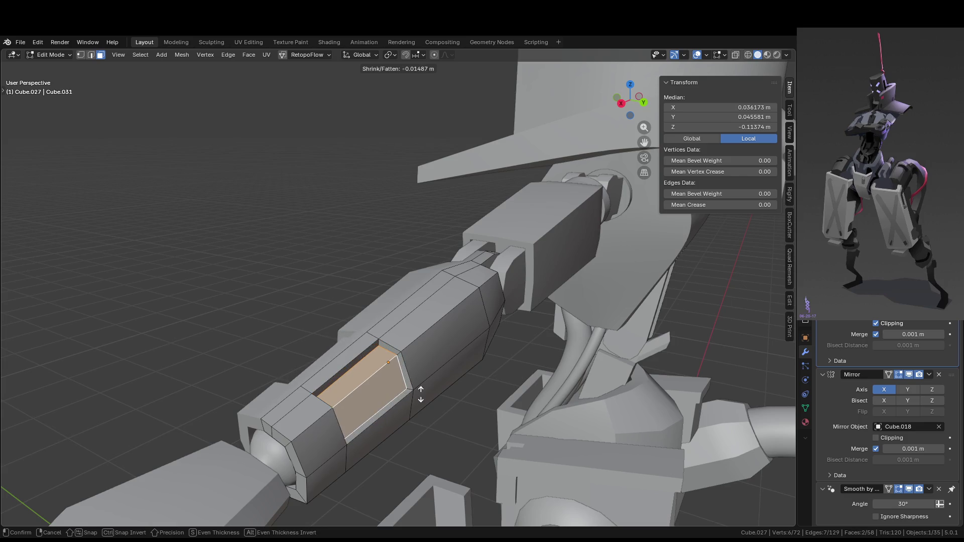
key("Tab")
mouse_move(448, 408)
middle_mouse_down()
mouse_move(541, 417)
mouse_move(382, 378)
mouse_move(438, 354)
mouse_move(412, 380)
mouse_move(573, 282)
mouse_move(531, 310)
mouse_move(510, 305)
mouse_move(565, 201)
middle_mouse_up()
- Apply the arm's Mirror.001 modifier
key("Tab")
middle_click_drag(617, 276, 708, 279)
mouse_move(609, 250)
middle_mouse_down()
mouse_move(543, 186)
mouse_move(596, 266)
mouse_move(583, 271)
mouse_move(598, 286)
middle_mouse_up()
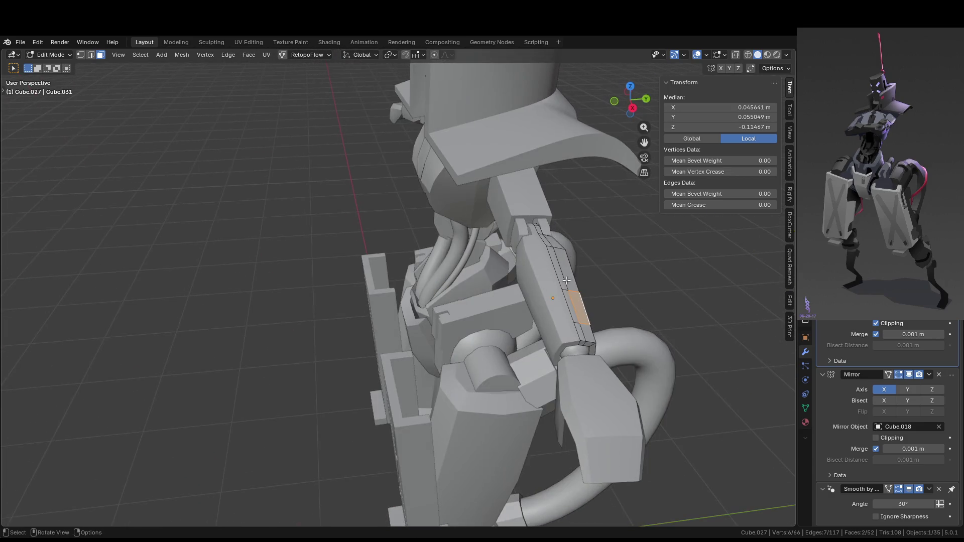
key("Tab")
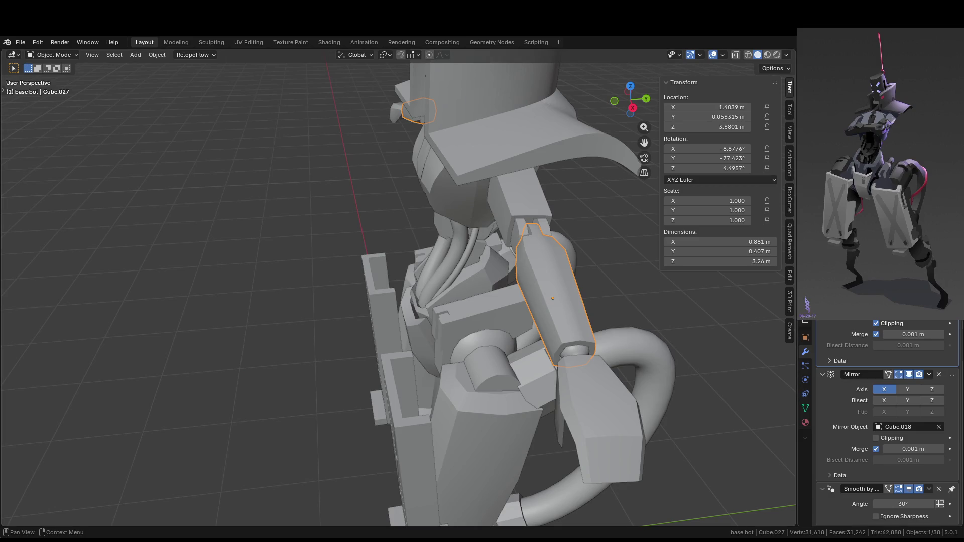
key("Tab")
key("Tab")
key("ctrl+a")
key("Tab")
mouse_move(641, 297)
middle_mouse_down()
mouse_move(450, 328)
mouse_move(577, 322)
mouse_move(489, 335)
middle_mouse_up()
- Extrude two side faces inward into a small recessed panel on the arm
left_click(575, 311, "shift")
key("alt+e")
left_click(585, 324)
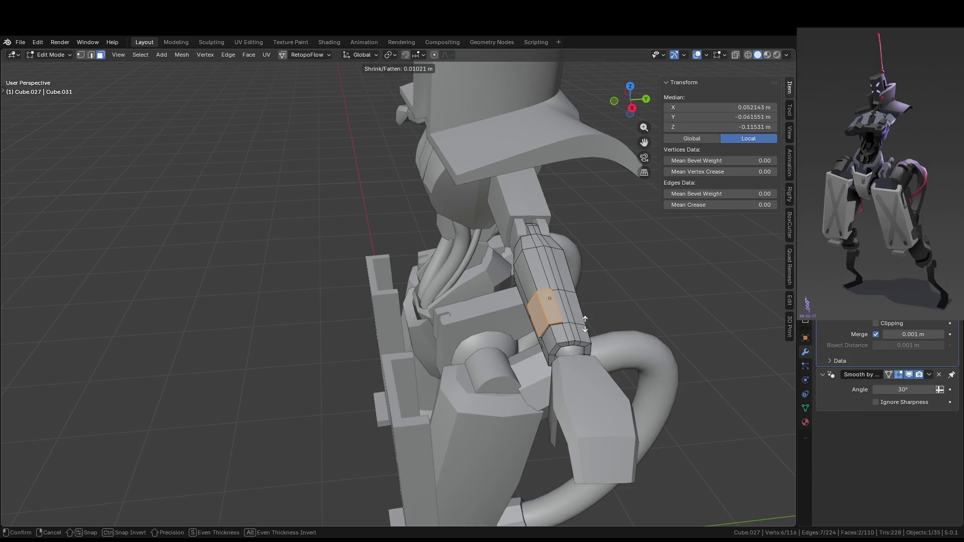
left_click(586, 328)
key("Tab")
middle_click_drag(595, 326, 658, 340)
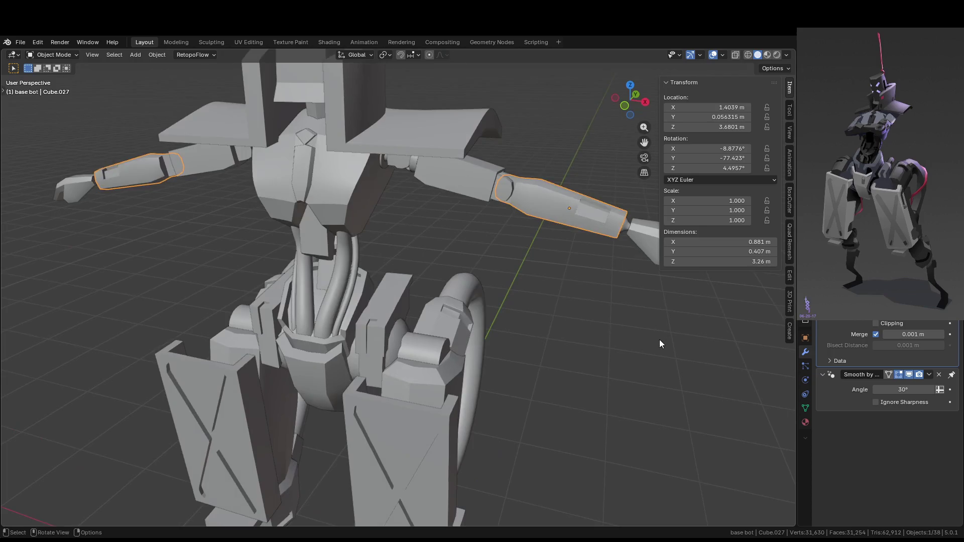
scroll(565, 329, "down", 3)
scroll(466, 296, "up", 4)
scroll(467, 296, "up", 2)
mouse_move(467, 296)
middle_mouse_down("shift")
mouse_move(345, 279)
mouse_move(539, 326)
middle_mouse_up("shift")
scroll(538, 326, "down", 2)
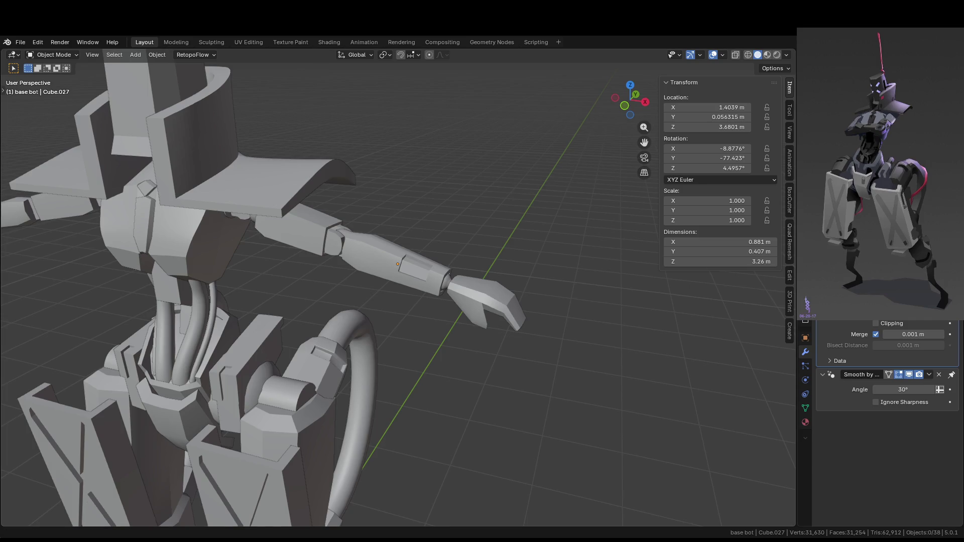
scroll(289, 353, "down", 3)
middle_click_drag(289, 353, 378, 336)
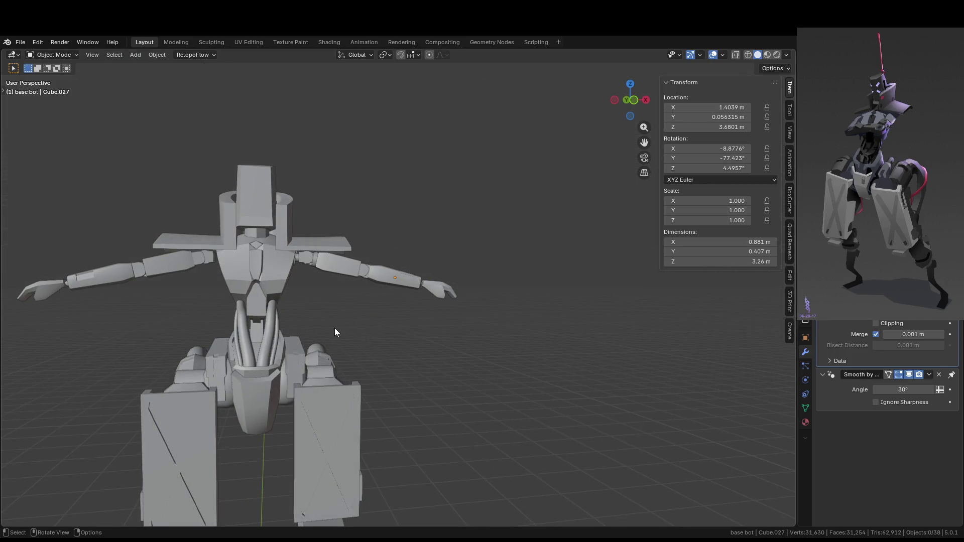
middle_click_drag(335, 328, 326, 332)
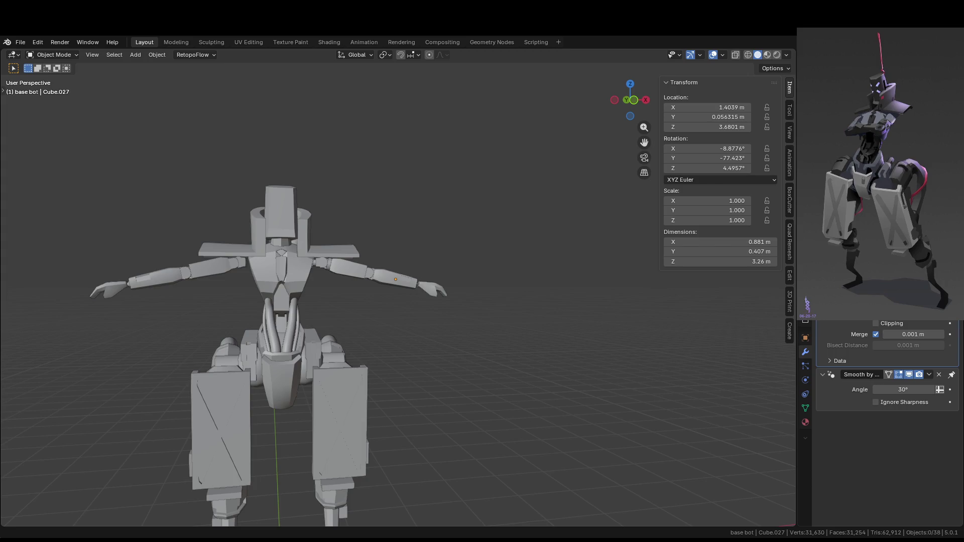
mouse_move(489, 374)
middle_mouse_down()
mouse_move(360, 378)
mouse_move(609, 339)
mouse_move(477, 365)
middle_mouse_up()
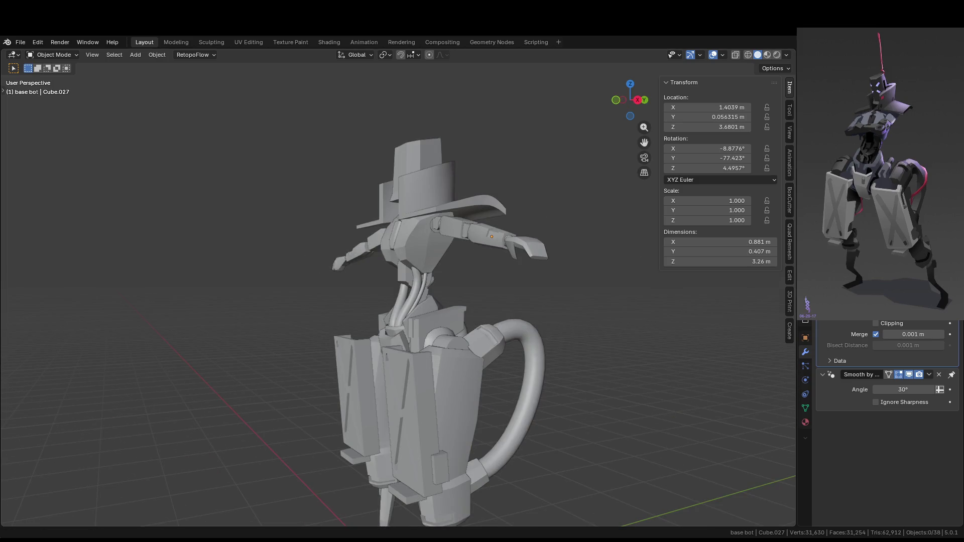
mouse_move(652, 358)
middle_mouse_down()
mouse_move(409, 309)
mouse_move(310, 309)
mouse_move(457, 304)
mouse_move(383, 347)
mouse_move(417, 318)
mouse_move(417, 291)
mouse_move(501, 218)
mouse_move(478, 284)
mouse_move(444, 303)
mouse_move(454, 257)
mouse_move(448, 306)
mouse_move(448, 295)
mouse_move(473, 336)
mouse_move(466, 348)
middle_mouse_up()
scroll(469, 272, "up", 5)
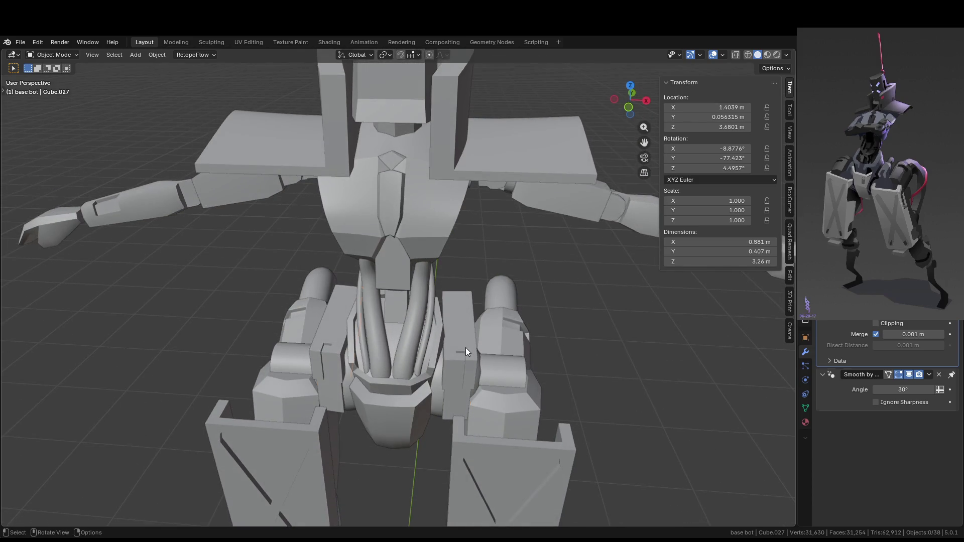
- Rotate the hip blocks -1.87° around Z in front orthographic view
left_click(486, 357)
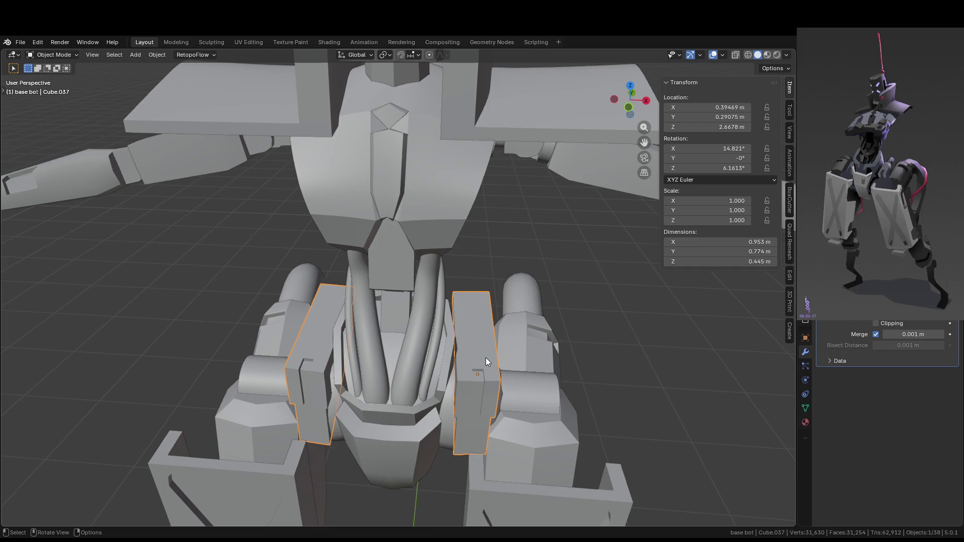
key("KP_3")
key("KP_1")
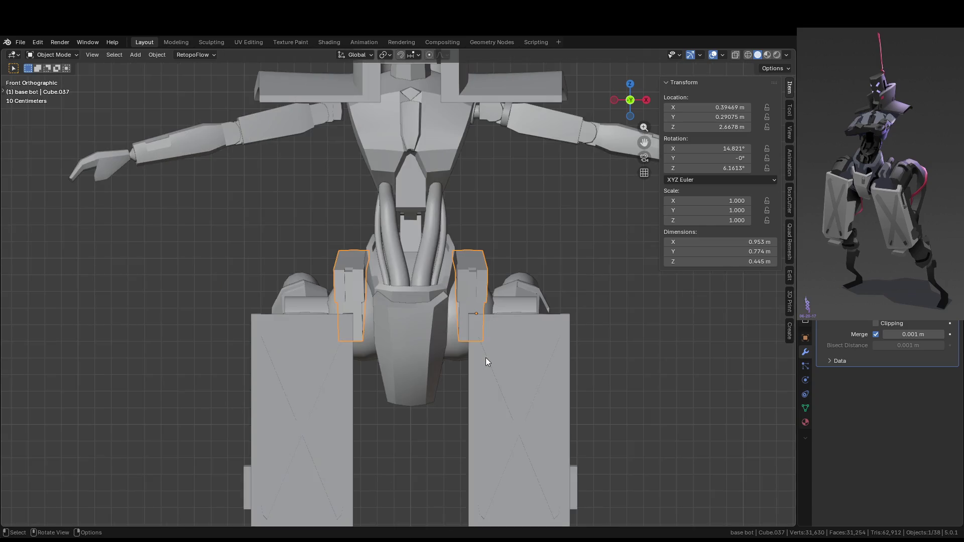
key("r")
key("z")
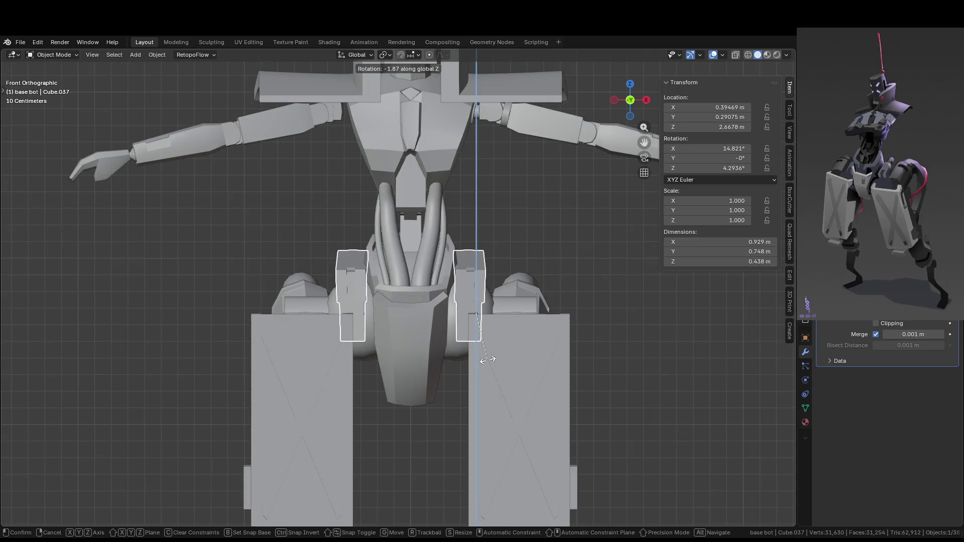
left_click(487, 361)
mouse_move(480, 313)
middle_mouse_down()
mouse_move(469, 372)
mouse_move(475, 408)
mouse_move(510, 432)
mouse_move(522, 400)
mouse_move(557, 431)
mouse_move(561, 398)
mouse_move(390, 437)
mouse_move(345, 436)
mouse_move(418, 432)
mouse_move(377, 434)
mouse_move(532, 342)
middle_mouse_up()
- Shift the hip blocks 0.0176 m along X and clear the selection
key("g")
key("x")
left_click(473, 373)
left_click(557, 431)
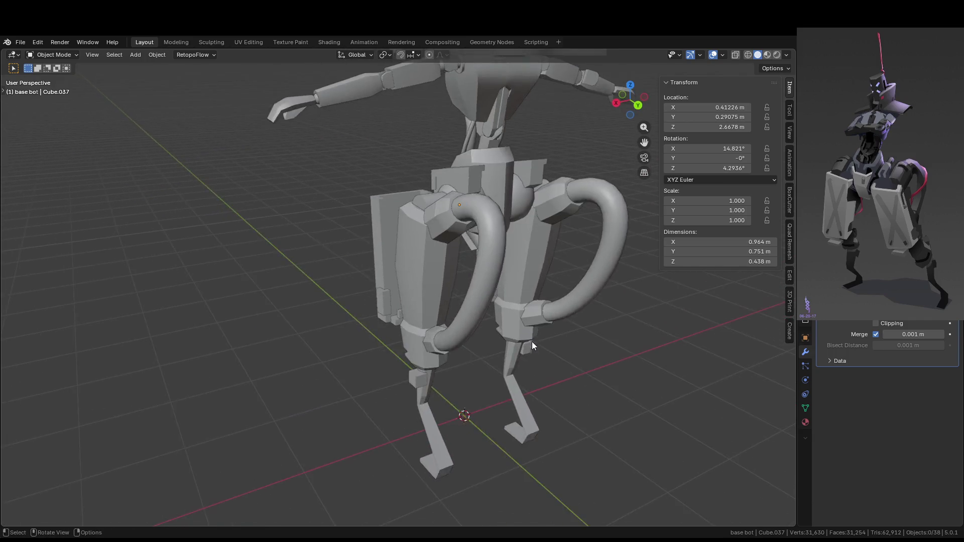
scroll(491, 385, "up", 5)
left_click(457, 385)
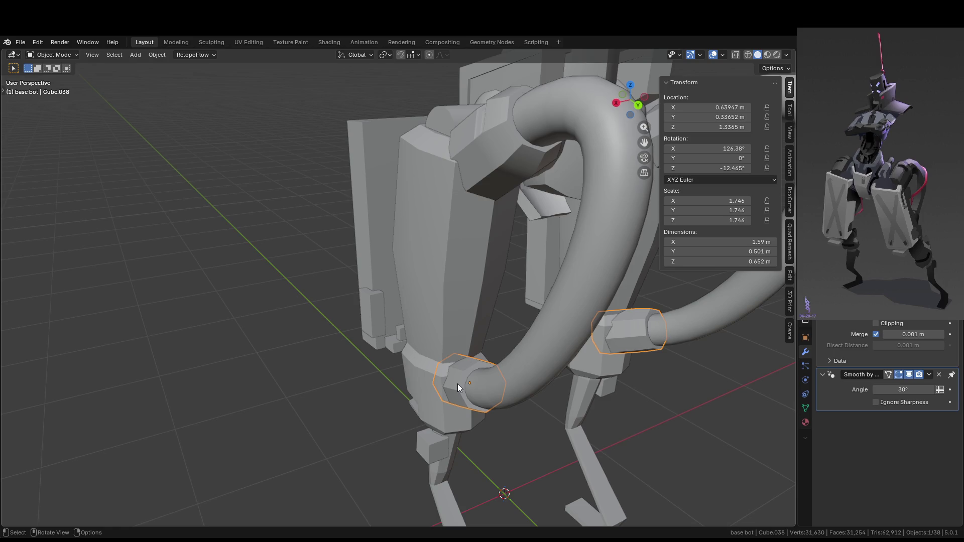
mouse_move(457, 383)
middle_mouse_down()
mouse_move(483, 368)
mouse_move(530, 381)
middle_mouse_up()
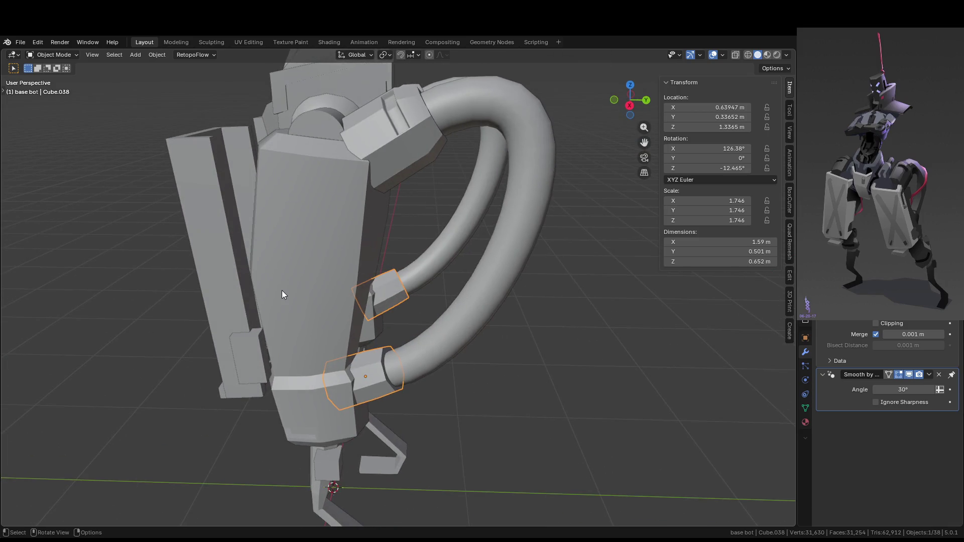
scroll(282, 291, "down", 4)
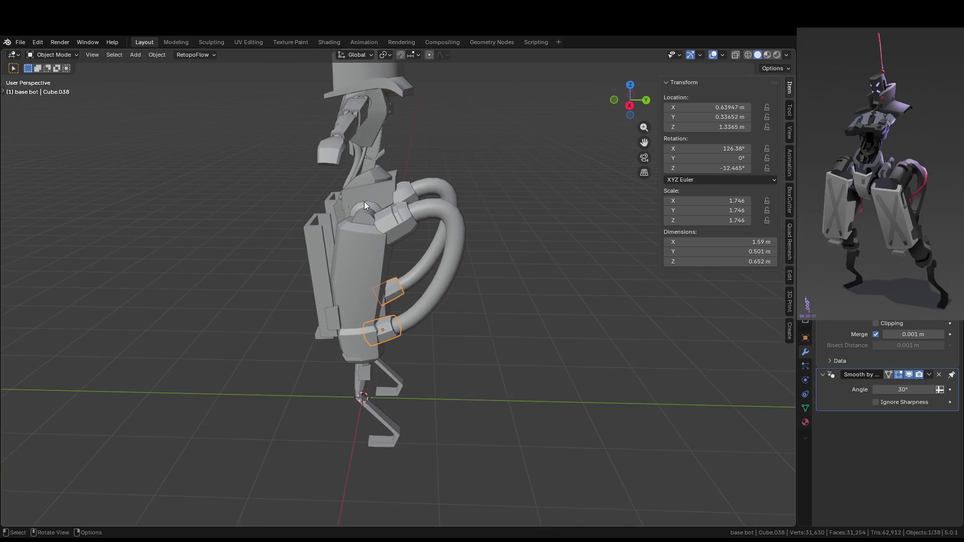
mouse_move(407, 245)
middle_mouse_down()
mouse_move(469, 295)
mouse_move(442, 304)
mouse_move(439, 284)
mouse_move(381, 306)
middle_mouse_up()
middle_click_drag(375, 255, 403, 225)
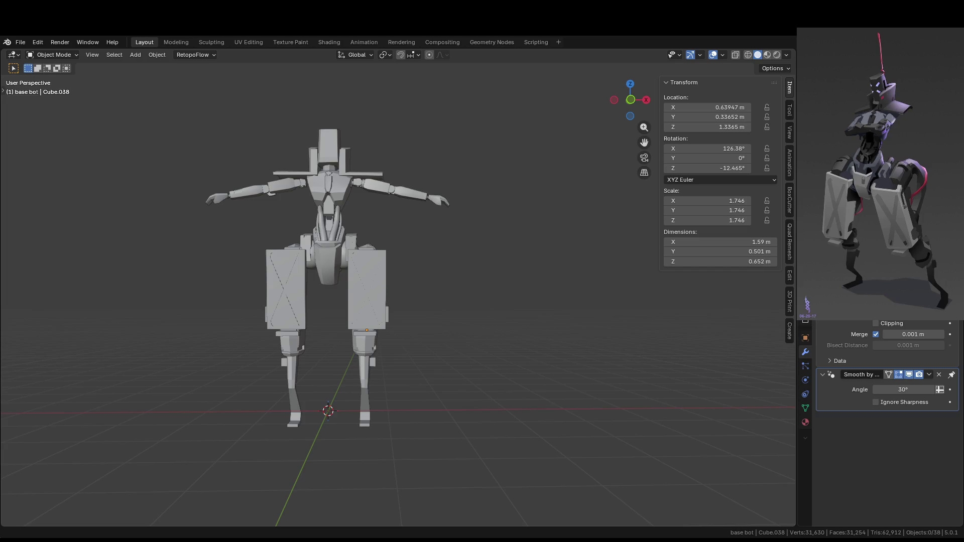
scroll(420, 279, "up", 2)
mouse_move(420, 282)
middle_mouse_down()
mouse_move(369, 307)
mouse_move(387, 323)
mouse_move(280, 327)
mouse_move(506, 264)
mouse_move(450, 228)
mouse_move(467, 213)
middle_mouse_up()
left_click(569, 149)
- Select two outer faces of the hip blocks in isolated local view
mouse_move(571, 176)
middle_mouse_down()
mouse_move(551, 168)
mouse_move(482, 217)
middle_mouse_up()
key("Tab")
scroll(483, 217, "up", 4)
left_click(514, 144)
key("KP_Divide")
mouse_move(514, 144)
middle_mouse_down()
mouse_move(476, 207)
mouse_move(377, 237)
middle_mouse_up()
left_click(194, 297, "shift")
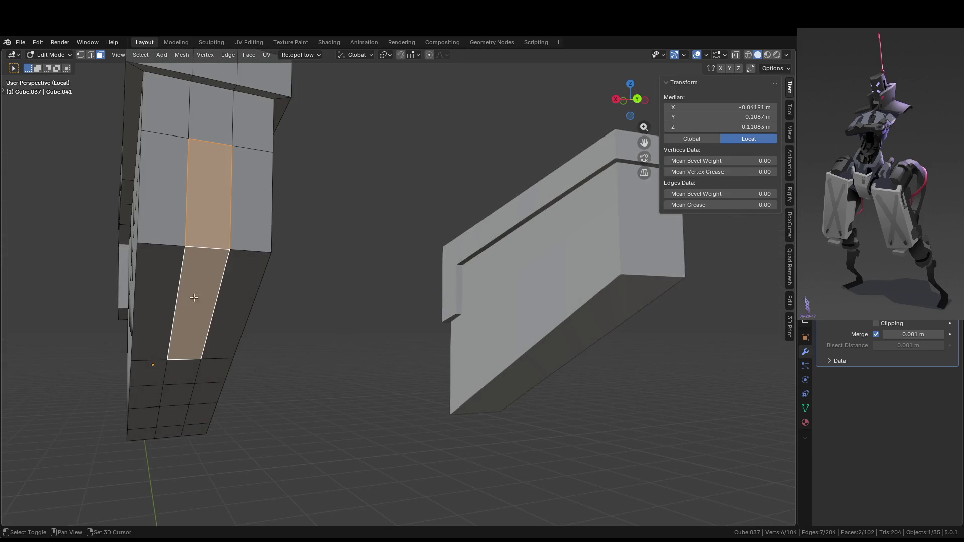
- Extrude the two faces inward by -0.0281 m, then leave local view and Edit Mode
key("alt+e")
left_click(284, 306)
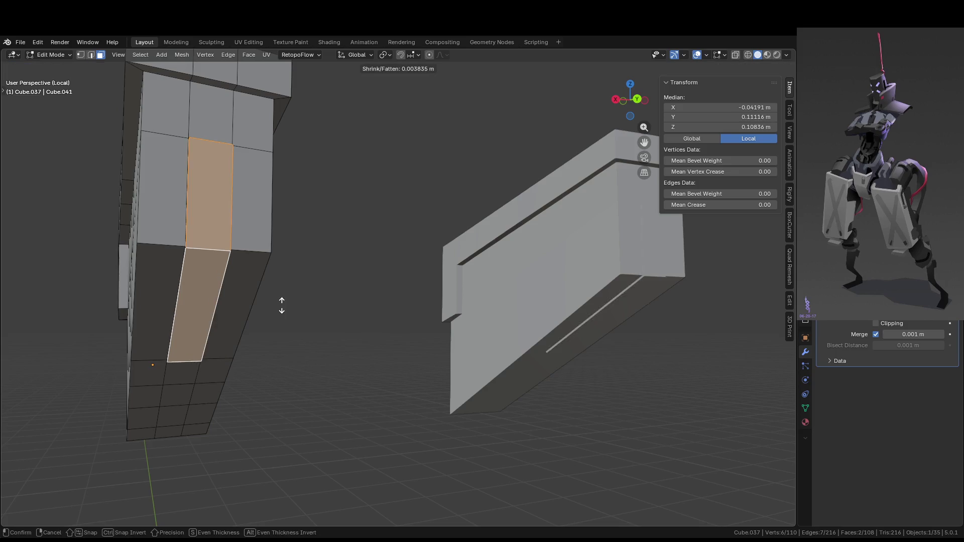
left_click(282, 317)
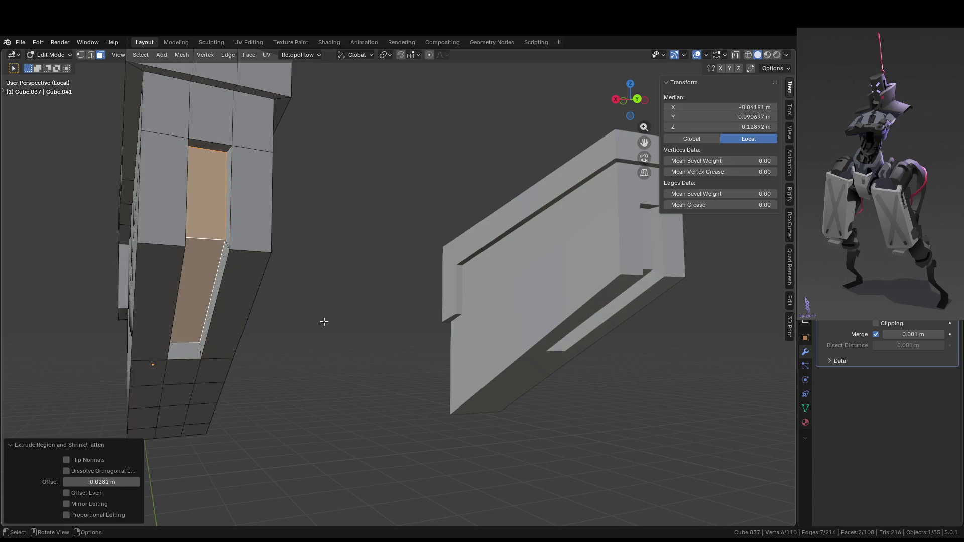
key("KP_Divide")
key("Tab")
mouse_move(508, 356)
middle_mouse_down()
mouse_move(607, 381)
mouse_move(417, 318)
middle_mouse_up()
left_click(367, 237)
scroll(384, 257, "up", 5)
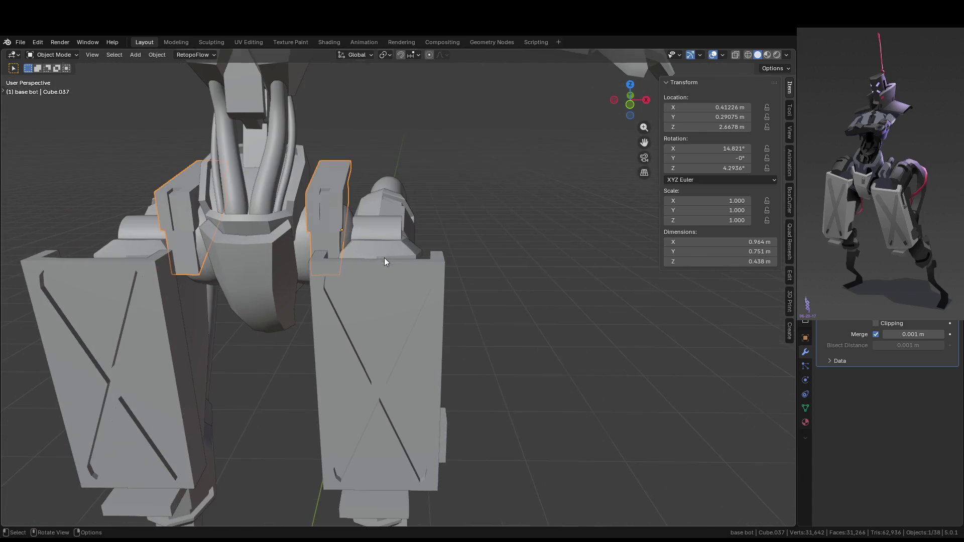
- Inset and extrude the flat end cap of the hip cylinder
scroll(318, 231, "down", 6)
mouse_move(304, 239)
middle_mouse_down()
mouse_move(338, 269)
mouse_move(409, 284)
middle_mouse_up()
scroll(409, 284, "up", 4)
left_click(373, 233)
scroll(380, 236, "up", 4)
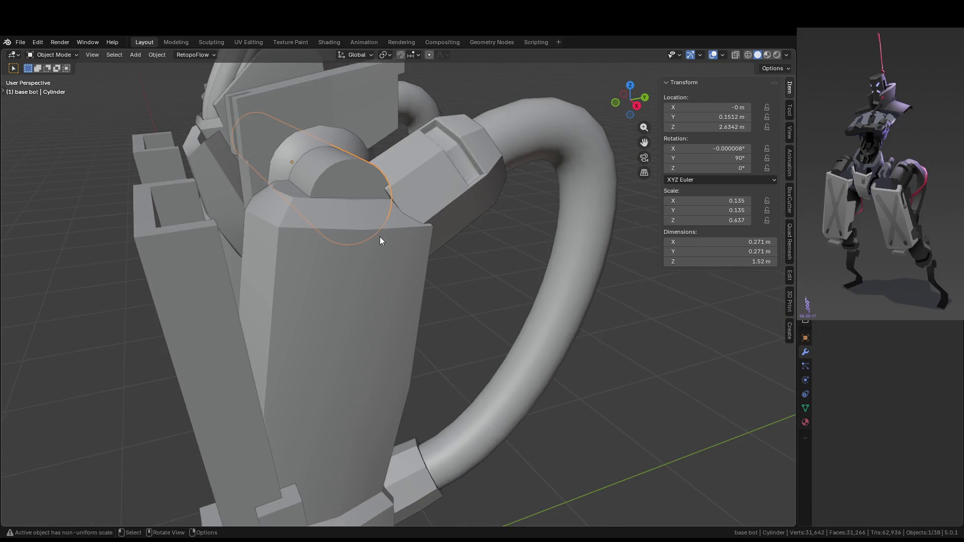
key("Tab")
left_click(376, 201)
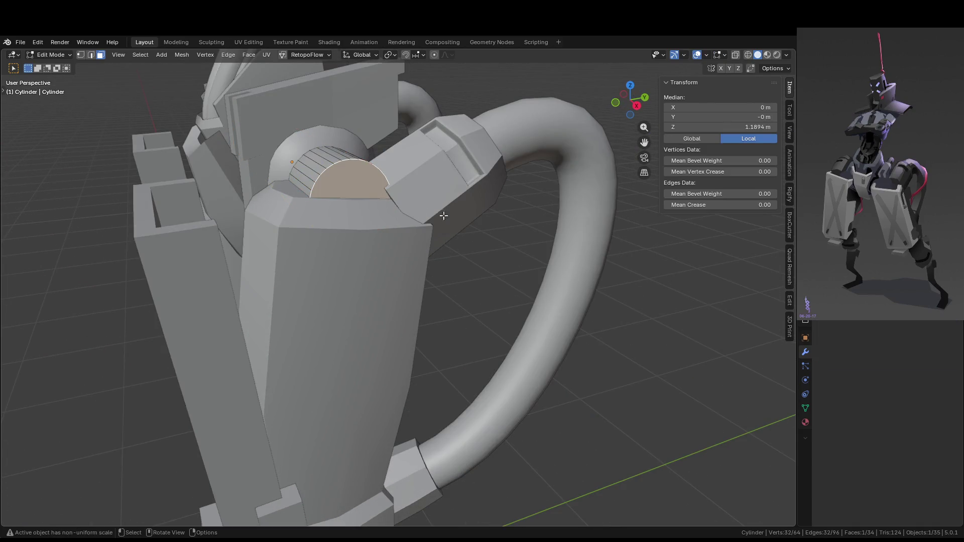
key("i")
left_click(447, 225)
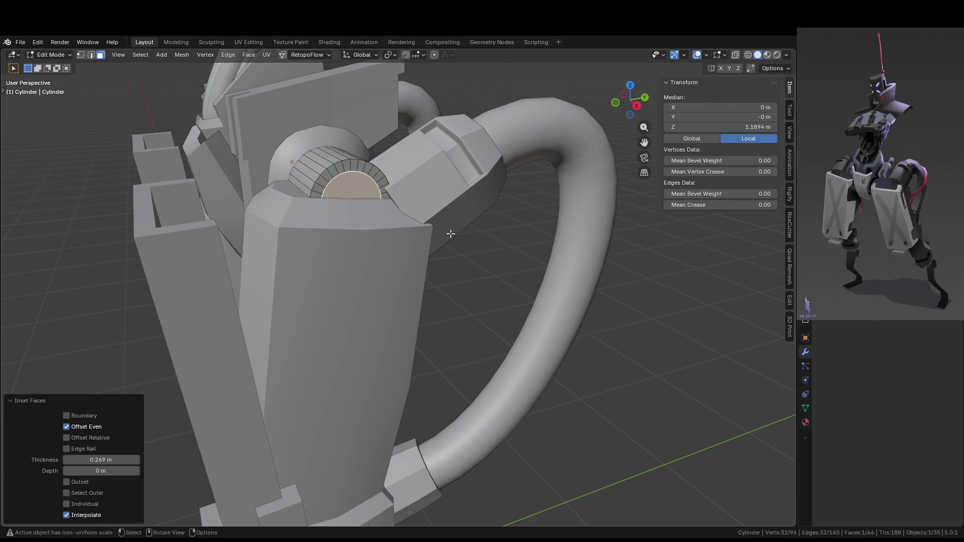
key("e")
left_click(438, 233)
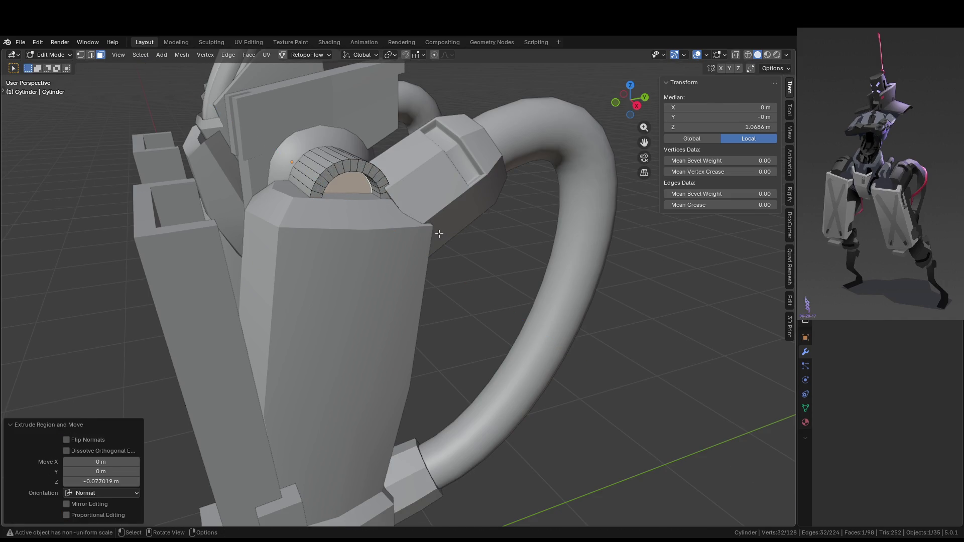
- Inset the cap twice more, extruding outward then inward to finish the joint
key("i")
left_click(386, 217)
key("e")
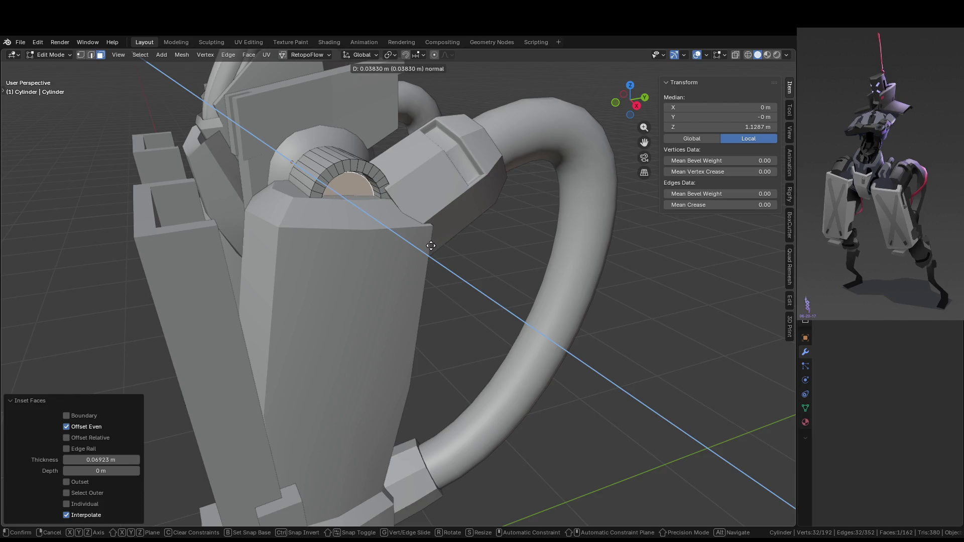
left_click(447, 251)
scroll(453, 244, "up", 3)
scroll(454, 245, "down", 3)
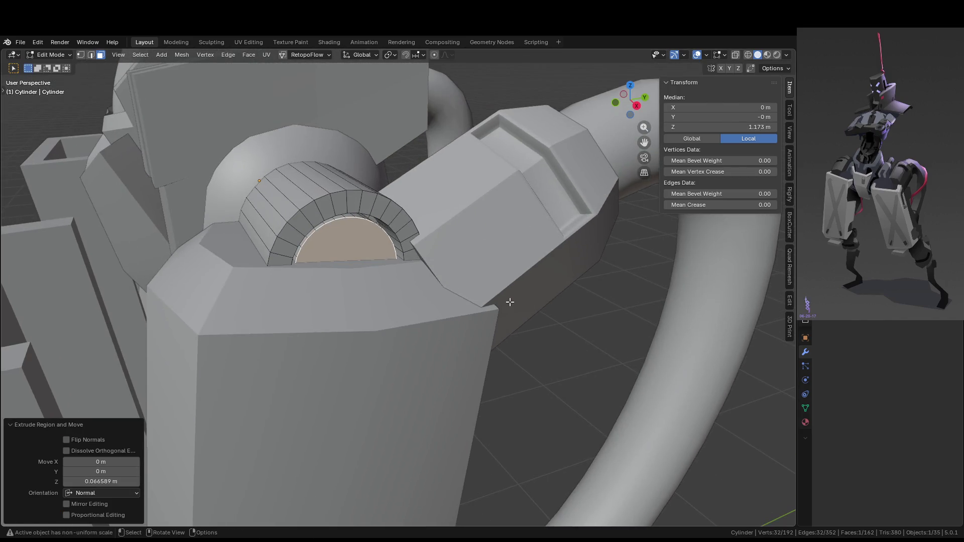
key("i")
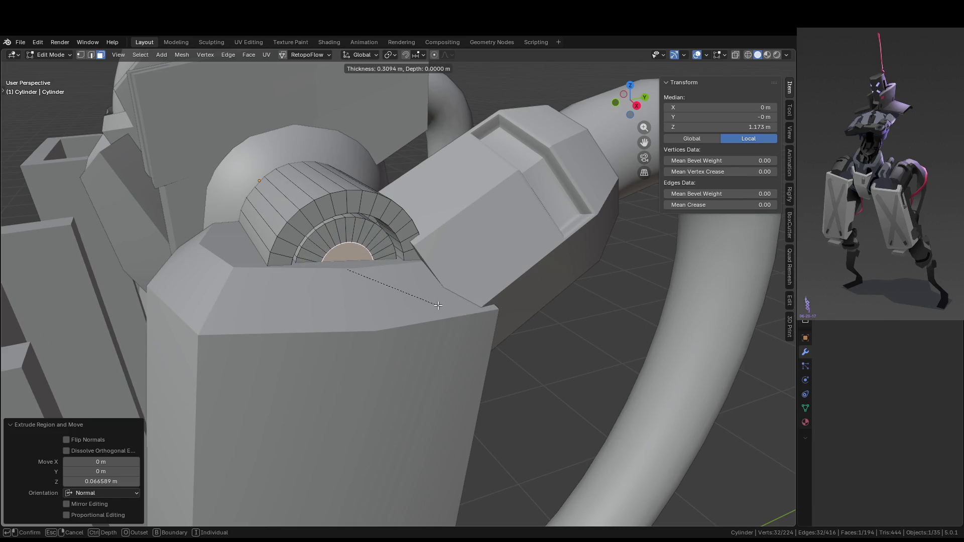
left_click(419, 303)
key("e")
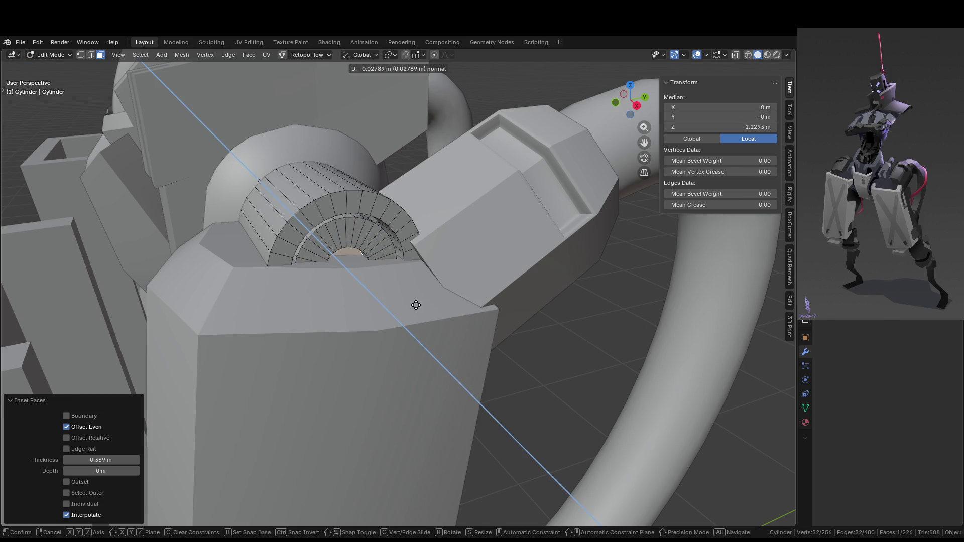
left_click(416, 304)
key("Tab")
mouse_move(424, 307)
middle_mouse_down()
mouse_move(643, 368)
mouse_move(491, 372)
mouse_move(594, 366)
middle_mouse_up()
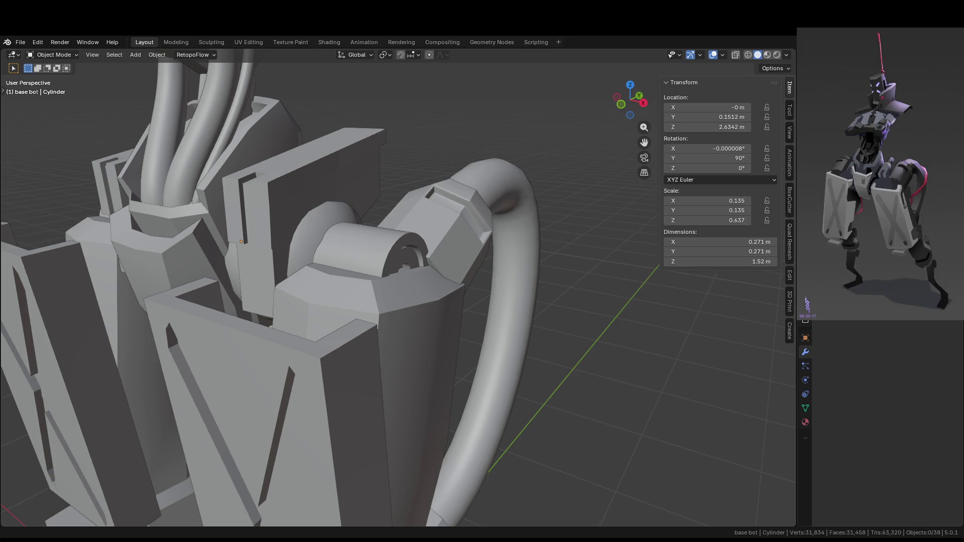
- Orbit around the finished hip joint and reselect the hip cylinder
scroll(336, 287, "down", 5)
scroll(415, 338, "up", 5)
mouse_move(519, 346)
middle_mouse_down()
mouse_move(414, 337)
mouse_move(451, 319)
middle_mouse_up()
scroll(392, 281, "up", 4)
left_click(390, 270)
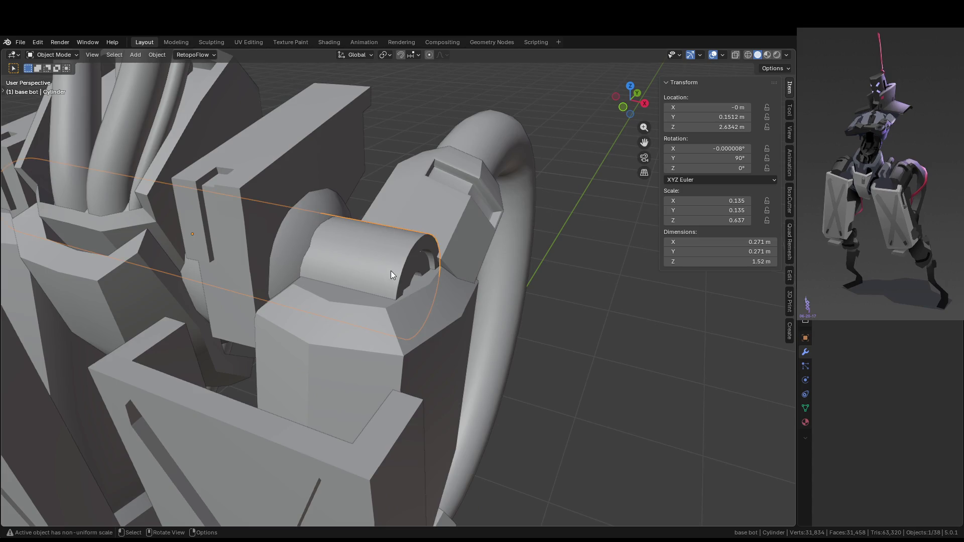
scroll(227, 294, "down", 3)
middle_click_drag(228, 294, 346, 312)
scroll(329, 294, "down", 2)
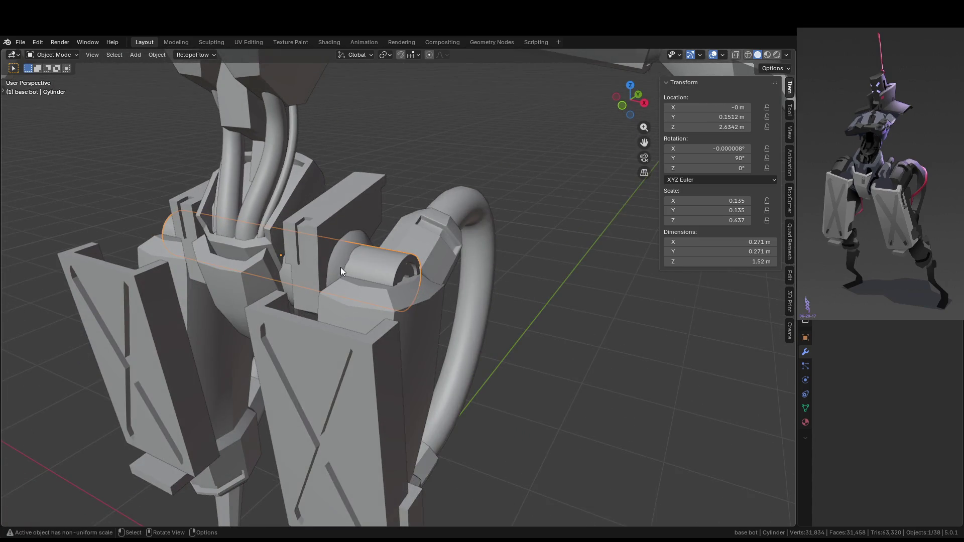
- Select the hose ring, then open the forearm armor piece for mesh editing
left_click(341, 267)
scroll(339, 272, "down", 2)
middle_click_drag(339, 272, 367, 290)
scroll(356, 268, "up", 2)
scroll(357, 268, "down", 4)
scroll(364, 270, "up", 1)
mouse_move(485, 271)
middle_mouse_down()
mouse_move(488, 251)
mouse_move(445, 269)
mouse_move(454, 259)
middle_mouse_up()
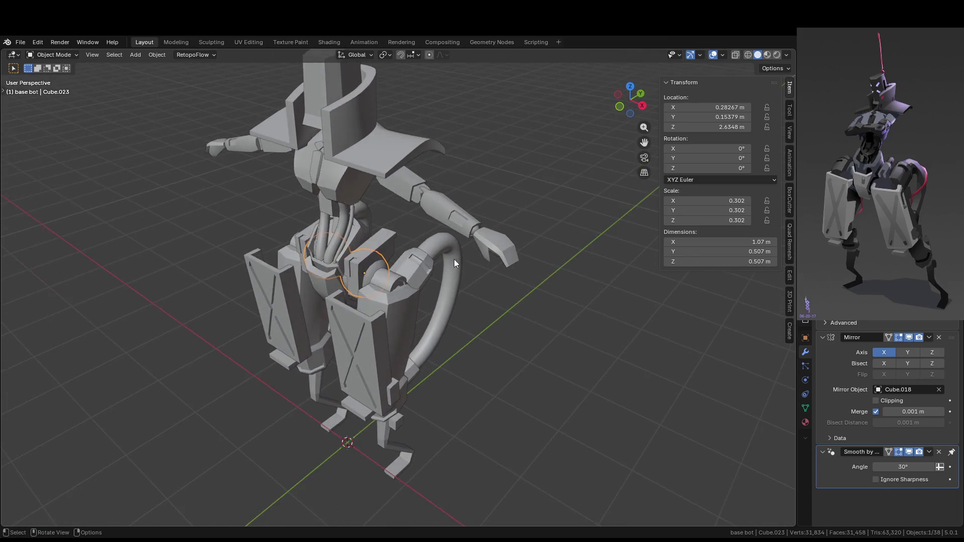
scroll(479, 244, "up", 2)
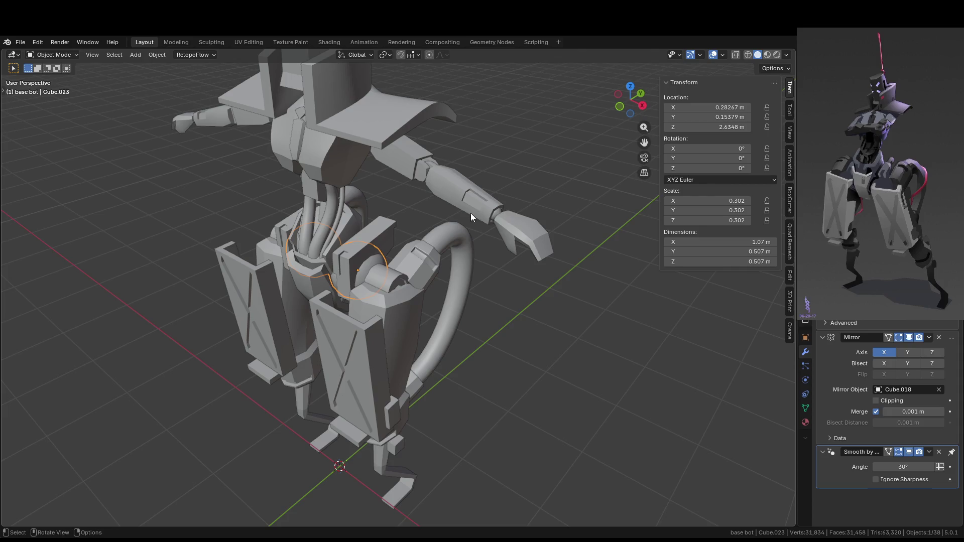
left_click(486, 203)
key("Tab")
- Zoom in on the forearm and delete the old inset's vertices
scroll(487, 202, "up", 4)
middle_click_drag(483, 261, 480, 327)
scroll(442, 327, "up", 4)
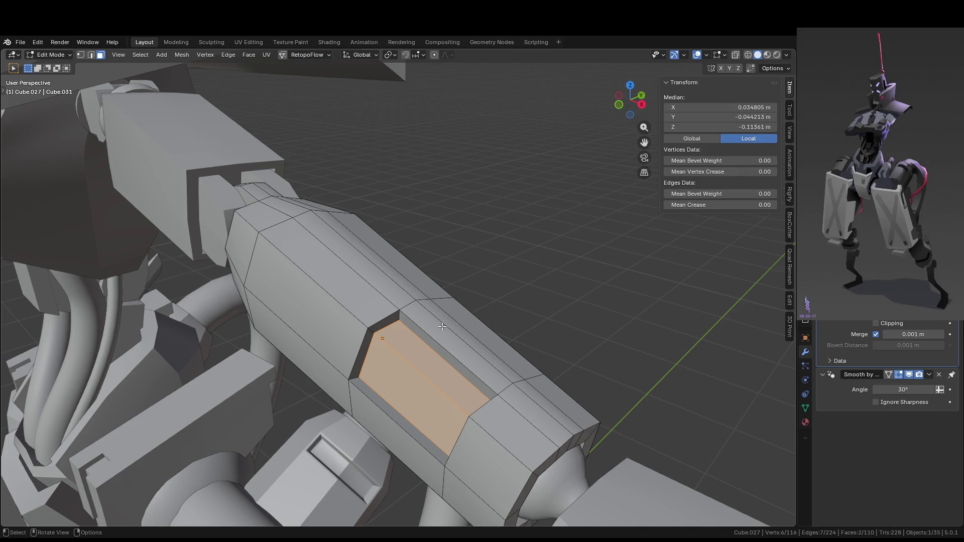
key("x")
left_click(442, 326)
- Select the hole's border edges and fill it with a new face
key("2")
left_click(486, 407)
left_click(385, 318)
left_click(385, 318, "shift")
left_click(470, 404, "shift")
key("f")
key("f")
mouse_move(470, 404)
middle_mouse_down()
mouse_move(439, 372)
mouse_move(457, 397)
middle_mouse_up()
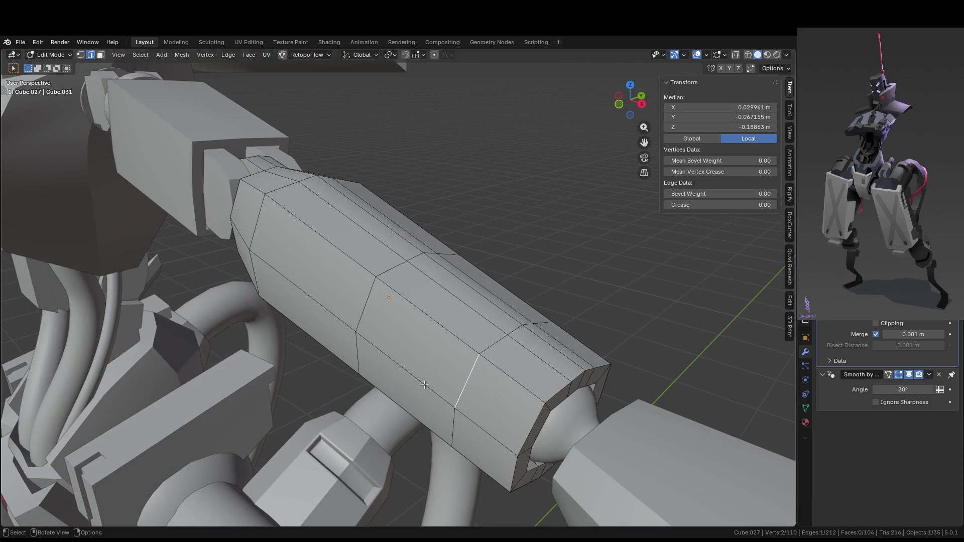
- Add an edge loop around the forearm and sink two faces inward as a recessed groove
key("ctrl+r")
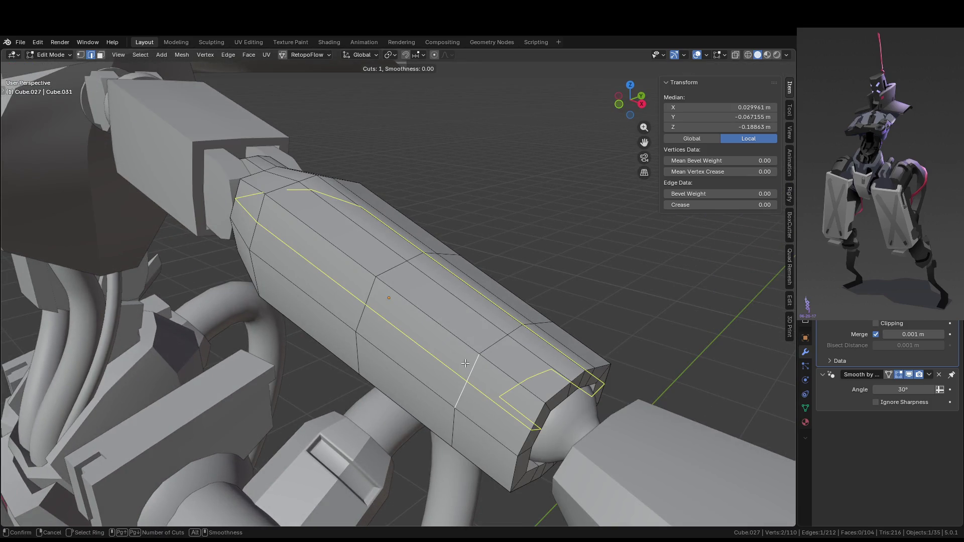
left_click(465, 363)
key("3")
left_click(396, 301)
left_click(422, 324, "shift")
key("alt+e")
left_click(476, 349)
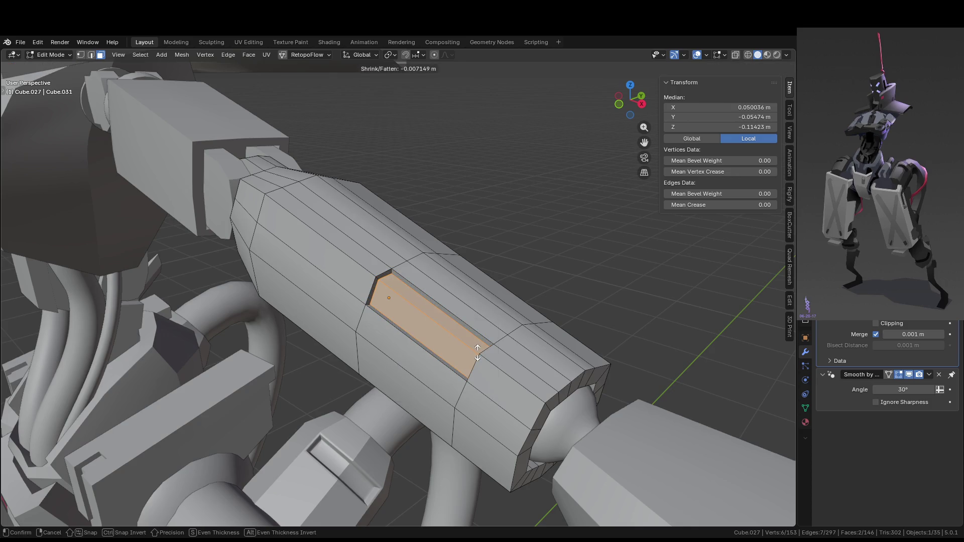
left_click(477, 353)
- Return to Object Mode, clear the selection, and view the robot from the front
key("Tab")
scroll(477, 354, "down", 5)
left_click(536, 356)
middle_click_drag(536, 355, 553, 343)
scroll(542, 349, "up", 1)
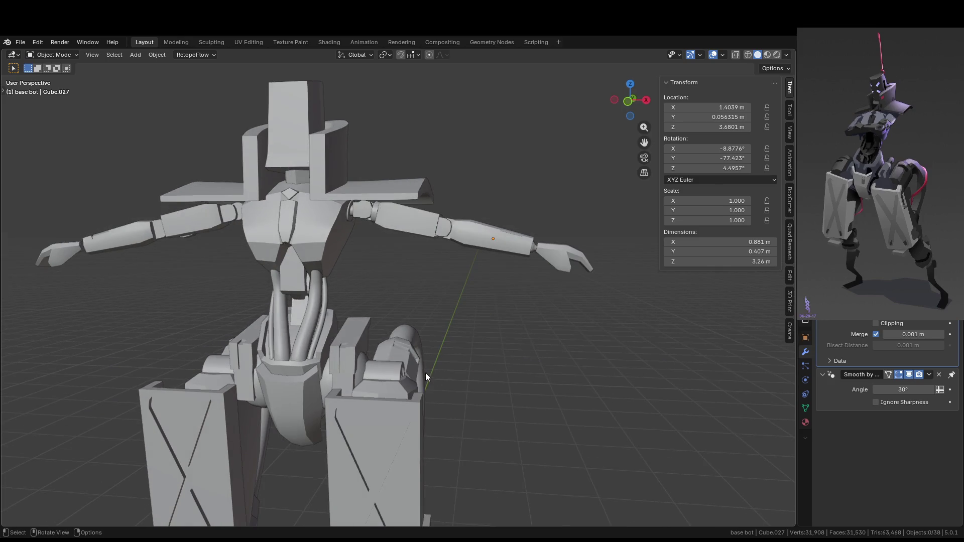
- Switch to the right orthographic view and select the hose connector block (Cube.043)
scroll(465, 336, "down", 5)
mouse_move(453, 343)
middle_mouse_down()
mouse_move(376, 379)
mouse_move(327, 374)
mouse_move(391, 357)
mouse_move(384, 387)
mouse_move(326, 408)
mouse_move(492, 320)
mouse_move(481, 298)
middle_mouse_up()
scroll(385, 386, "up", 3)
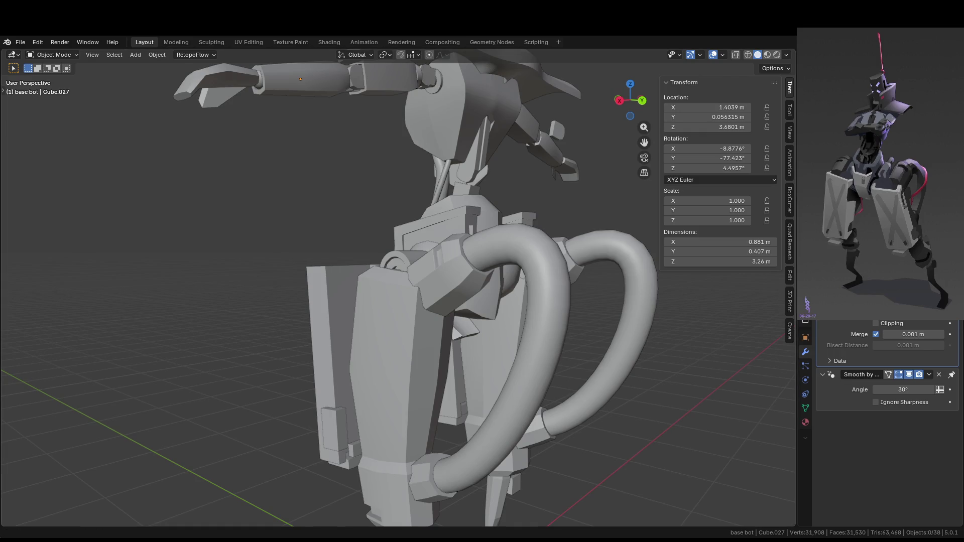
mouse_move(577, 281)
middle_mouse_down()
mouse_move(527, 290)
mouse_move(396, 243)
mouse_move(457, 294)
middle_mouse_up()
scroll(454, 180, "up", 1)
mouse_move(453, 170)
middle_mouse_down()
mouse_move(444, 144)
mouse_move(451, 119)
middle_mouse_up()
key("KP_3")
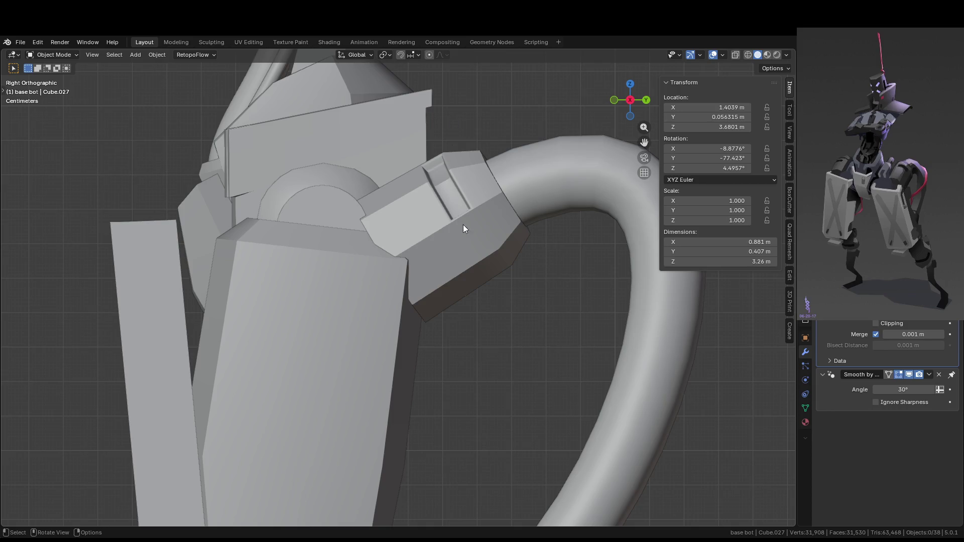
left_click(459, 264)
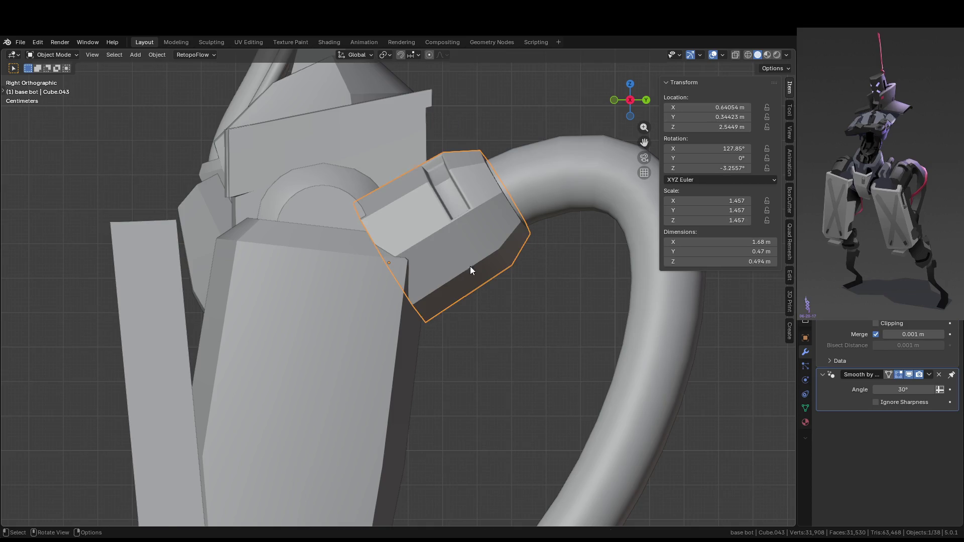
- Move and rotate the connector block into its new position
key("g")
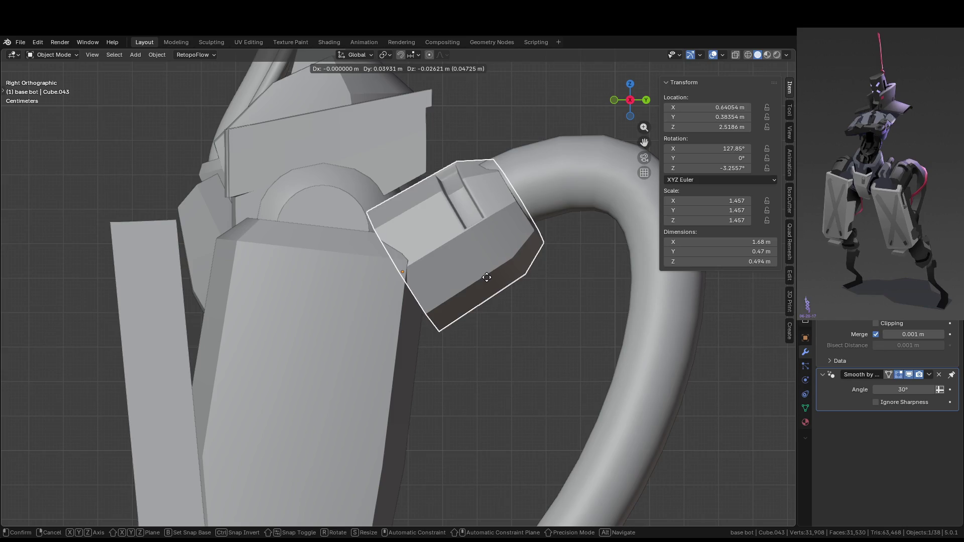
left_click(467, 311)
key("r")
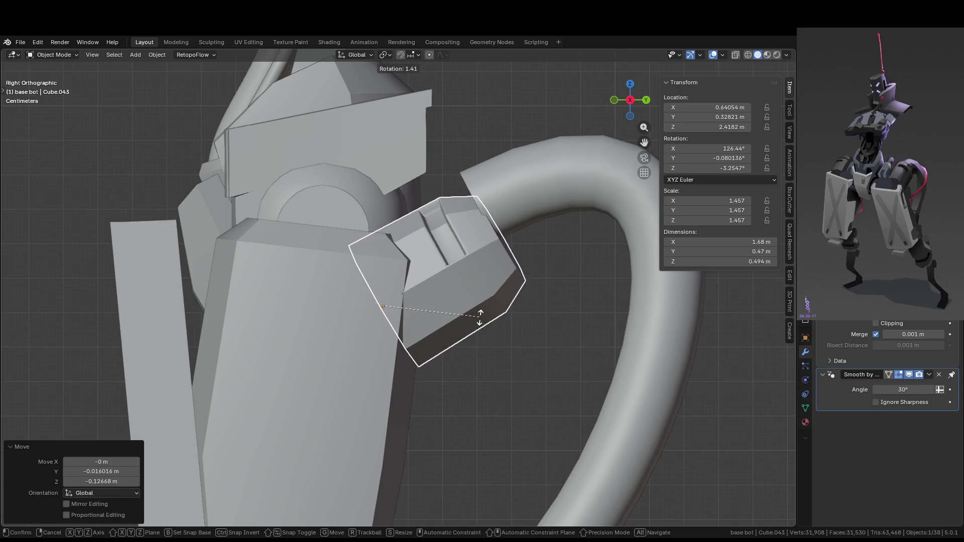
left_click(483, 314)
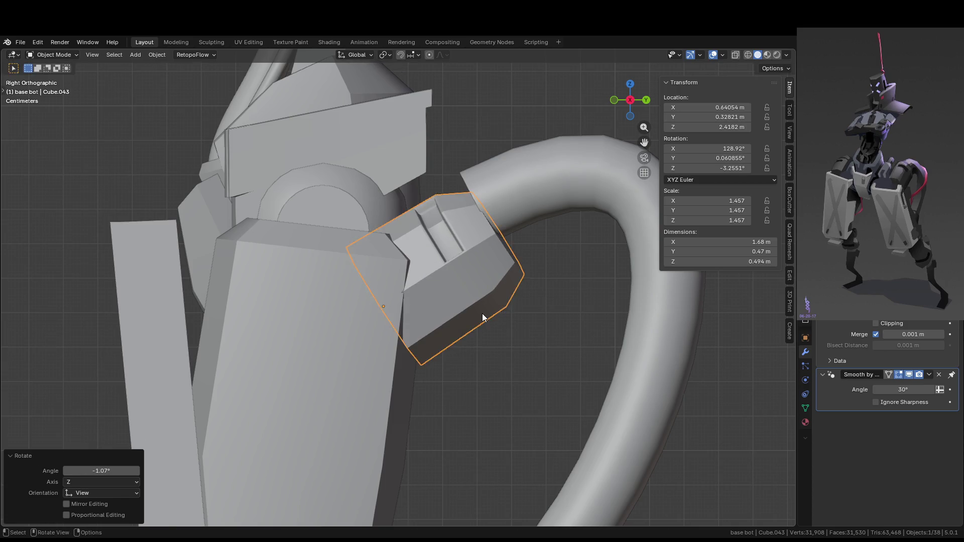
key("g")
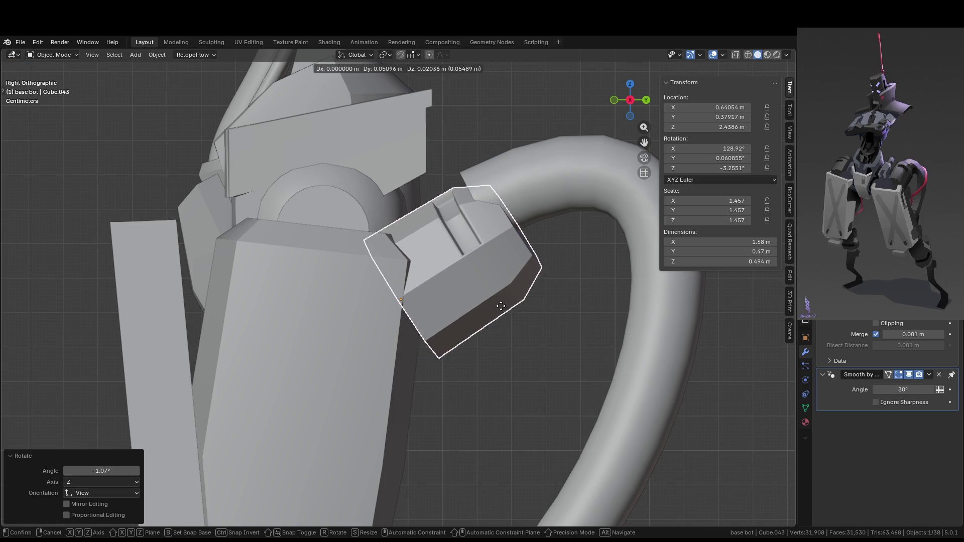
left_click(500, 308)
- Extrude the connector's end faces outward to lengthen it
key("Tab")
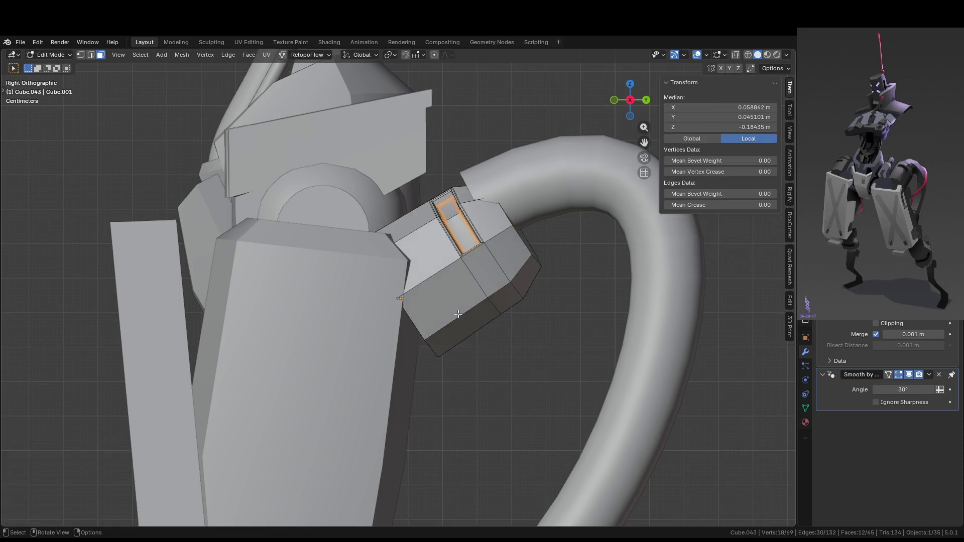
middle_click_drag(442, 272, 462, 325)
key("KP_Divide")
left_click(379, 274, "alt")
key("e")
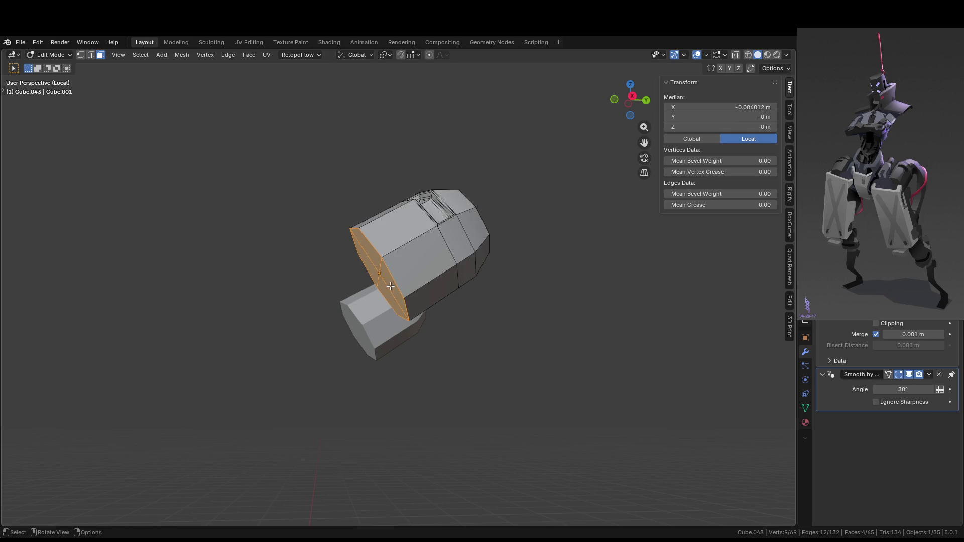
key("KP_Divide")
left_click(383, 337)
middle_click_drag(383, 336, 409, 357)
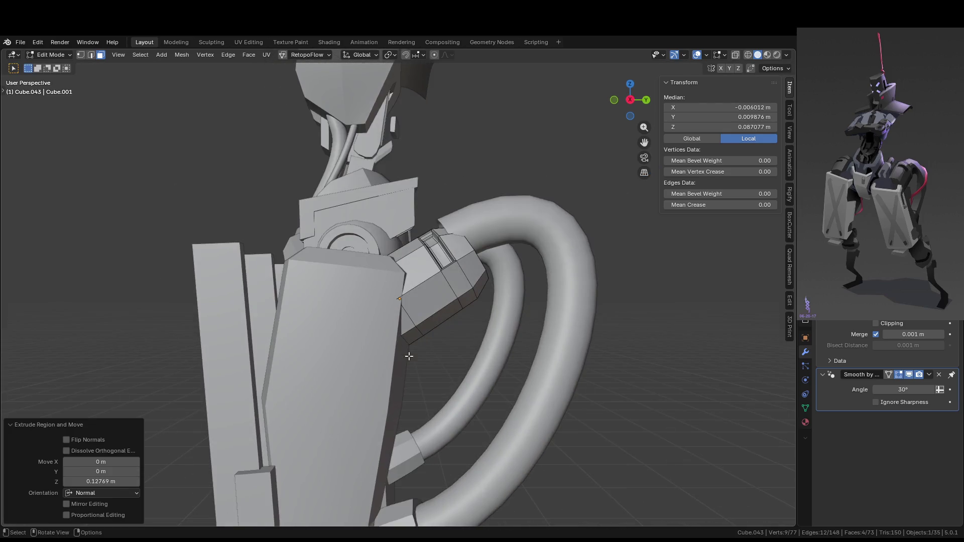
key("Tab")
- Pull the Bézier hose's end point so it meets the connector
left_click(520, 224)
key("KP_3")
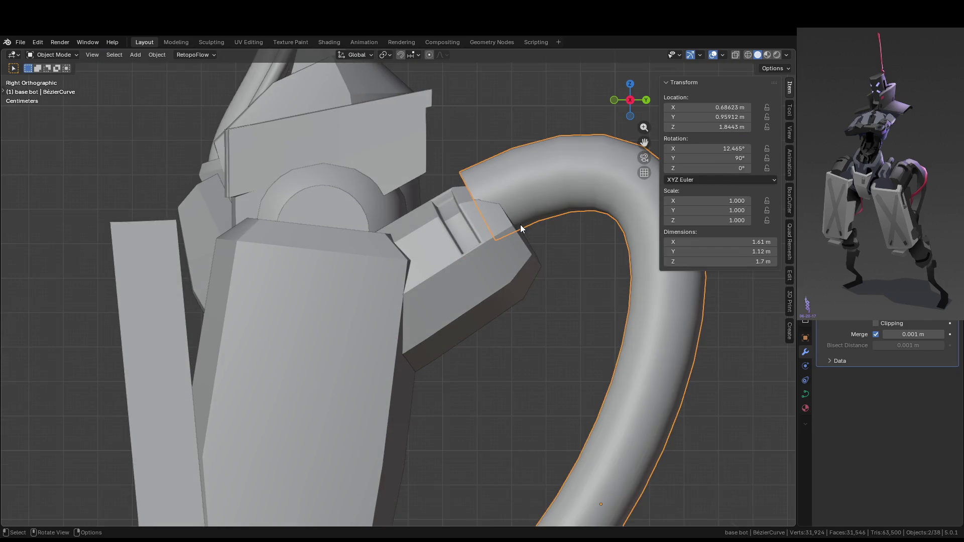
key("Tab")
left_click_drag(478, 212, 506, 247)
mouse_move(507, 247)
middle_mouse_down()
mouse_move(576, 334)
mouse_move(557, 314)
mouse_move(562, 325)
mouse_move(594, 349)
mouse_move(456, 297)
middle_mouse_up()
key("Tab")
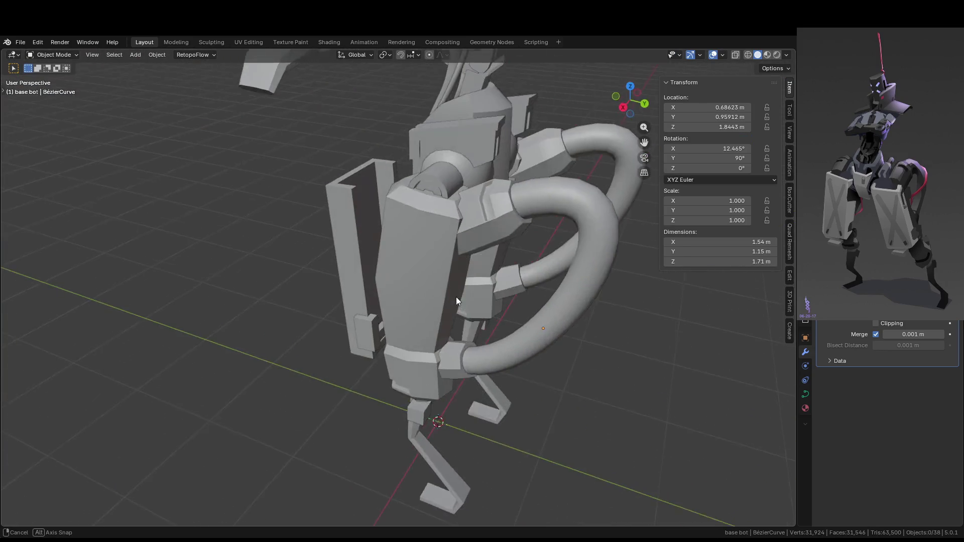
- Orbit close to the lower body and select the hex hose connector
scroll(491, 240, "up", 5)
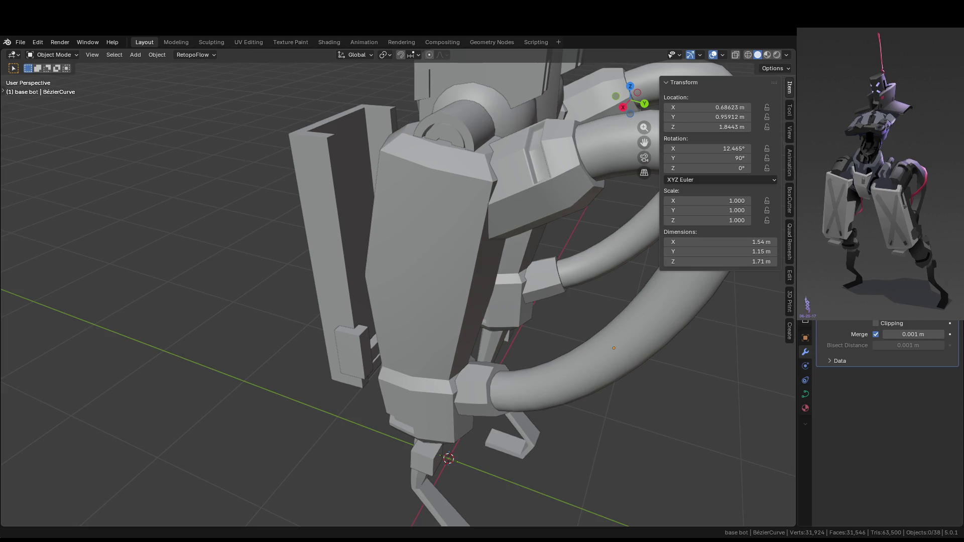
scroll(566, 370, "down", 3)
mouse_move(565, 369)
middle_mouse_down()
mouse_move(352, 331)
mouse_move(348, 312)
mouse_move(376, 345)
middle_mouse_up()
left_click(547, 350)
mouse_move(546, 349)
middle_mouse_down()
mouse_move(564, 324)
mouse_move(584, 333)
middle_mouse_up()
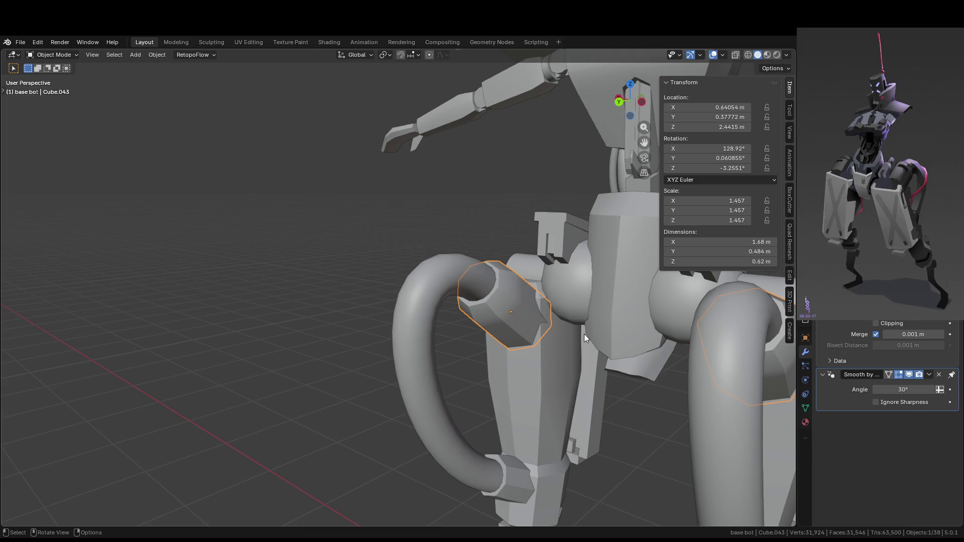
- Shrink the hex connector's end face and dissolve its outer edge loop
key("Tab")
key("KP_Divide")
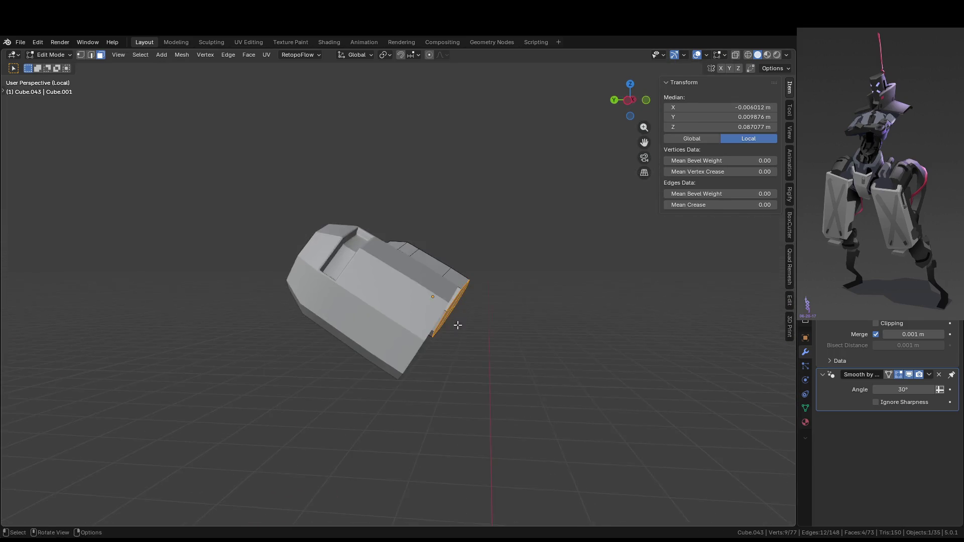
middle_click_drag(457, 325, 562, 335)
key("KP_Divide")
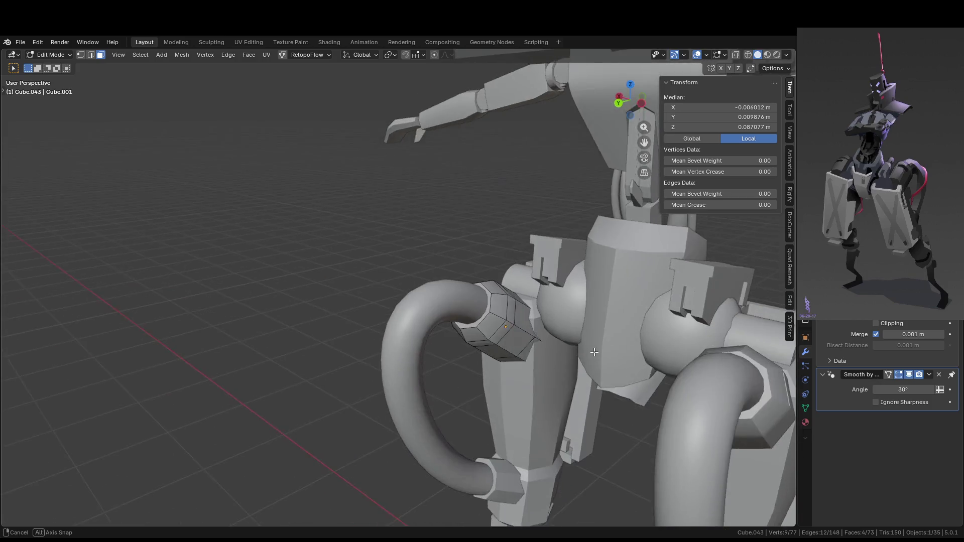
key("s")
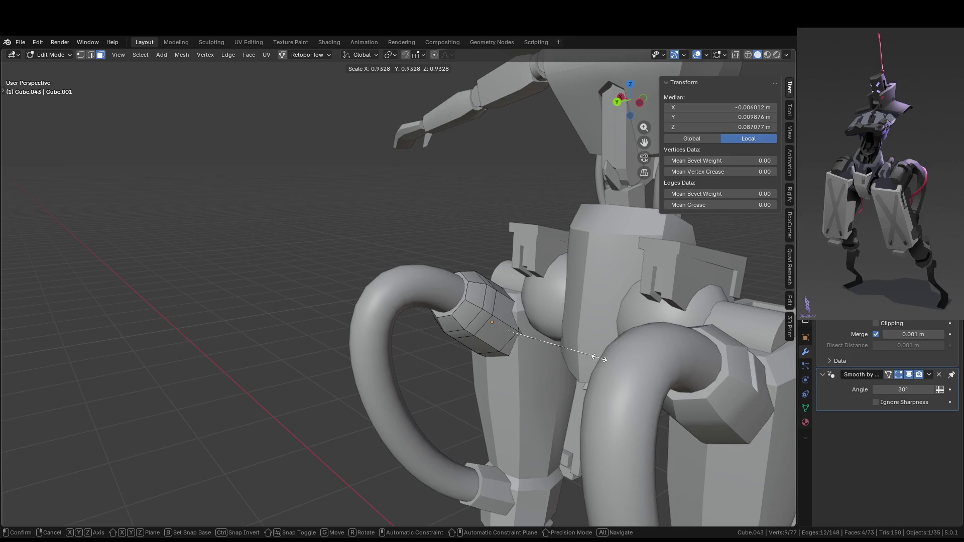
left_click(597, 358)
key("2")
left_click(515, 344, "alt")
key("x")
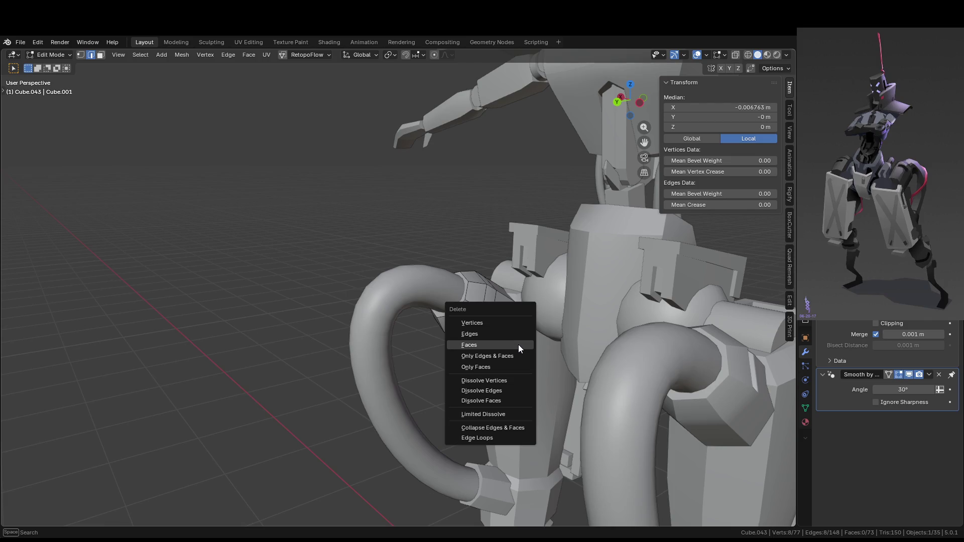
left_click(510, 388)
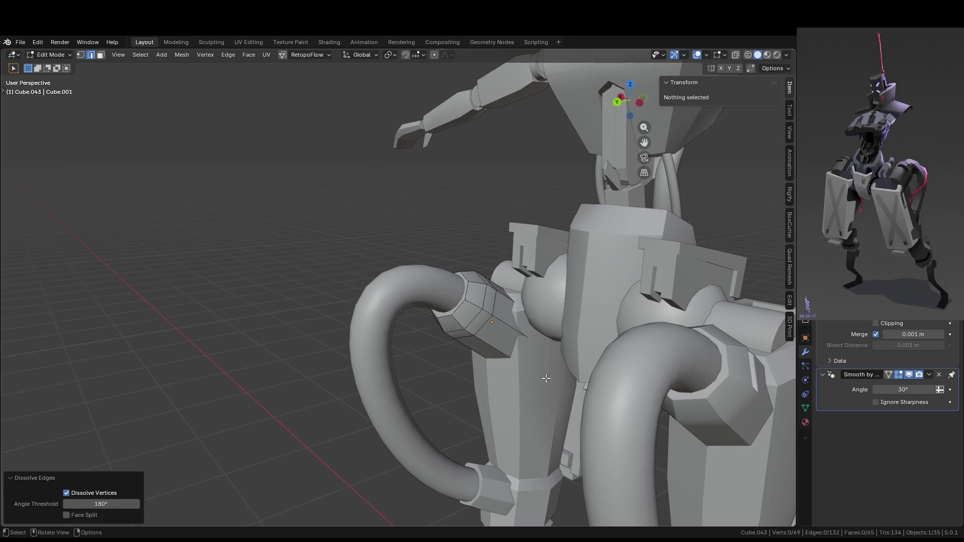
- Resize the connector's upper cap faces and return to Object Mode
key("KP_Divide")
key("3")
left_click(525, 304, "shift")
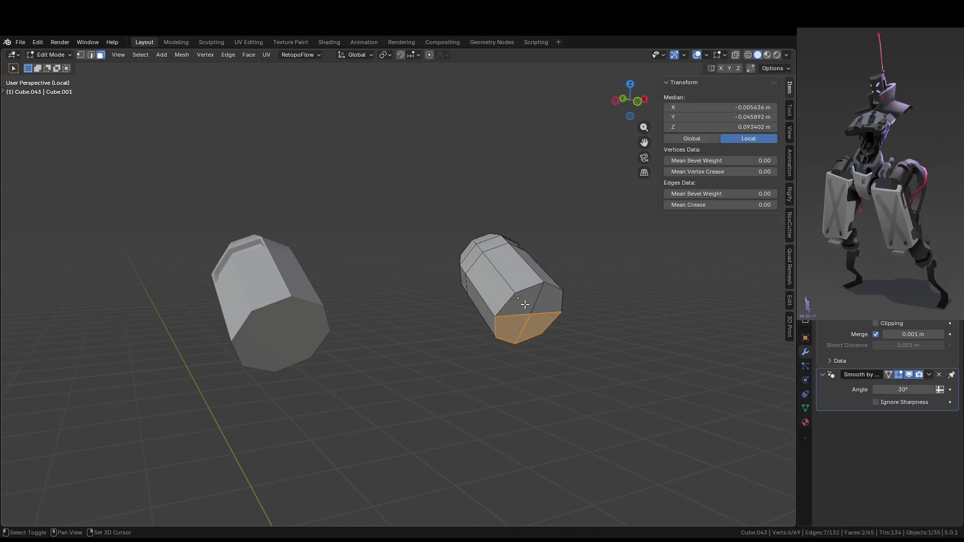
left_click(525, 305, "shift")
left_click(548, 301, "shift")
key("KP_Divide")
scroll(564, 325, "up", 2)
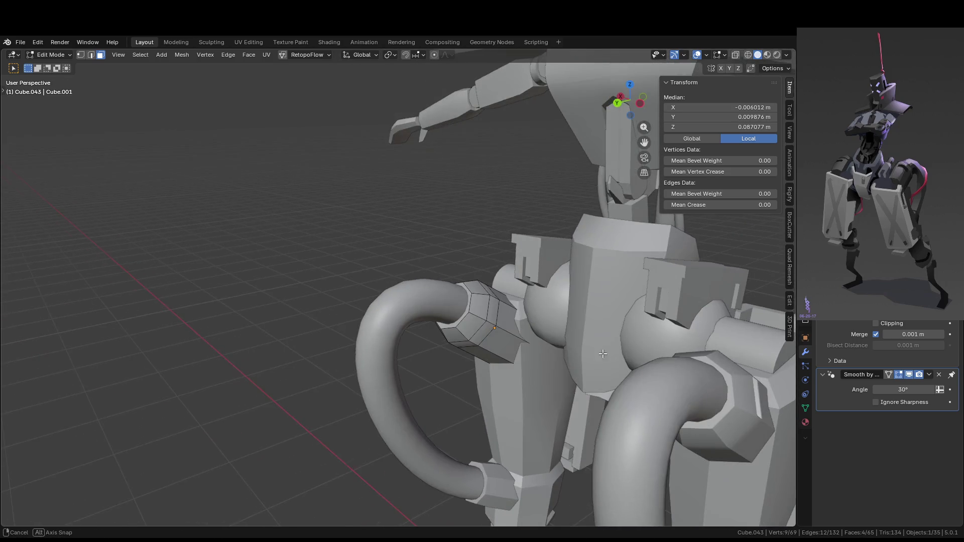
key("s")
left_click(601, 362)
key("Tab")
- Orbit close to the hip armor and select the hip socket where the hose joins
mouse_move(573, 363)
middle_mouse_down()
mouse_move(688, 368)
mouse_move(725, 345)
mouse_move(747, 377)
mouse_move(763, 370)
mouse_move(553, 330)
middle_mouse_up()
scroll(552, 330, "up", 3)
scroll(468, 319, "down", 5)
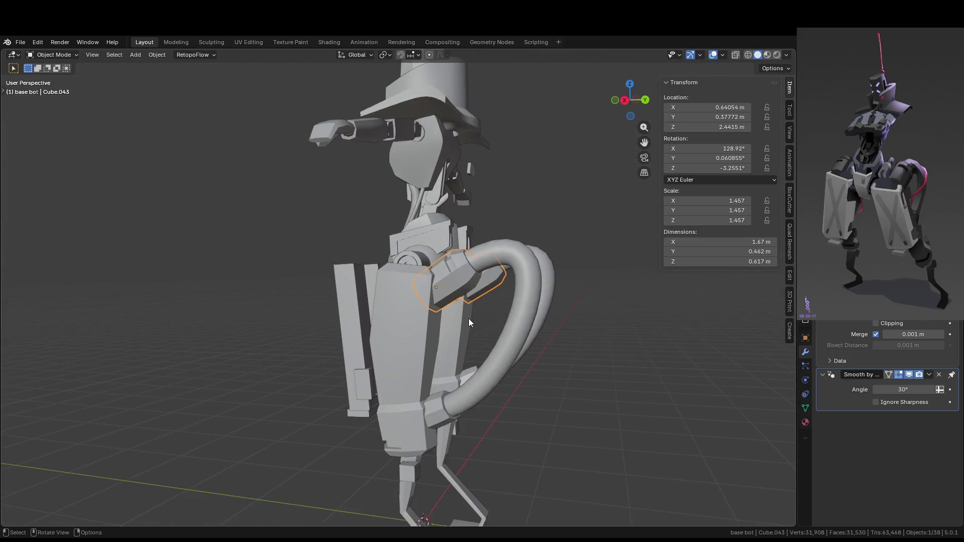
middle_click_drag(469, 318, 452, 340)
scroll(452, 339, "up", 2)
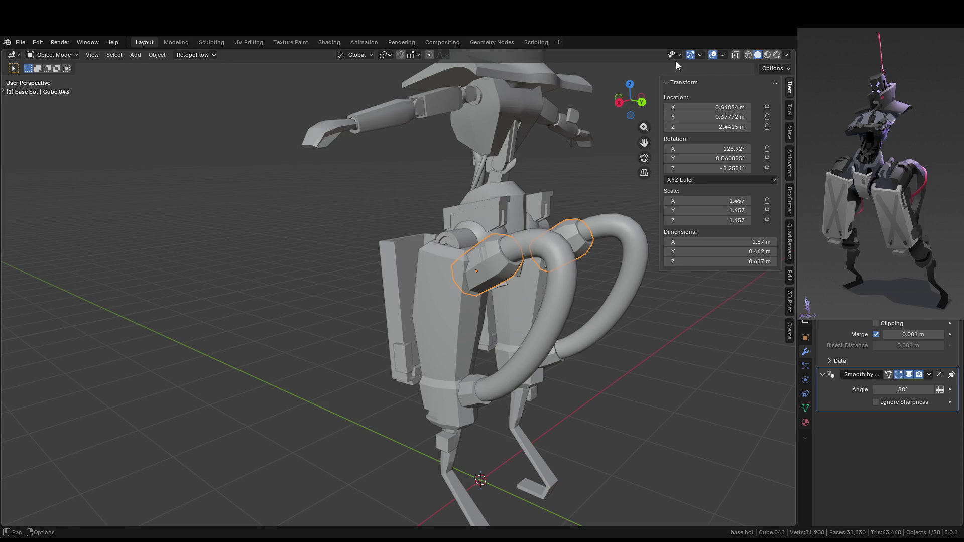
mouse_move(582, 261)
middle_mouse_down()
mouse_move(553, 294)
mouse_move(453, 276)
mouse_move(372, 281)
mouse_move(593, 258)
mouse_move(481, 257)
middle_mouse_up()
left_click(481, 260)
scroll(477, 281, "up", 5)
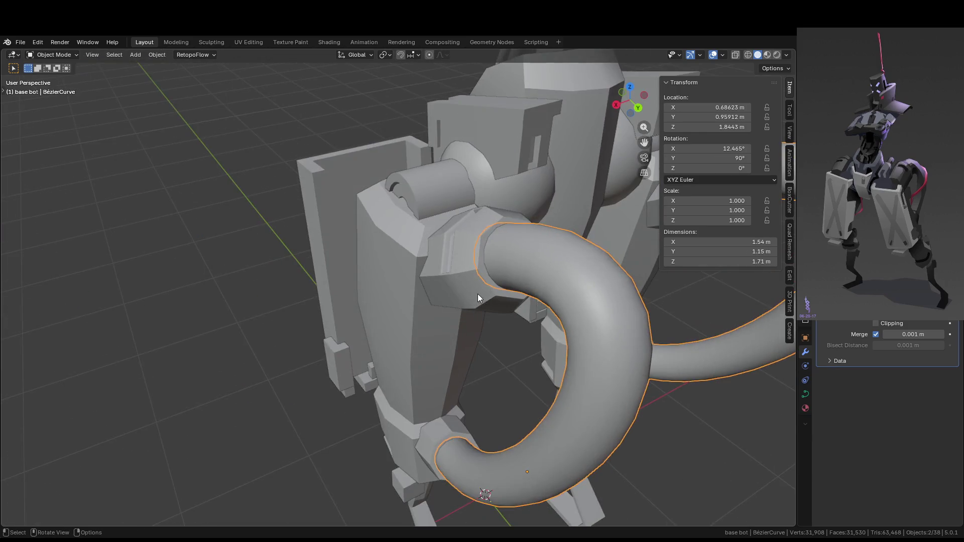
left_click(478, 294)
- Inset the socket's octagonal end face and extrude it
key("Tab")
left_click(507, 263)
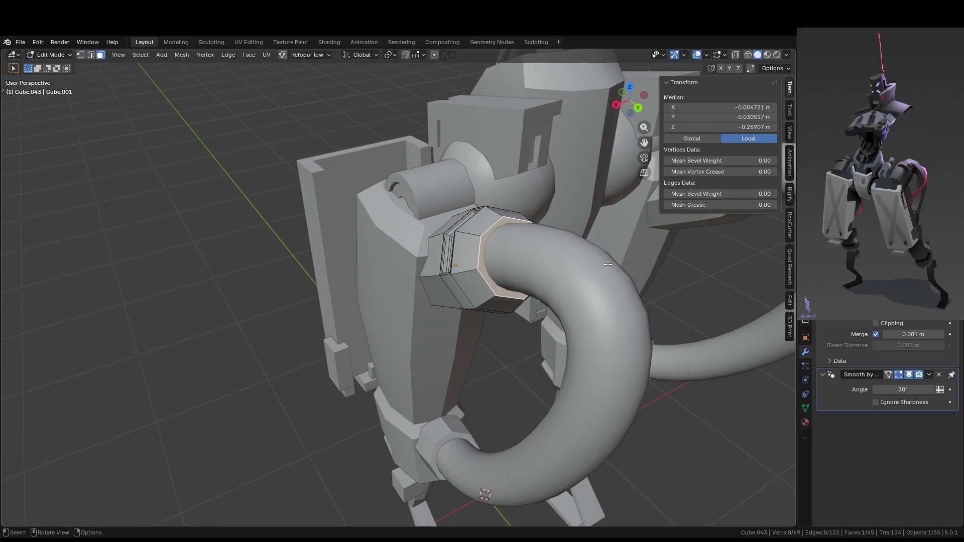
key("i")
left_click(606, 271)
key("e")
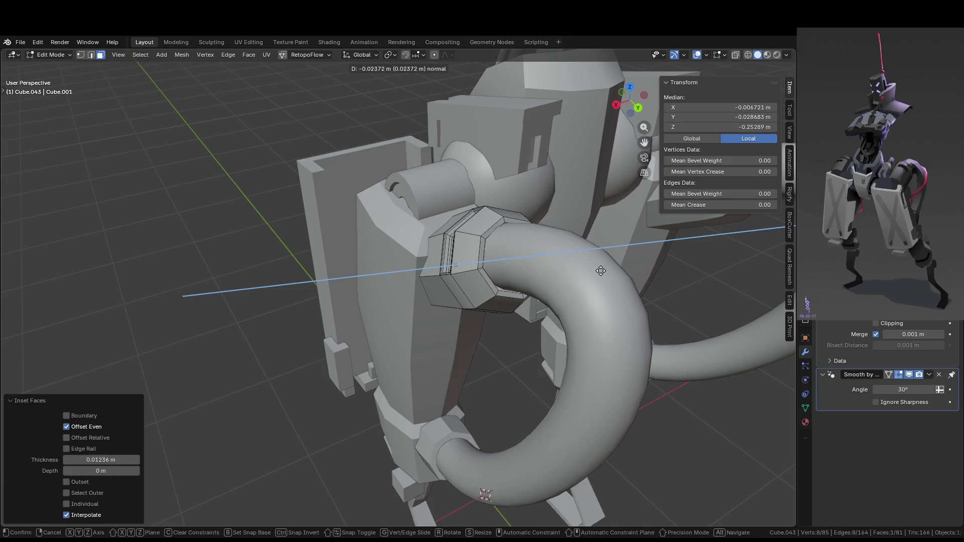
left_click(607, 273)
- Leave and re-enter socket editing, then bring the robot's head and shoulders into view
key("Tab")
mouse_move(610, 276)
middle_mouse_down()
mouse_move(613, 261)
mouse_move(595, 251)
mouse_move(519, 252)
mouse_move(618, 293)
mouse_move(627, 363)
mouse_move(577, 330)
mouse_move(408, 322)
mouse_move(416, 343)
mouse_move(545, 322)
mouse_move(576, 289)
mouse_move(566, 301)
mouse_move(571, 313)
middle_mouse_up()
key("Tab")
key("Tab")
scroll(618, 293, "down", 5)
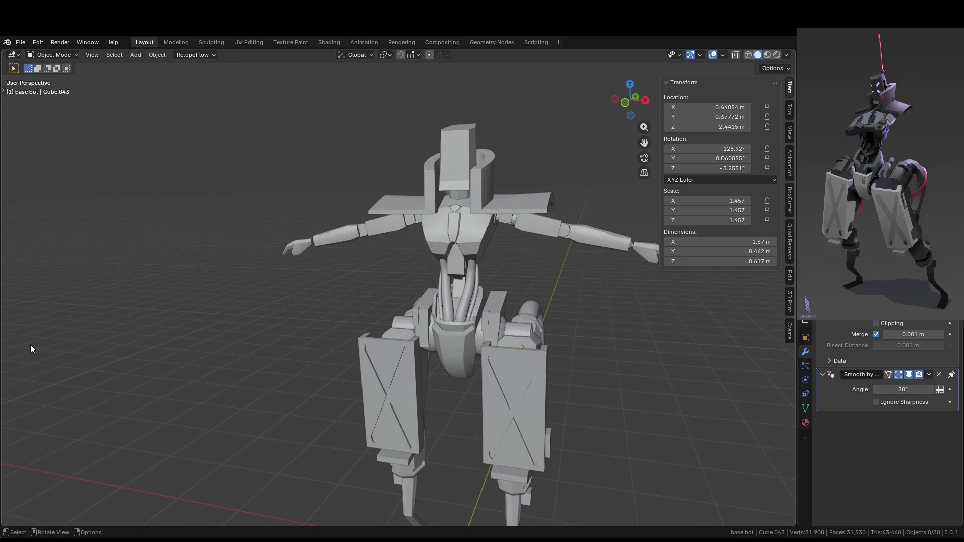
mouse_move(108, 282)
middle_mouse_down()
mouse_move(481, 415)
mouse_move(511, 414)
mouse_move(465, 275)
middle_mouse_up()
- Select the head block and apply its scale
left_click(466, 251)
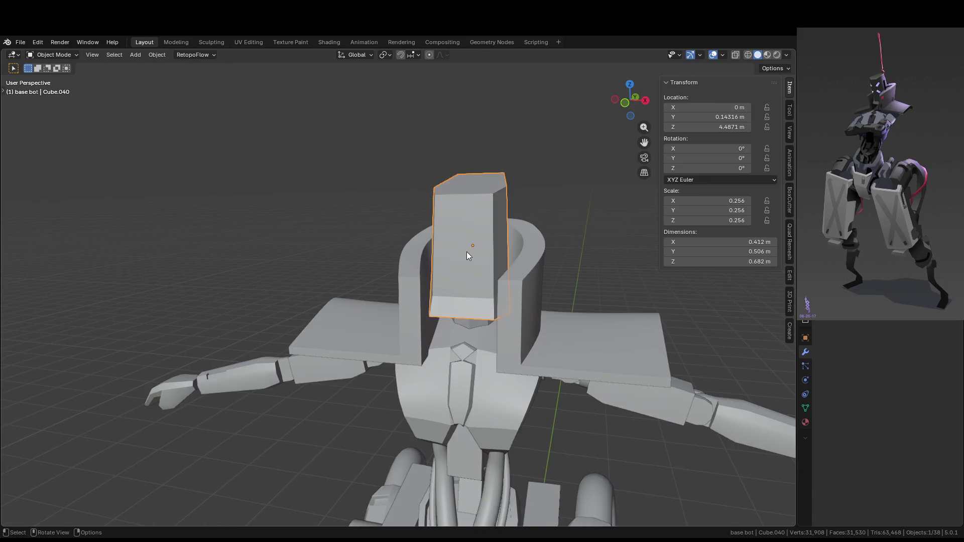
right_click(466, 252)
key("shift+s")
key("ctrl+a")
left_click(559, 280)
- Edit the head block's mesh from a front view, isolated in local view
key("Tab")
scroll(486, 248, "up", 3)
mouse_move(534, 221)
middle_mouse_down()
mouse_move(480, 249)
mouse_move(493, 249)
mouse_move(486, 255)
middle_mouse_up()
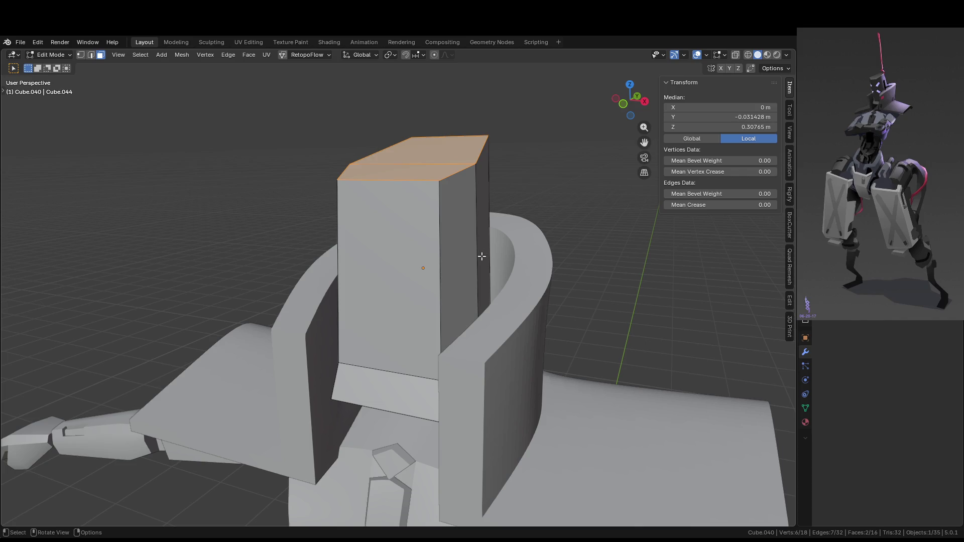
key("KP_1")
middle_click_drag(491, 253, 483, 240, "ctrl")
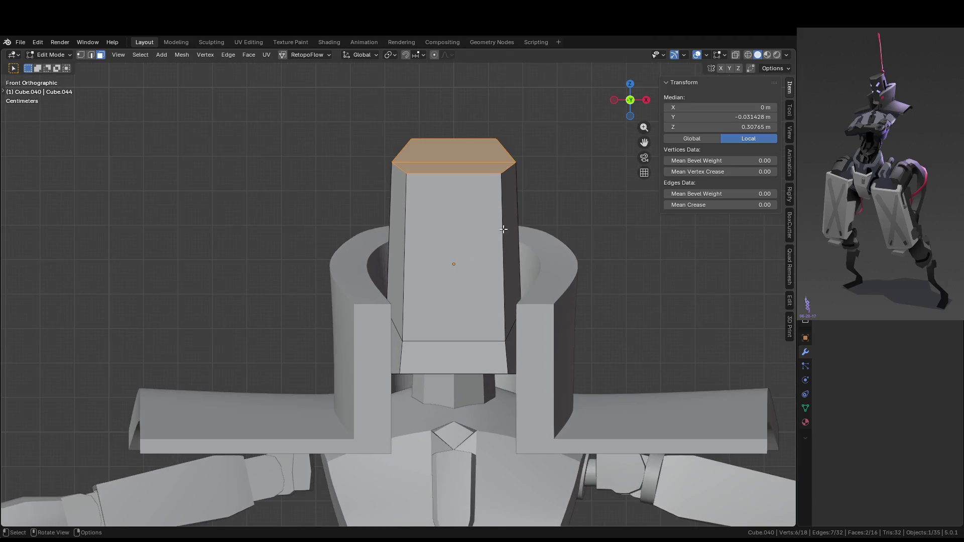
key("k")
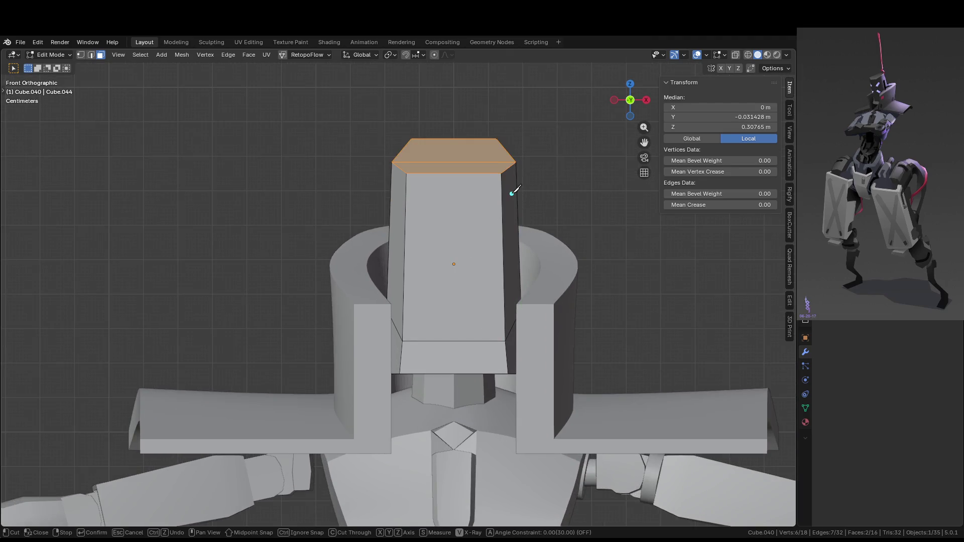
key("Escape")
key("KP_Divide")
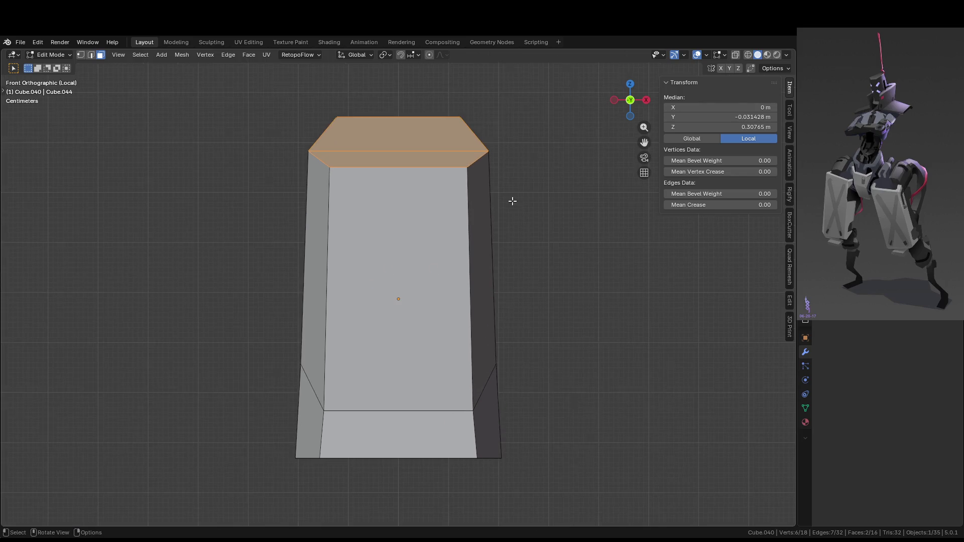
- Knife two crossing corner-to-corner diagonals across the front face to form an X
key("k")
left_click(489, 150)
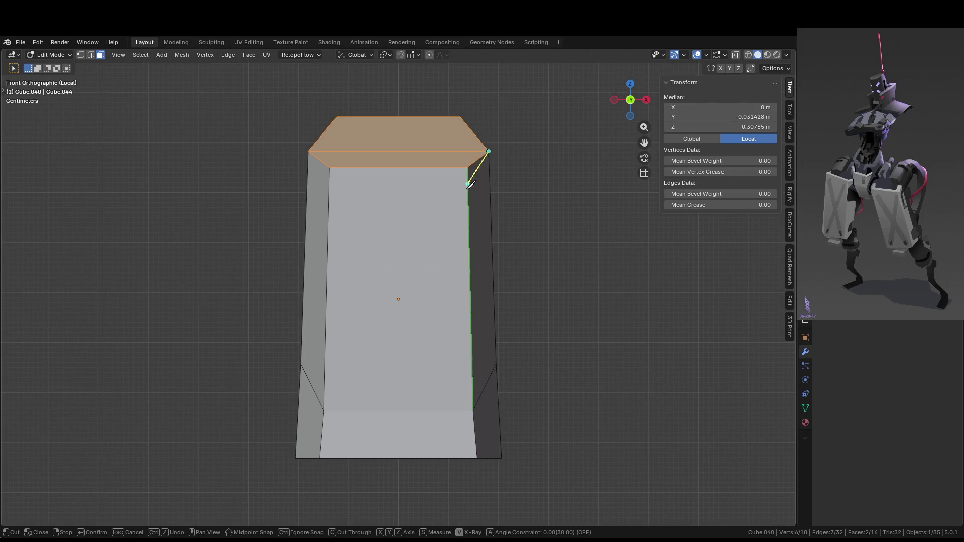
left_click(301, 363)
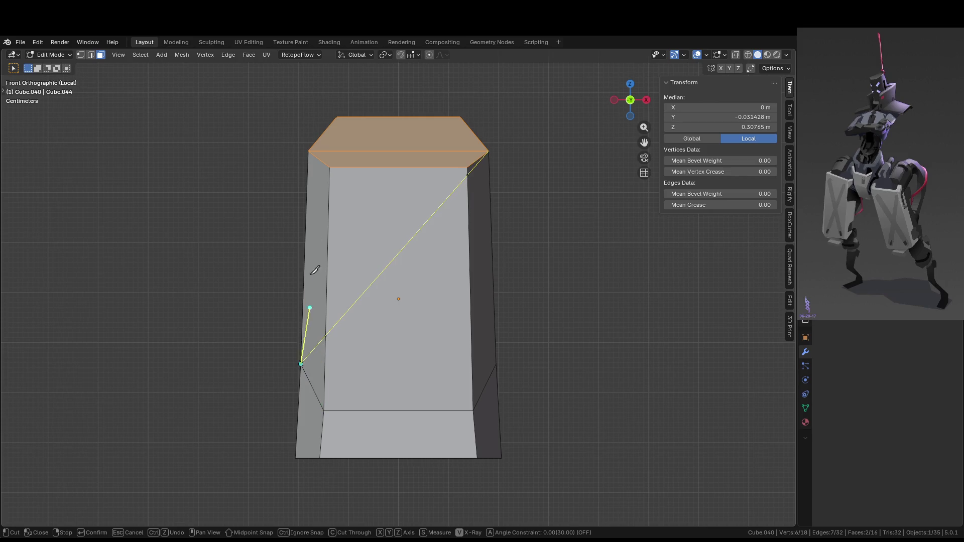
left_click(309, 152)
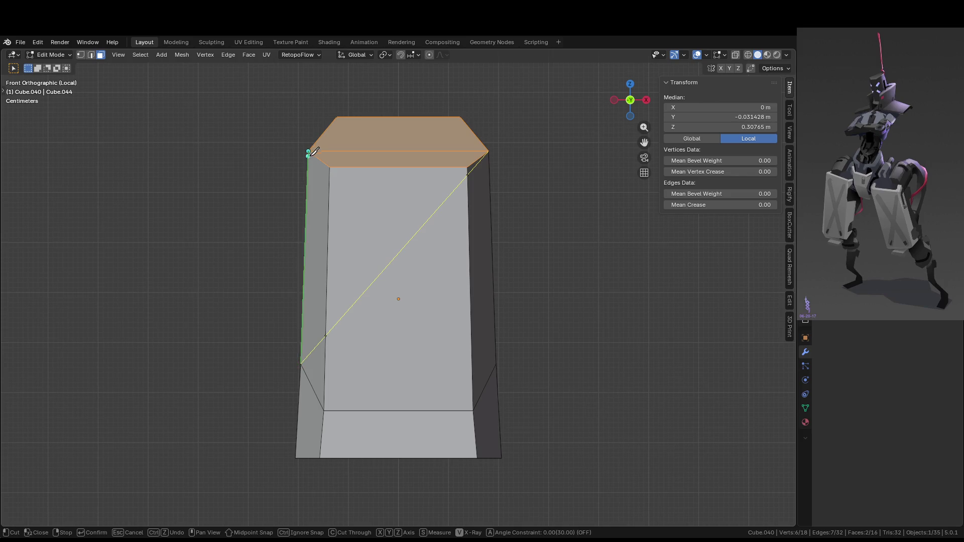
left_click(498, 363)
key("Return")
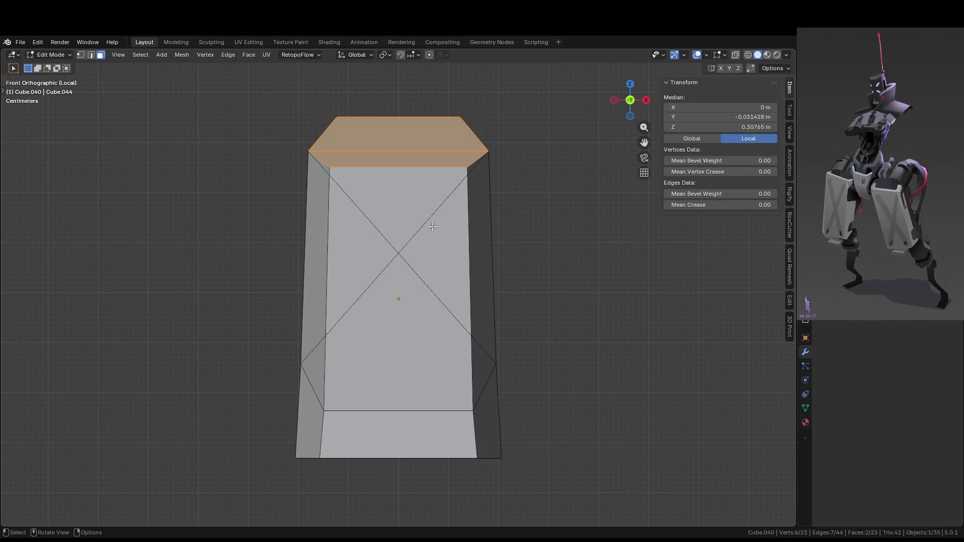
left_click(417, 227)
- Select the X edges on the head block's front and start a bevel, then cancel it
mouse_move(427, 231)
middle_mouse_down()
mouse_move(503, 261)
mouse_move(456, 265)
mouse_move(465, 279)
mouse_move(501, 285)
mouse_move(482, 281)
mouse_move(486, 271)
middle_mouse_up()
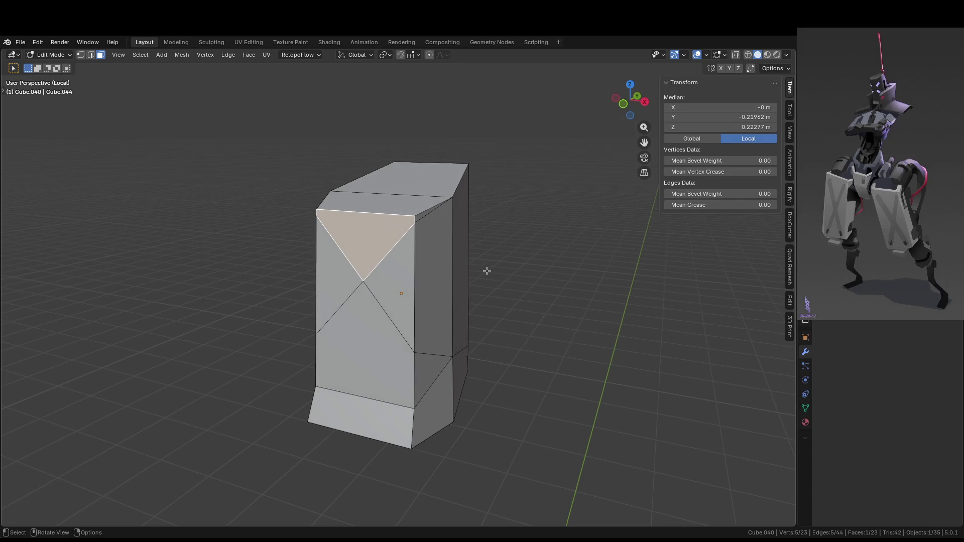
left_click(432, 220)
key("2")
left_click(431, 213)
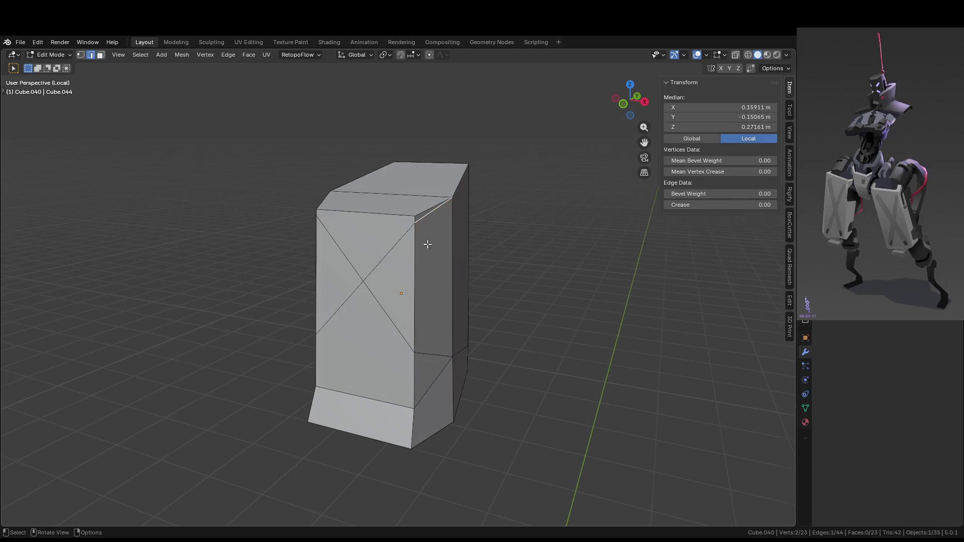
middle_click_drag(428, 244, 491, 243)
left_click(363, 349, "ctrl")
left_click(364, 199, "shift")
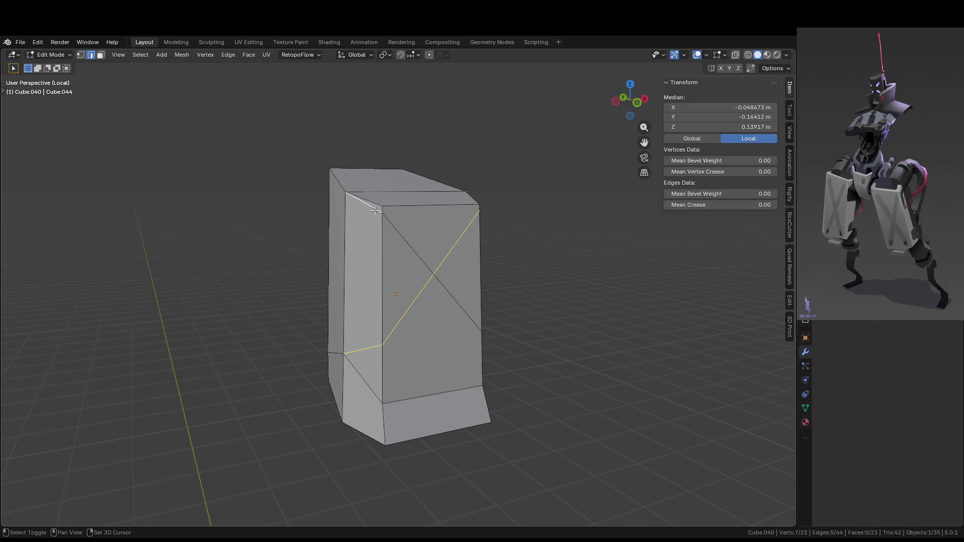
mouse_move(469, 314)
middle_mouse_down()
mouse_move(422, 338)
mouse_move(489, 334)
middle_mouse_up()
left_click(422, 339, "ctrl")
key("ctrl+b")
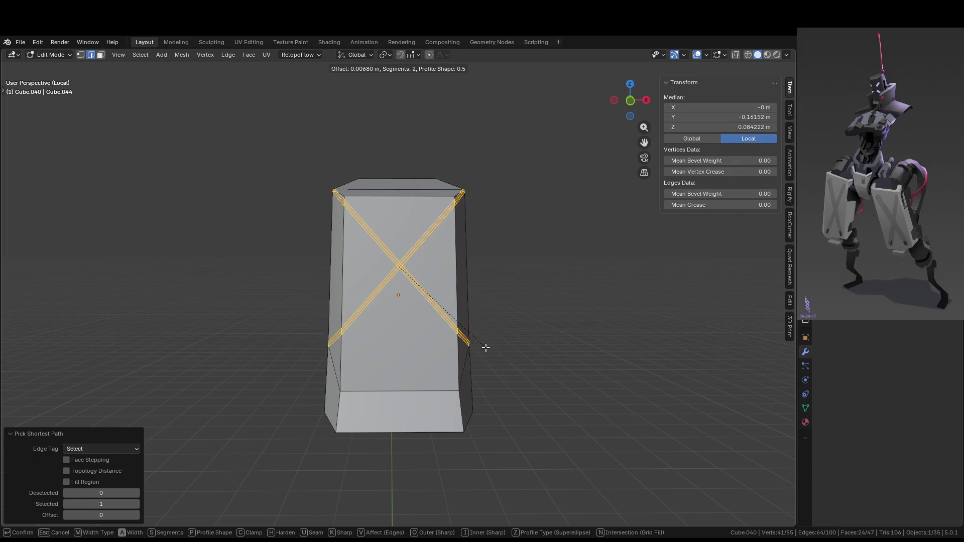
key("Escape")
- In front view, undo the X cuts, leaving the head block at 18 vertices
middle_click_drag(484, 346, 471, 340)
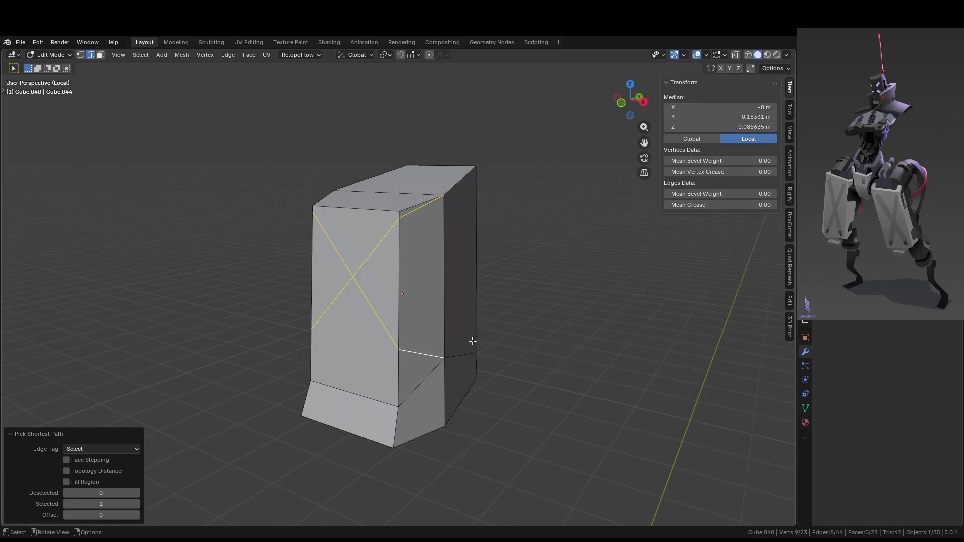
key("KP_1")
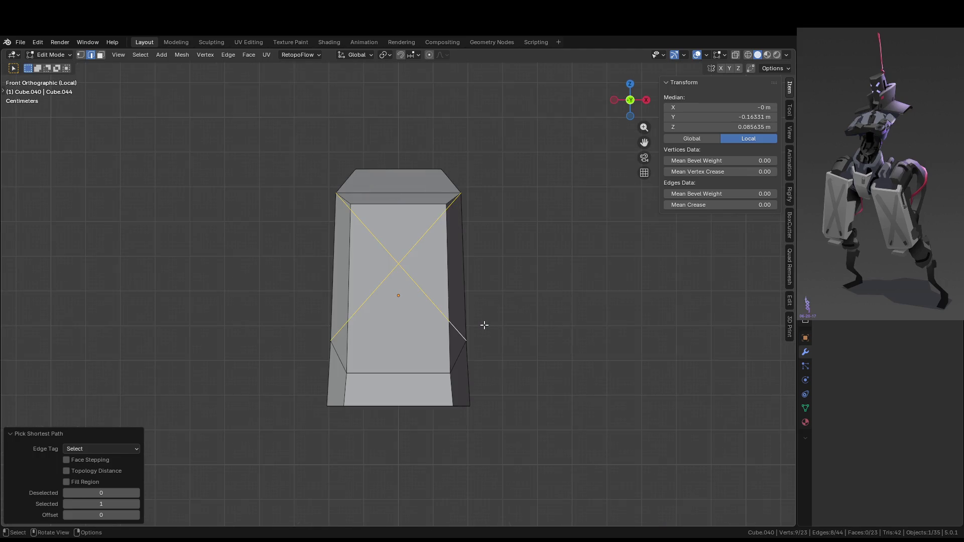
scroll(484, 325, "up", 4)
middle_click_drag(492, 299, 461, 290)
scroll(460, 290, "down", 1)
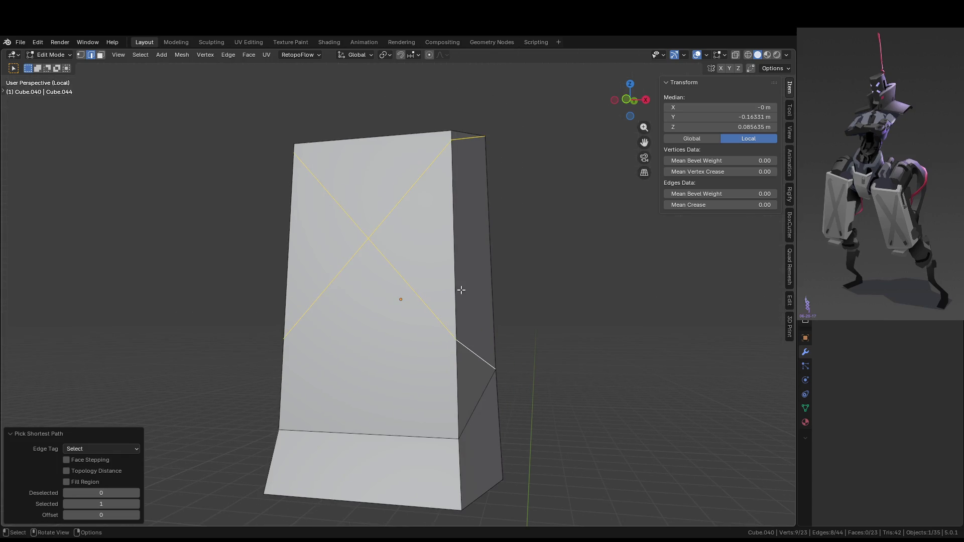
key("KP_1")
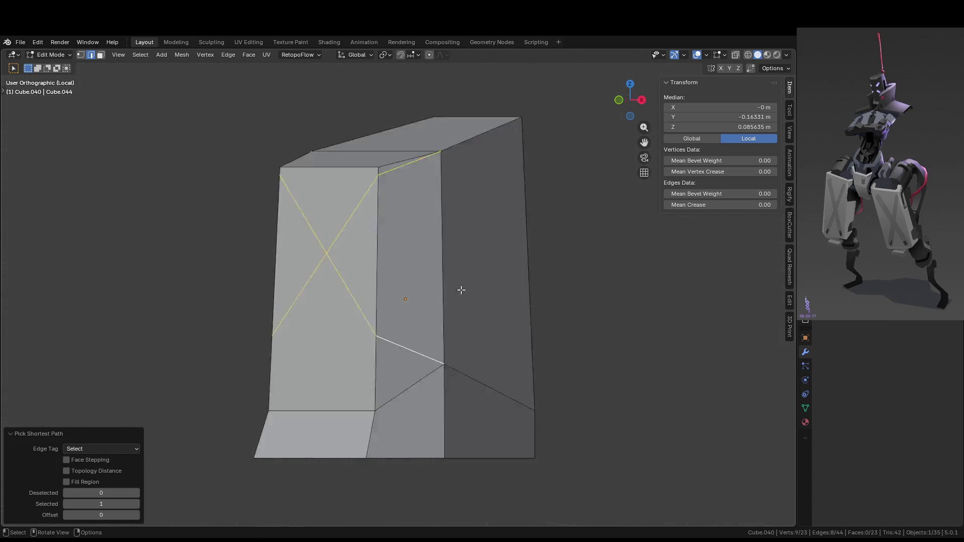
left_click(499, 139)
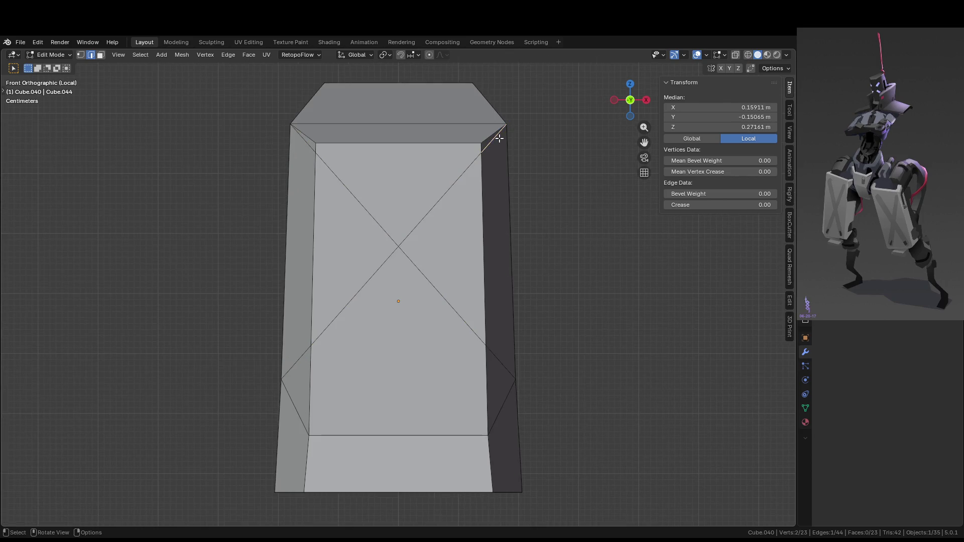
left_click(298, 151)
left_click(497, 146, "ctrl")
key("ctrl+3")
key("ctrl+z")
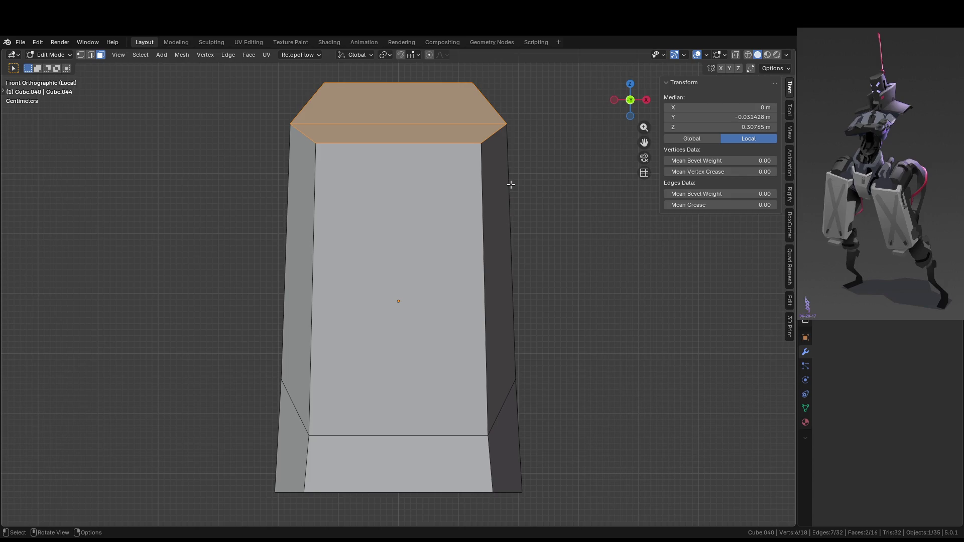
- Knife a new diagonal from the front face's top-right corner to its bottom-left corner
key("k")
left_click(507, 123)
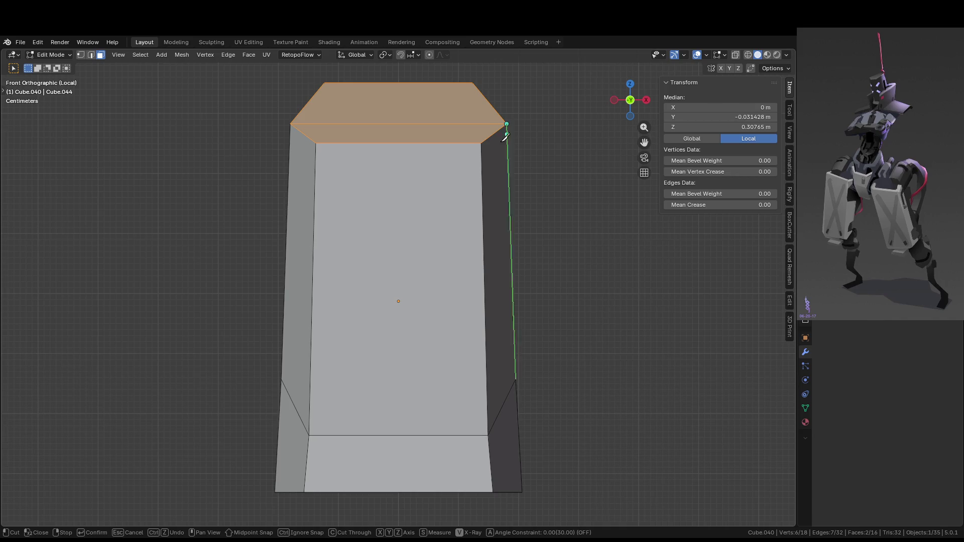
left_click(308, 434)
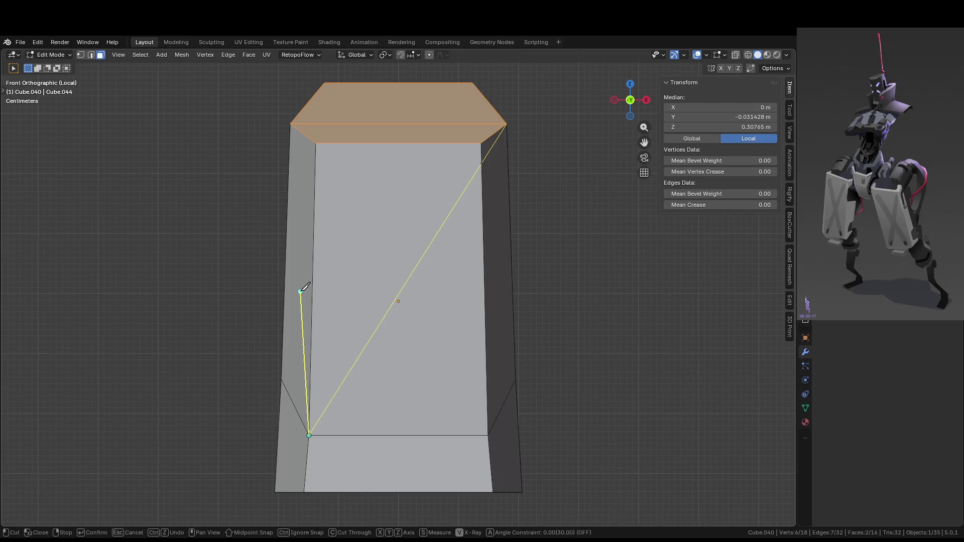